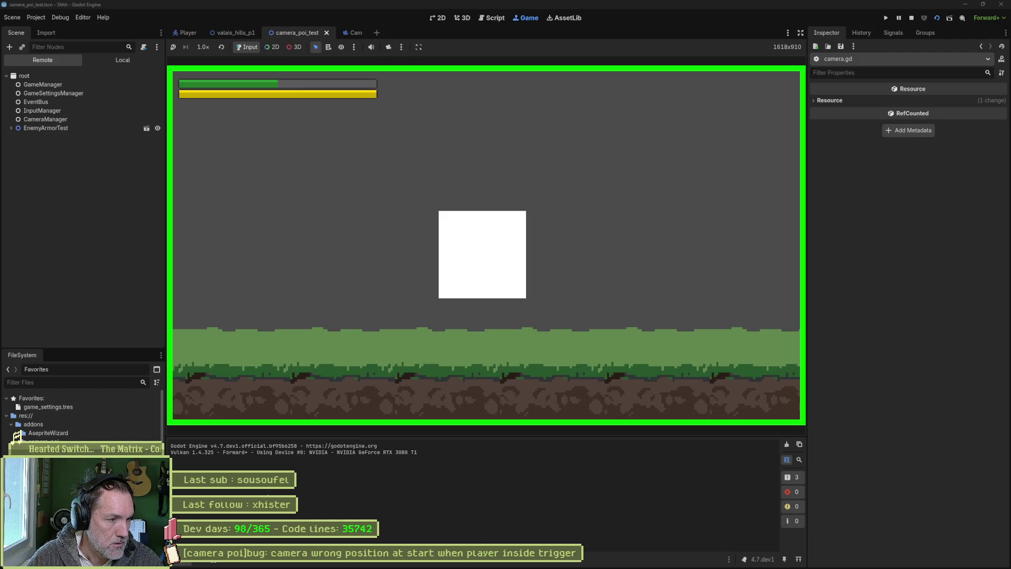
- Stop the running game and delete the print_debug line from _on_scene_changed
{"action": "key", "text": "F8"}
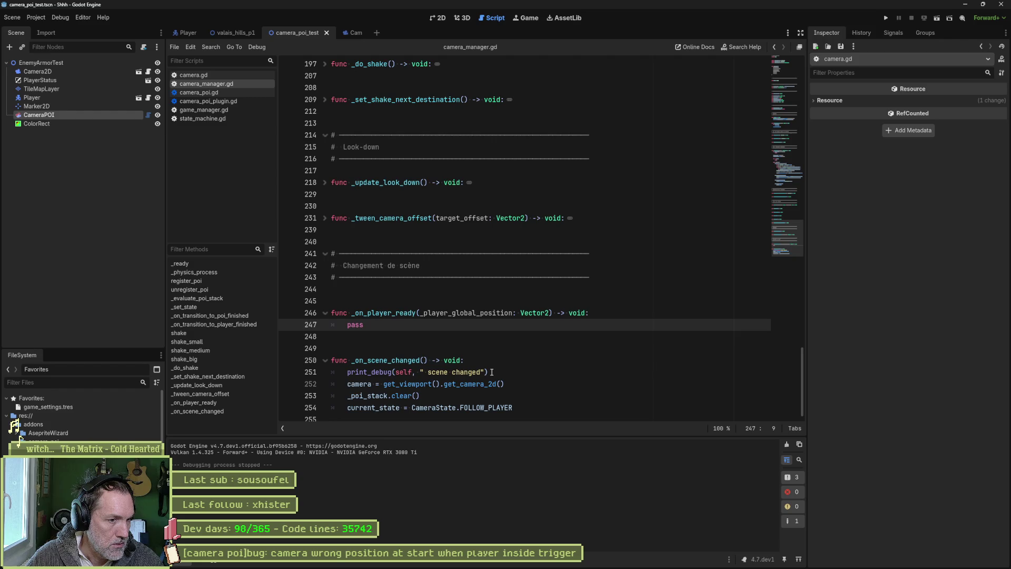
{"action": "left_click_drag", "start_coordinate": [489, 372], "coordinate": [269, 373]}
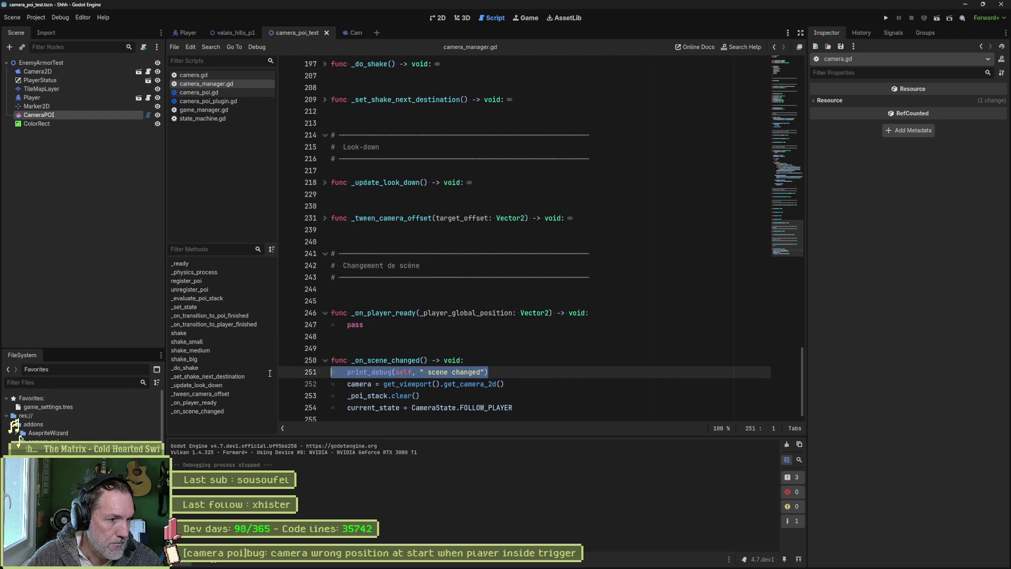
{"action": "left_click", "coordinate": [507, 375]}
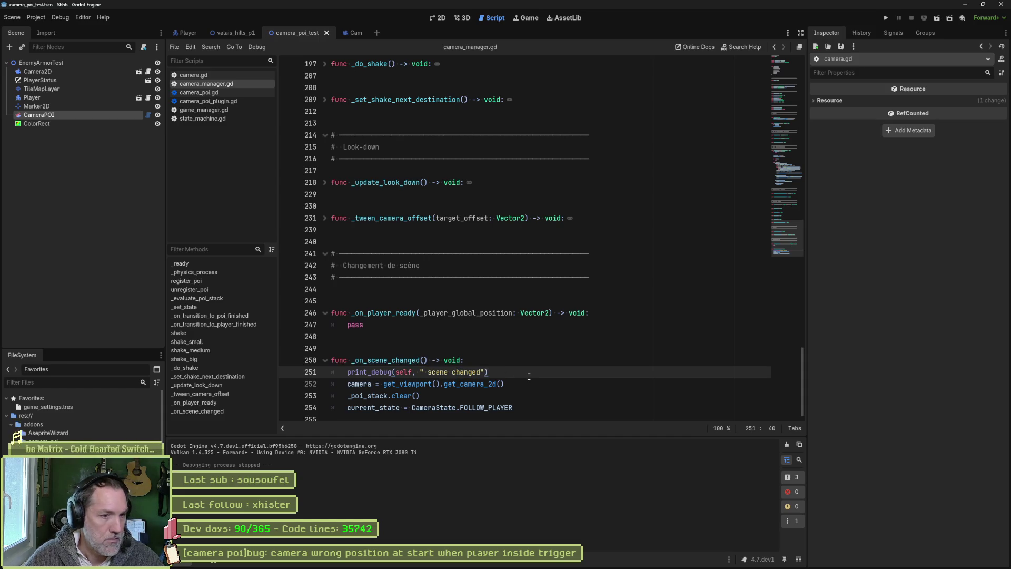
{"action": "key", "text": "ctrl+shift+k"}
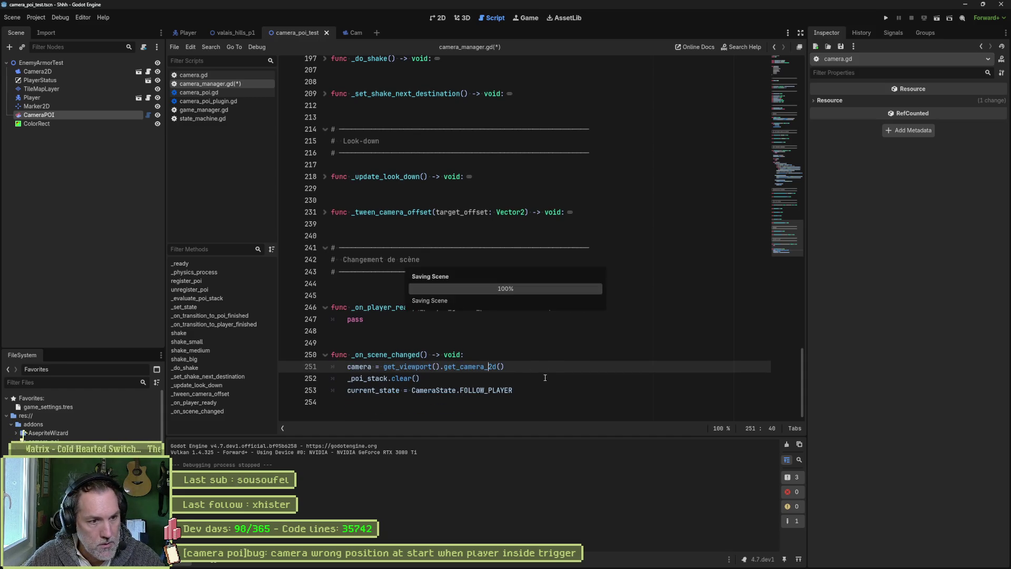
- Select the word FOLLOW_PLAYER, then drag the Ollama window onto the screen
{"action": "left_click", "coordinate": [497, 389]}
{"action": "double_click", "coordinate": [496, 390]}
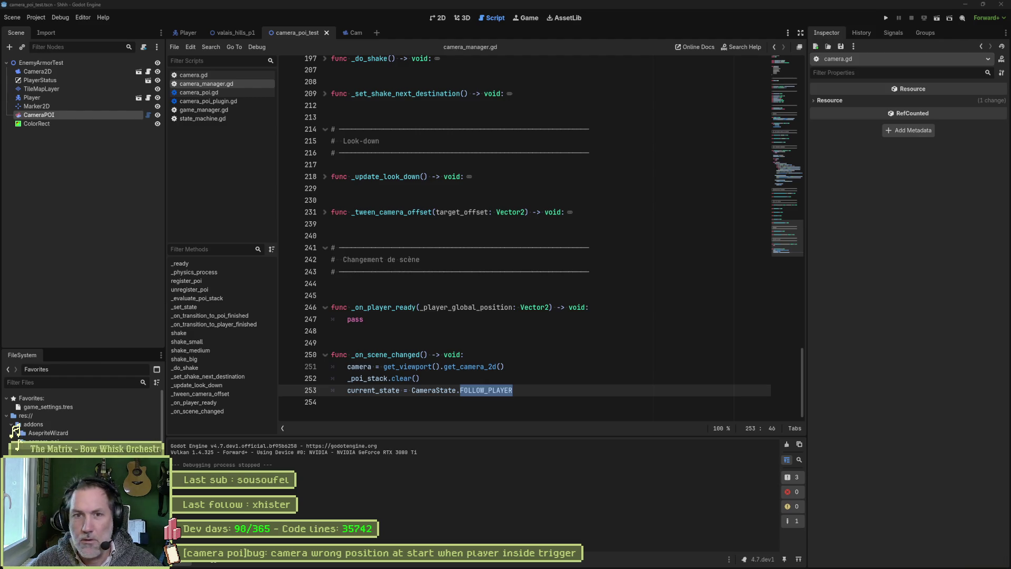
{"action": "left_click_drag", "start_coordinate": [1010, 113], "coordinate": [582, 121]}
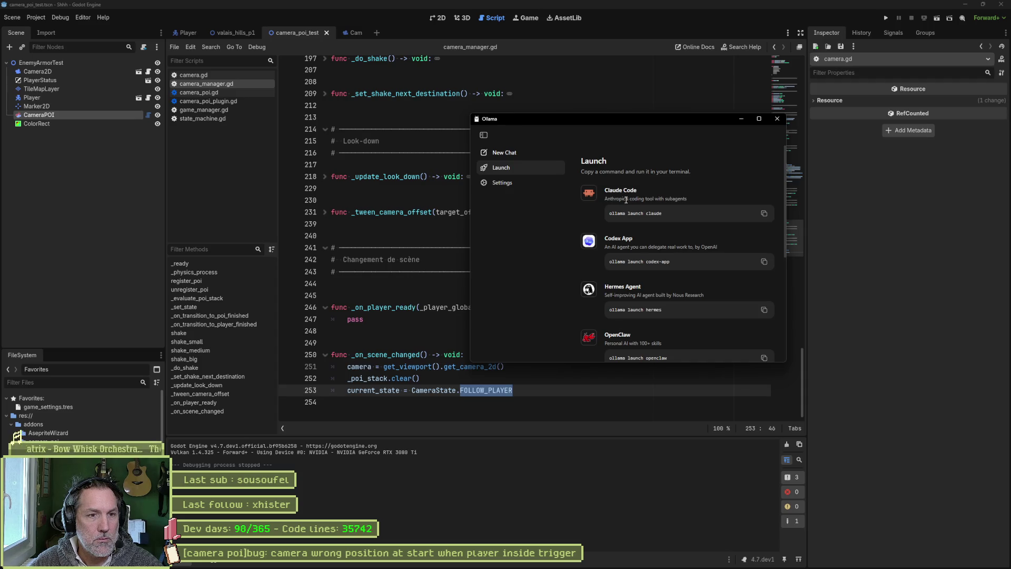
- Scroll through Ollama's Launch list of agent commands and back up, then close Ollama
{"action": "scroll", "coordinate": [637, 288], "scroll_direction": "down", "scroll_amount": 3}
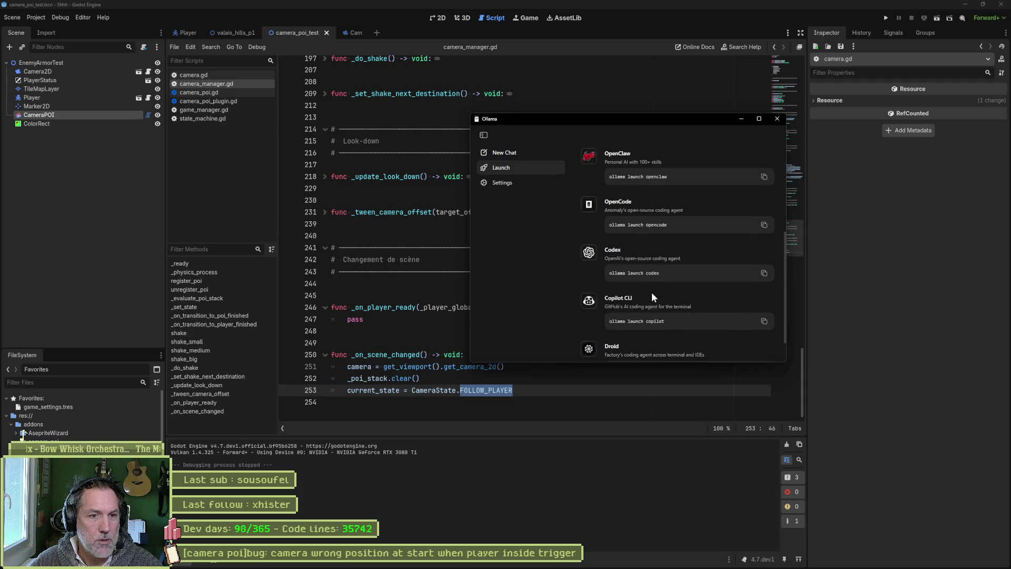
{"action": "scroll", "coordinate": [652, 294], "scroll_direction": "down", "scroll_amount": 2}
{"action": "scroll", "coordinate": [685, 301], "scroll_direction": "up", "scroll_amount": 2}
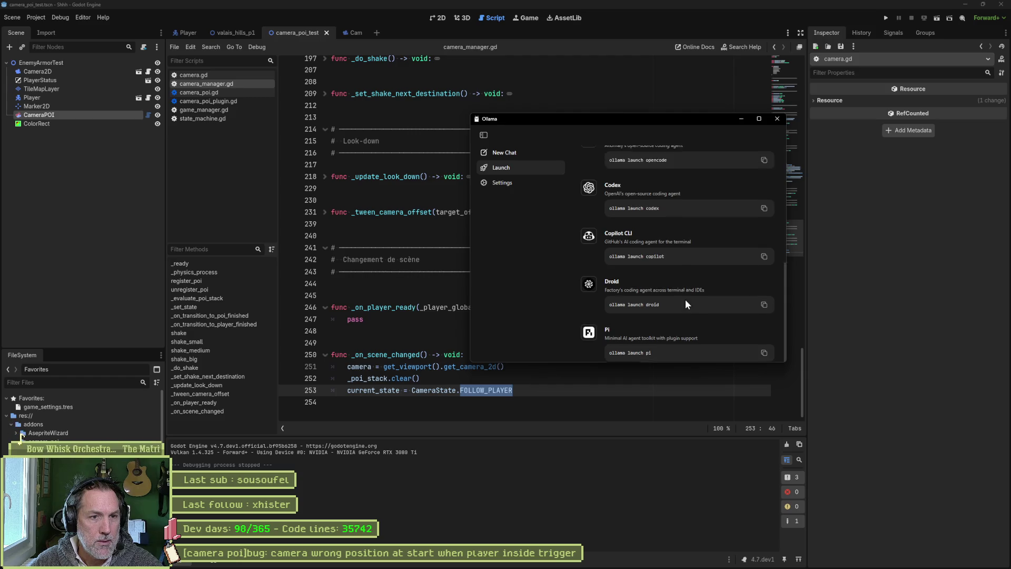
{"action": "scroll", "coordinate": [686, 300], "scroll_direction": "up", "scroll_amount": 1}
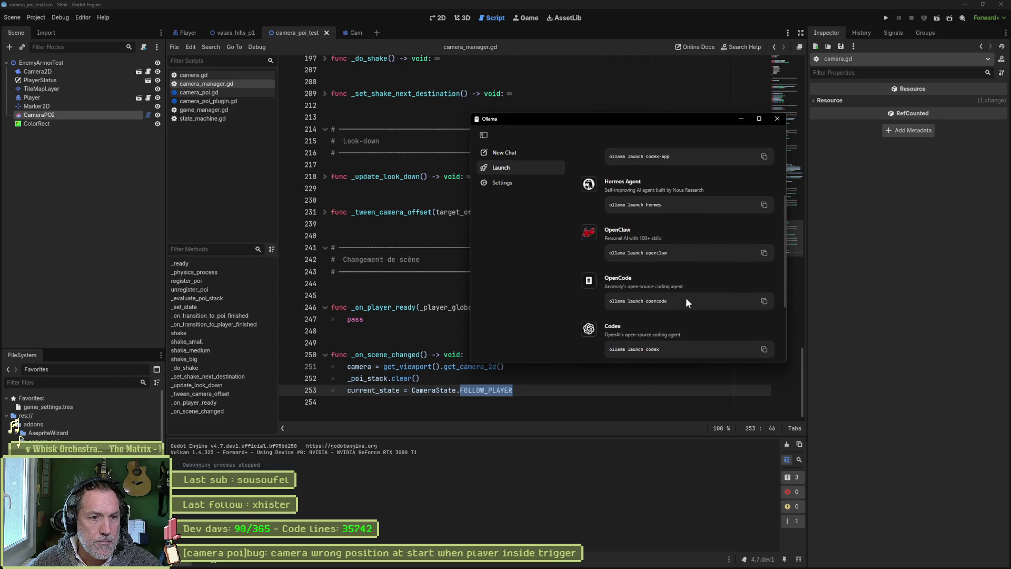
{"action": "scroll", "coordinate": [646, 283], "scroll_direction": "up", "scroll_amount": 1}
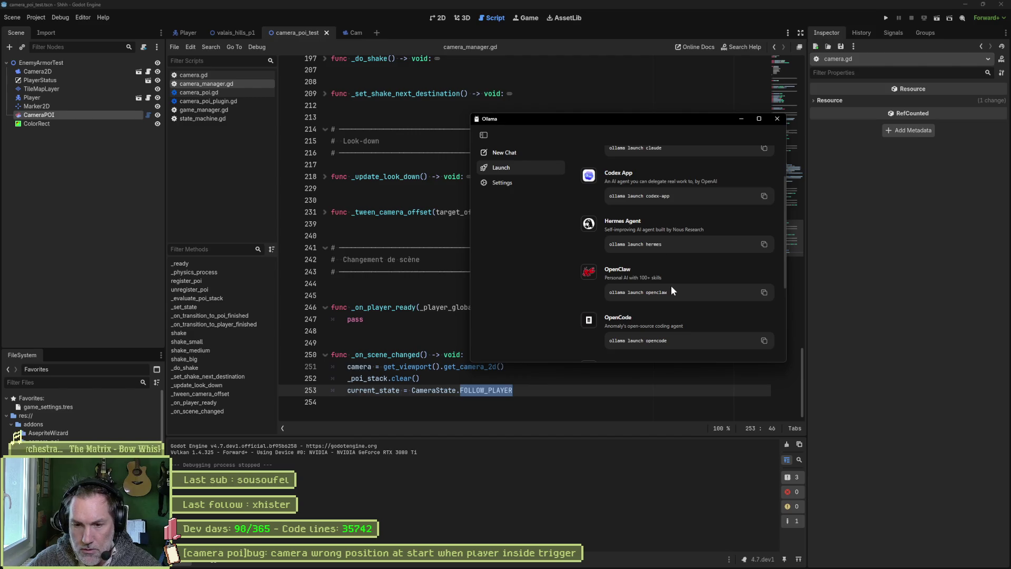
{"action": "scroll", "coordinate": [655, 260], "scroll_direction": "up", "scroll_amount": 1}
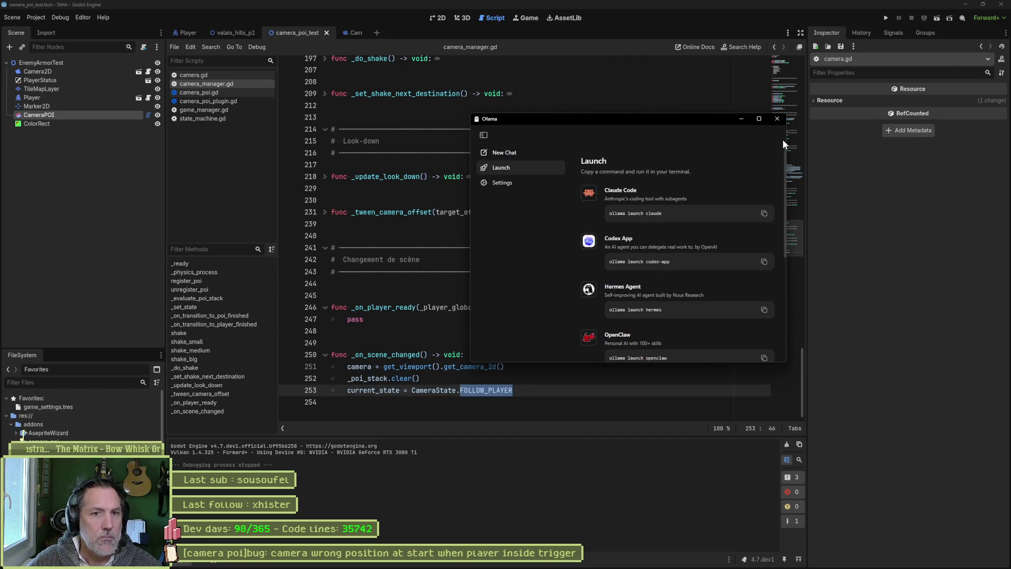
{"action": "left_click", "coordinate": [777, 118]}
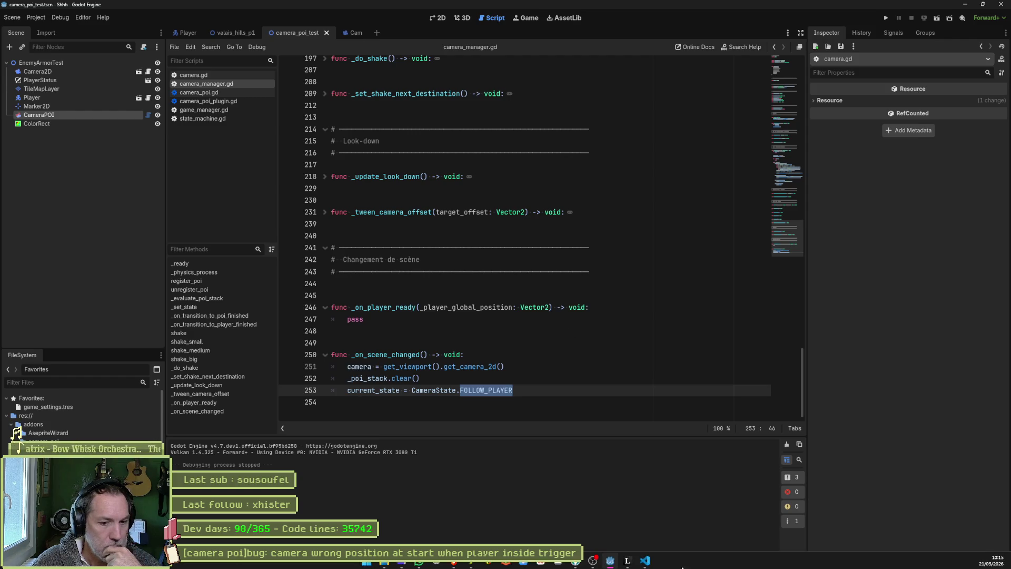
{"action": "left_click", "coordinate": [645, 559]}
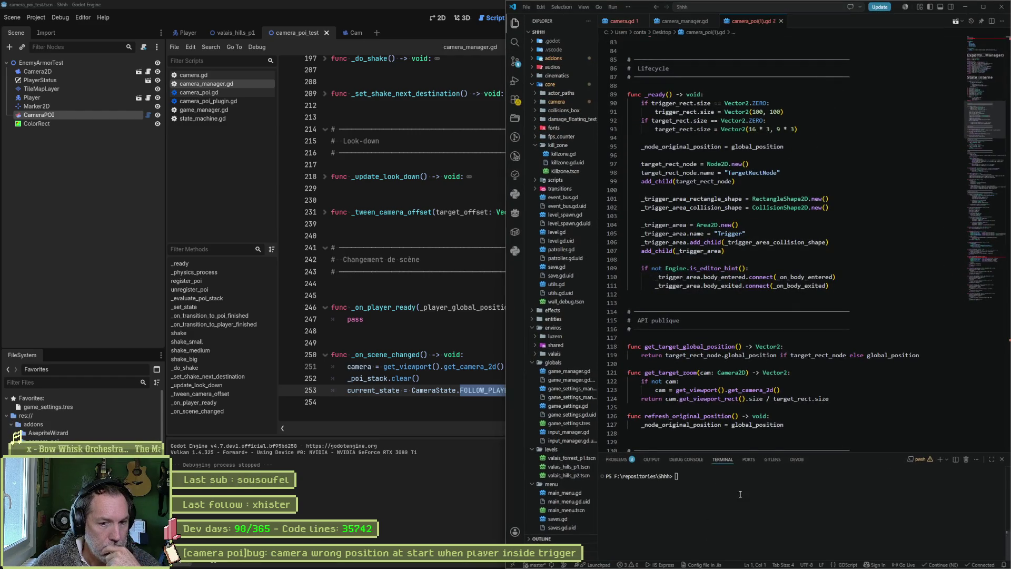
{"action": "left_click", "coordinate": [936, 565]}
{"action": "key", "text": "Escape"}
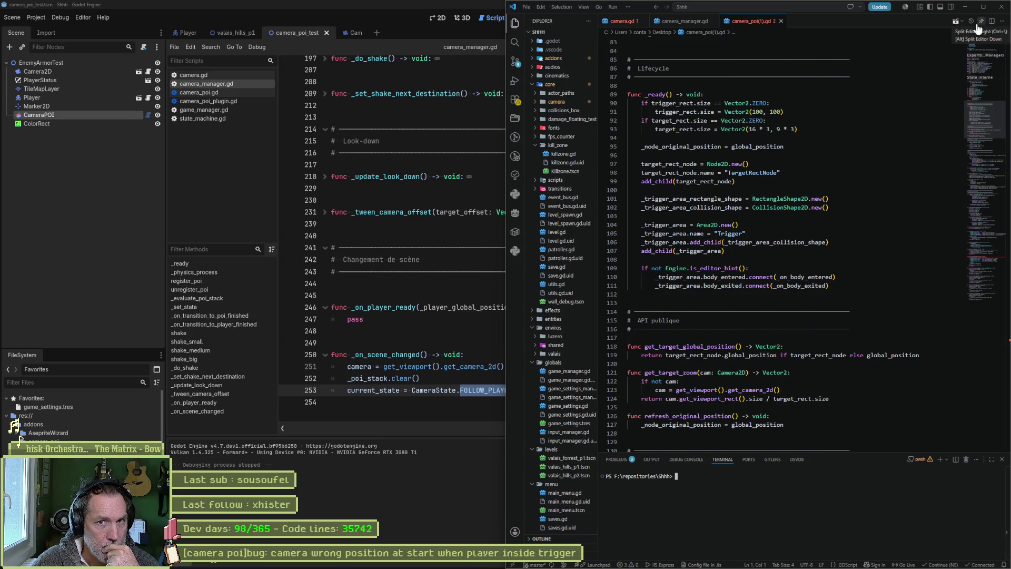
{"action": "left_click", "coordinate": [951, 7]}
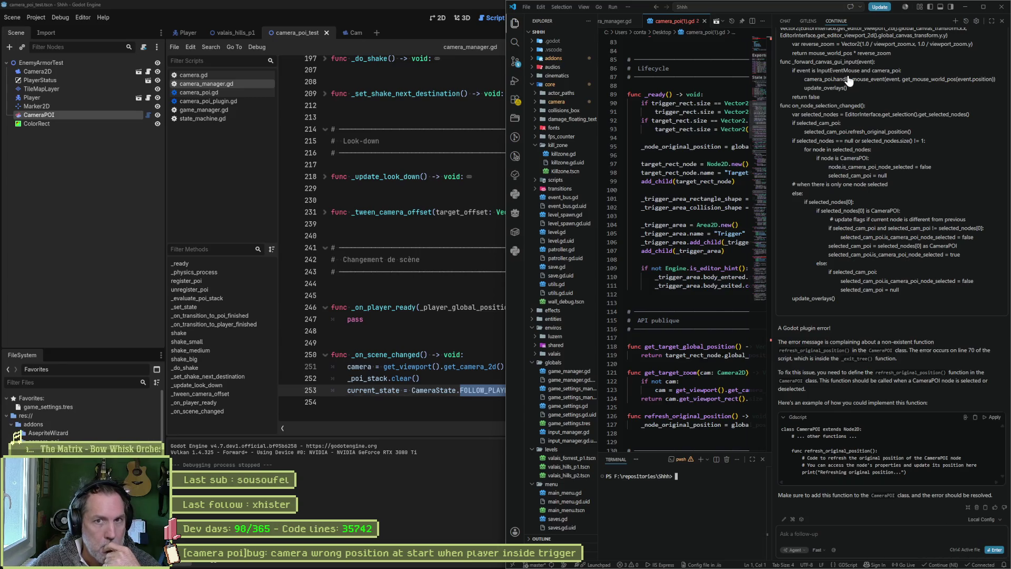
{"action": "left_click", "coordinate": [977, 21]}
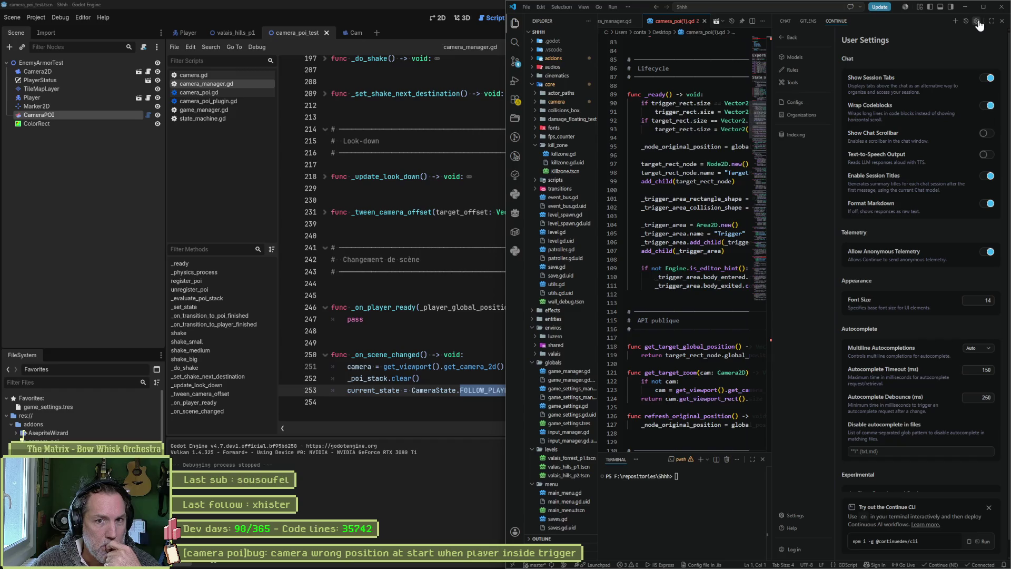
{"action": "left_click", "coordinate": [808, 58]}
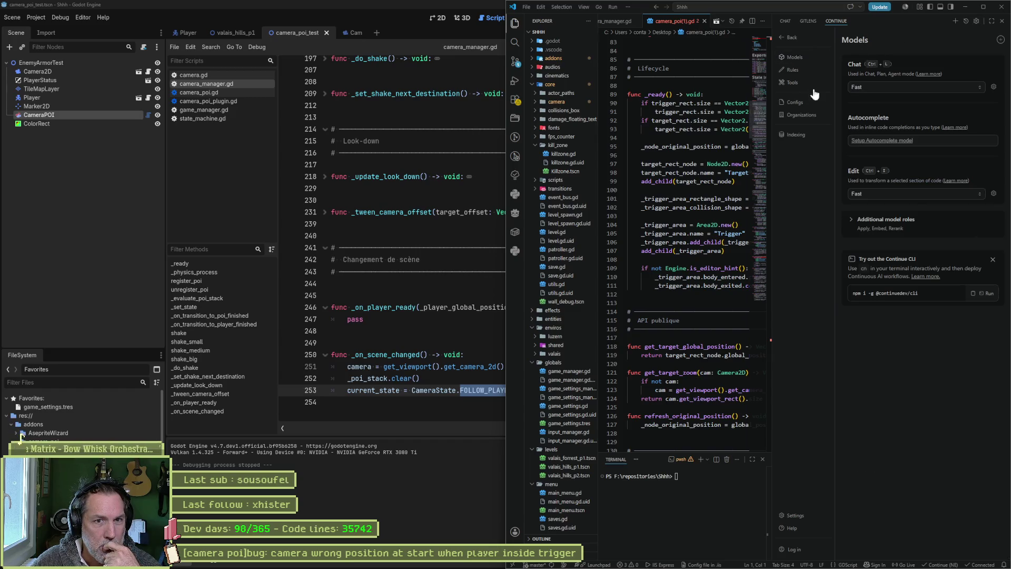
{"action": "left_click", "coordinate": [795, 102]}
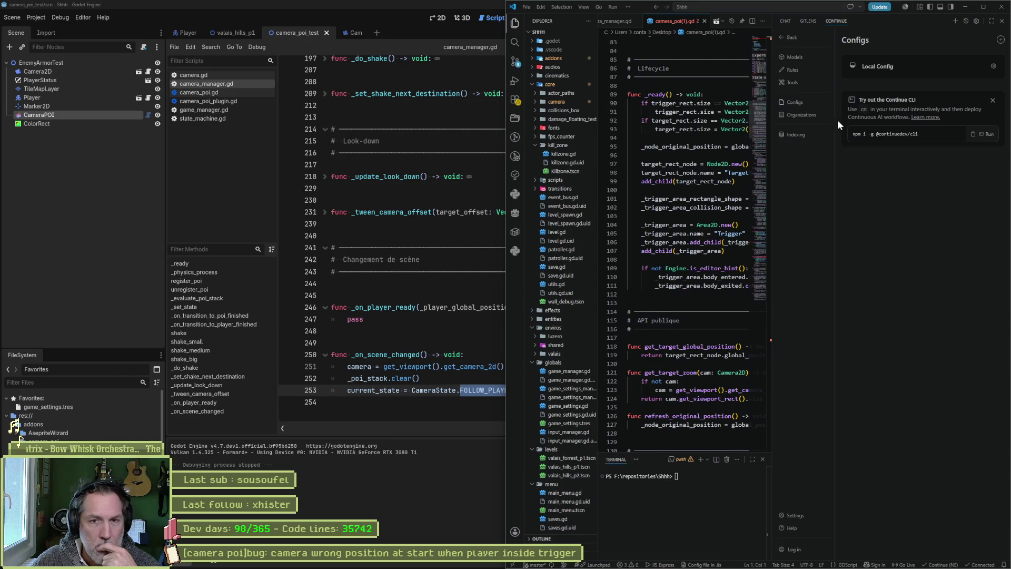
{"action": "left_click", "coordinate": [993, 66]}
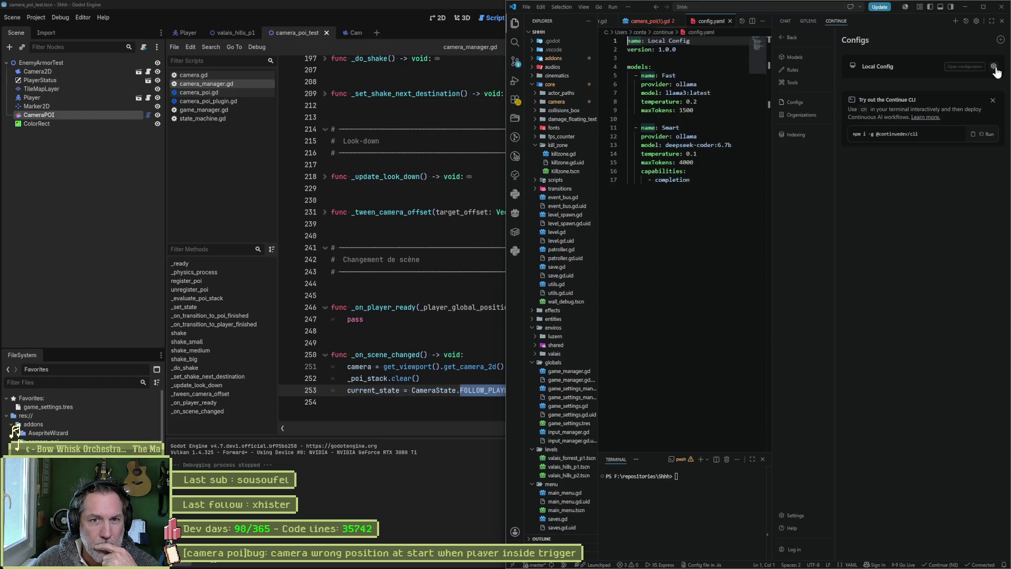
{"action": "left_click", "coordinate": [691, 108]}
{"action": "left_click", "coordinate": [682, 153]}
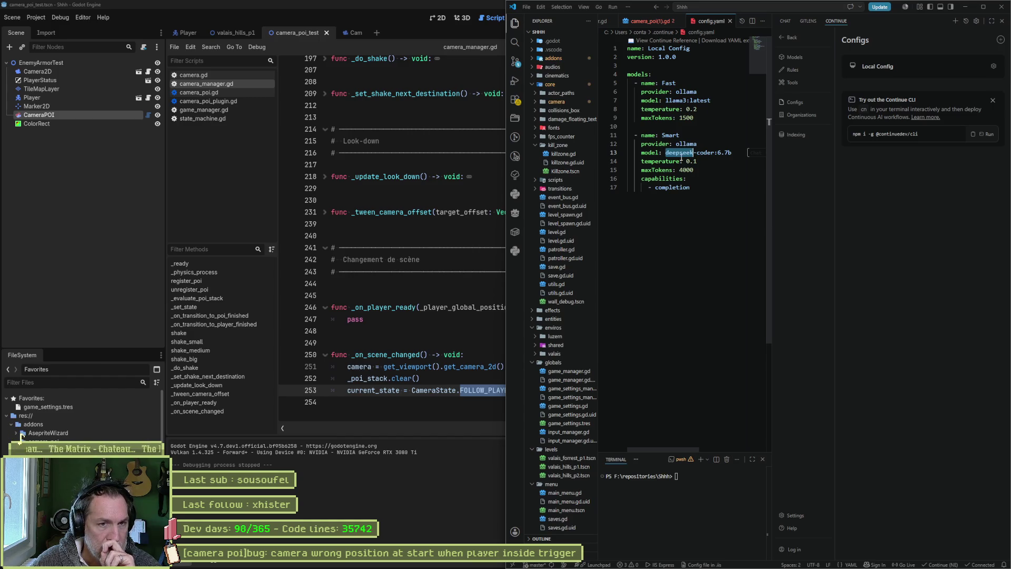
{"action": "left_click", "coordinate": [730, 21]}
{"action": "left_click", "coordinate": [842, 22]}
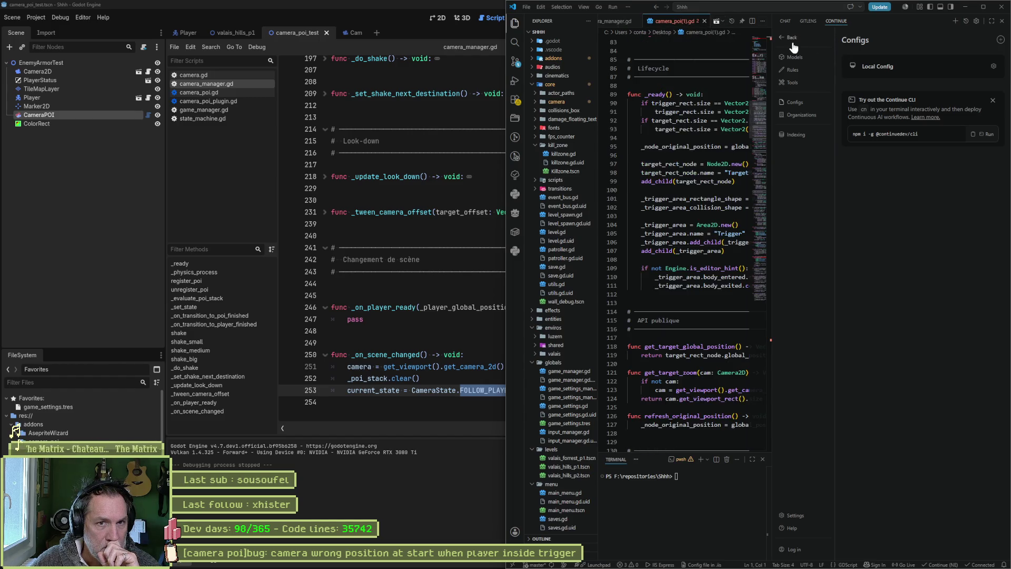
- Delete the two blank lines above _on_player_ready in camera_manager.gd and save the script
{"action": "left_click", "coordinate": [971, 6]}
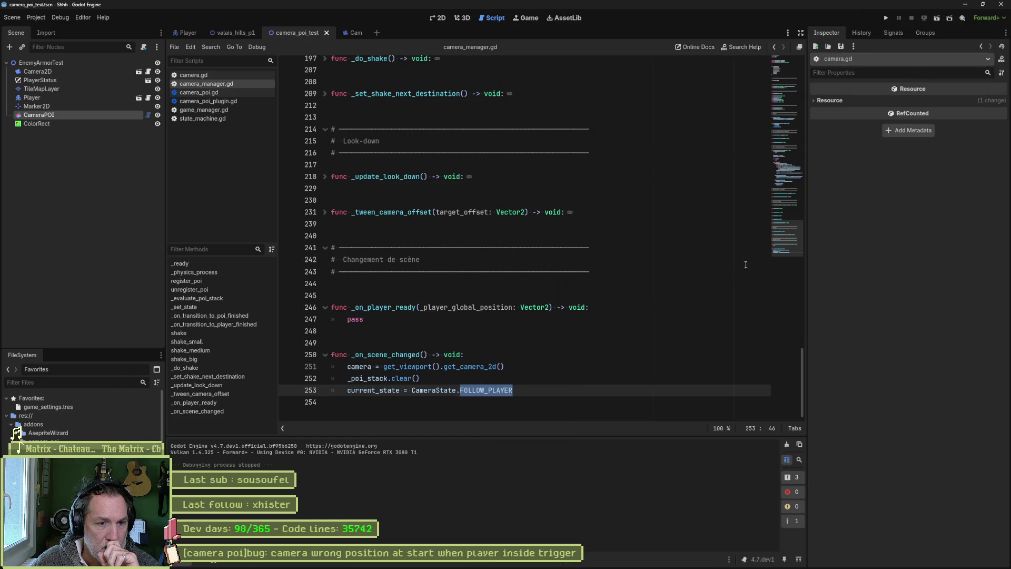
{"action": "left_click", "coordinate": [529, 373]}
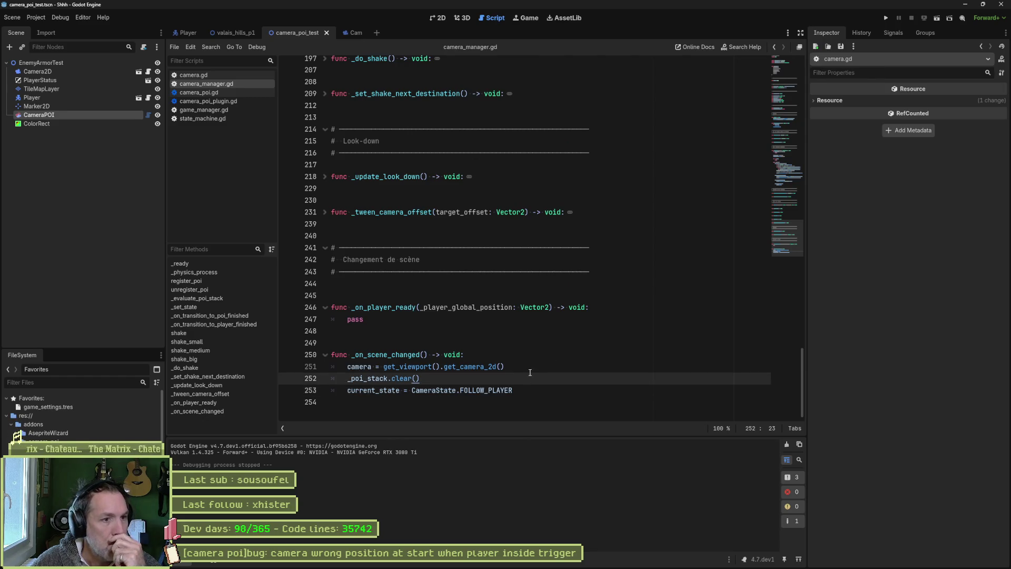
{"action": "left_click", "coordinate": [374, 283]}
{"action": "key", "text": "Delete"}
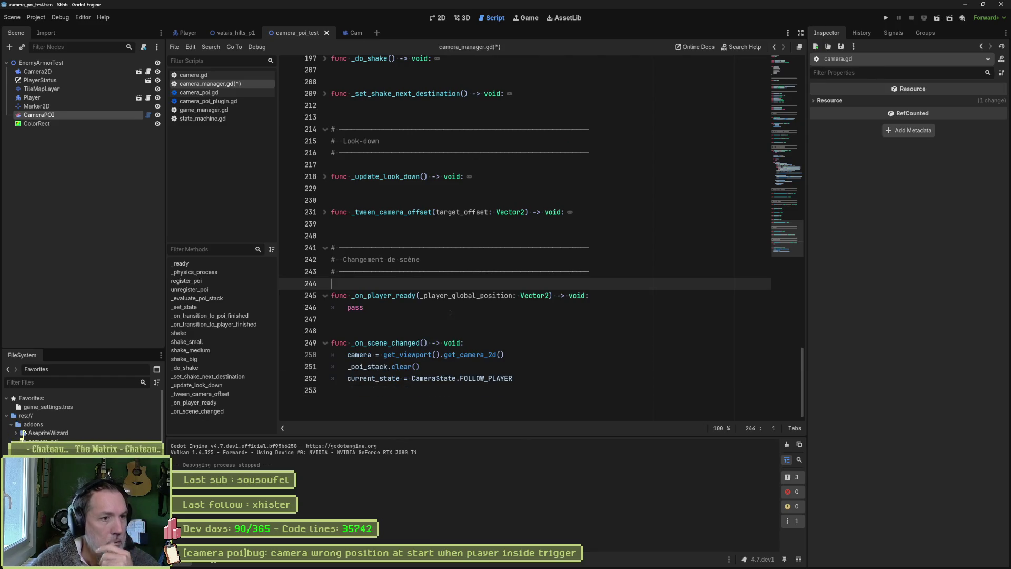
{"action": "key", "text": "Delete"}
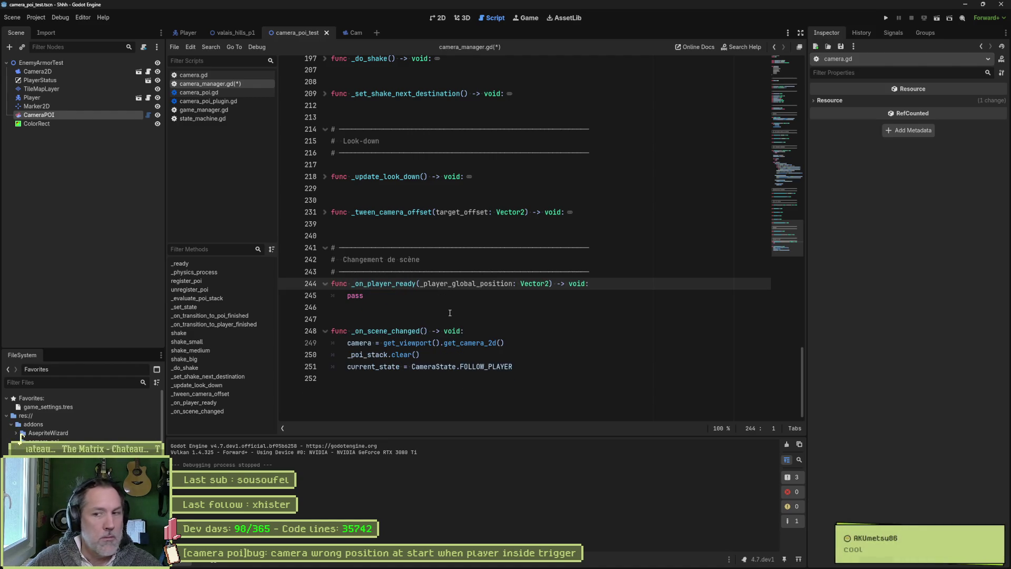
{"action": "scroll", "coordinate": [427, 251], "scroll_direction": "up", "scroll_amount": 2}
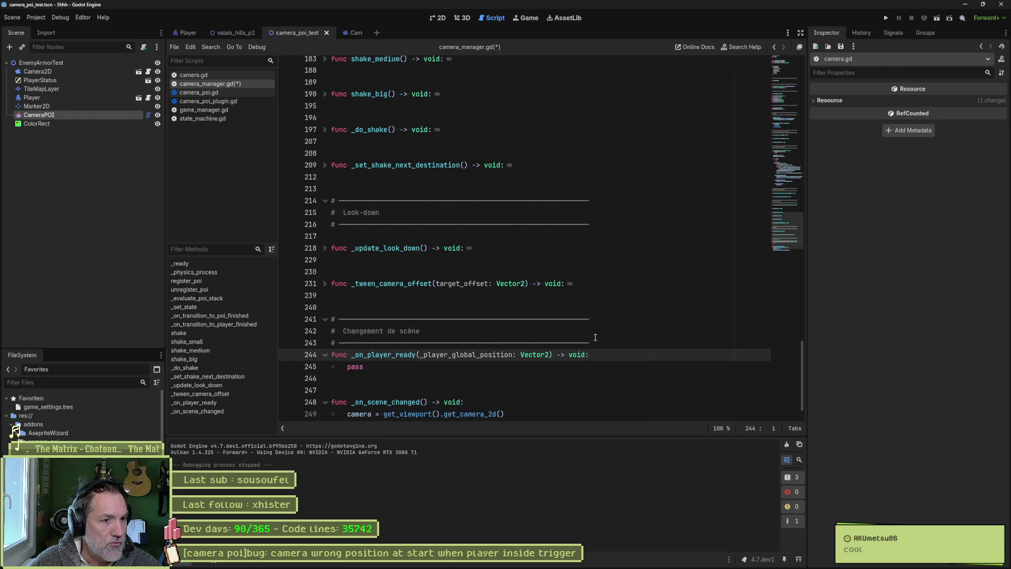
{"action": "left_click", "coordinate": [567, 318]}
{"action": "scroll", "coordinate": [573, 320], "scroll_direction": "down", "scroll_amount": 1}
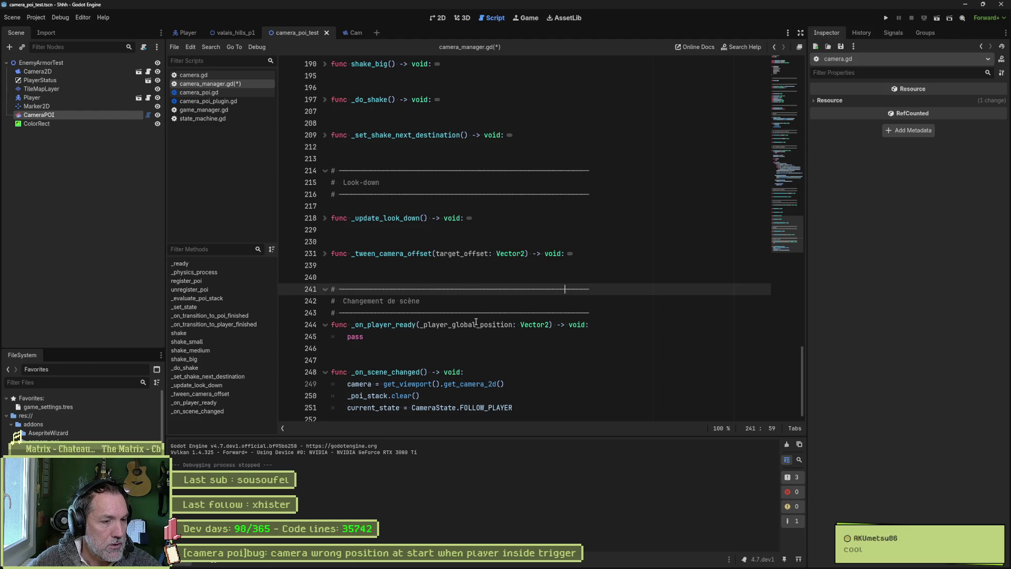
{"action": "key", "text": "ctrl+s"}
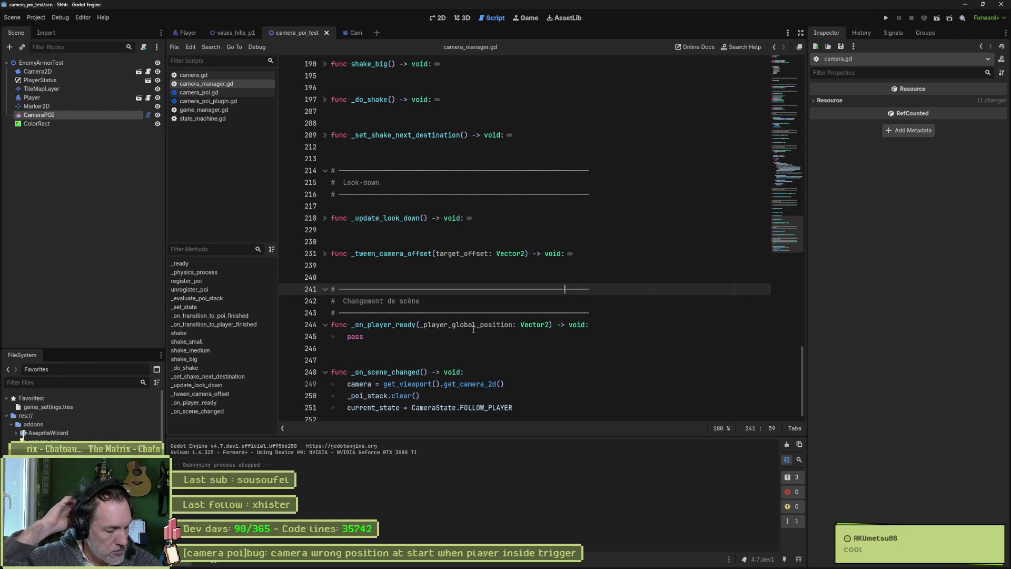
- Test-run the scene, stop it, and drag the teal CameraPOI box higher in the 2D view
{"action": "key", "text": "F6"}
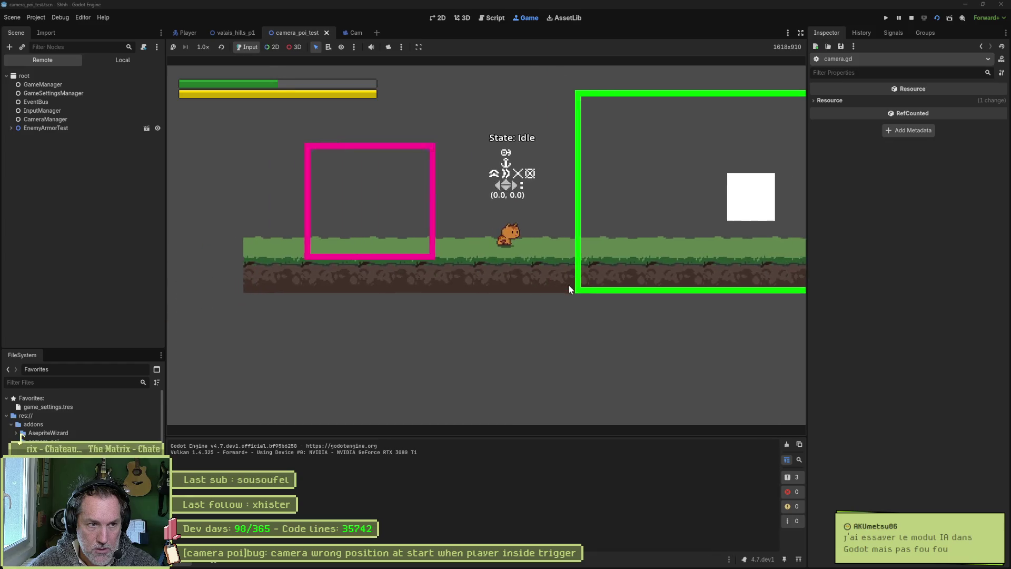
{"action": "key", "text": "F8"}
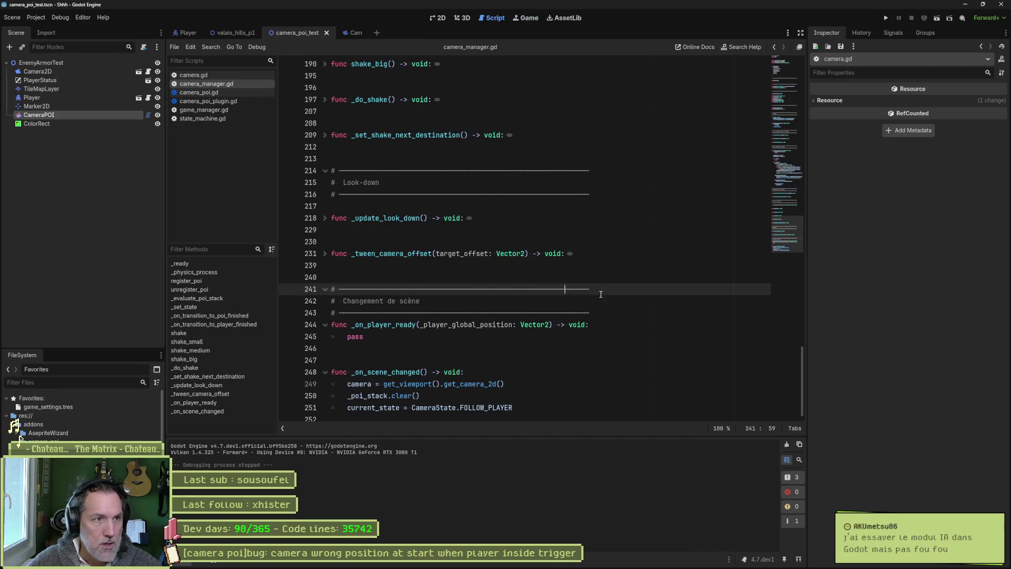
{"action": "left_click", "coordinate": [438, 18]}
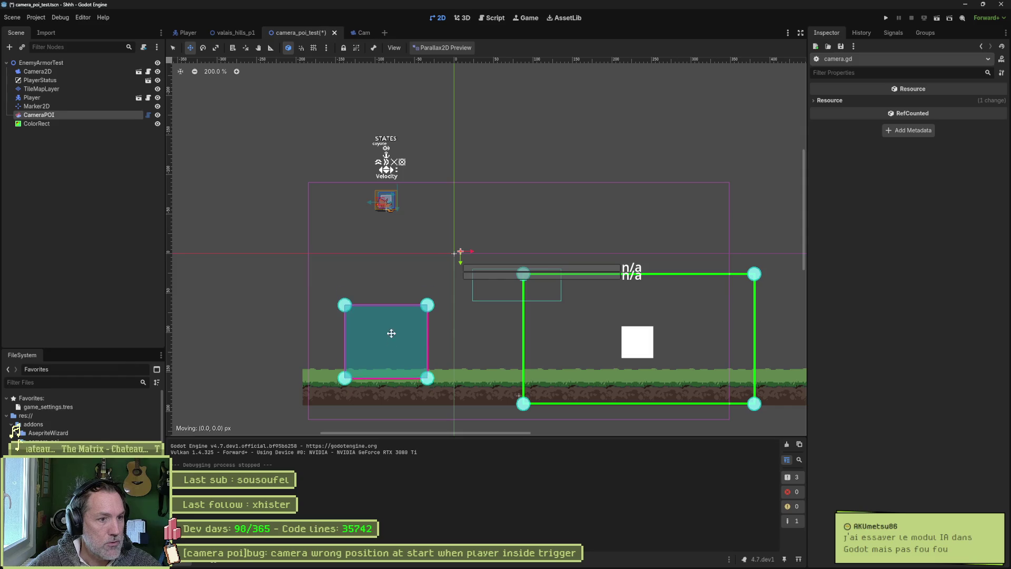
{"action": "mouse_move", "coordinate": [390, 331]}
{"action": "left_mouse_down"}
{"action": "mouse_move", "coordinate": [396, 271]}
{"action": "mouse_move", "coordinate": [393, 289]}
{"action": "left_mouse_up"}
- Save and re-run the scene with the moved trigger, then stop it and show camera_manager.gd
{"action": "key", "text": "F6"}
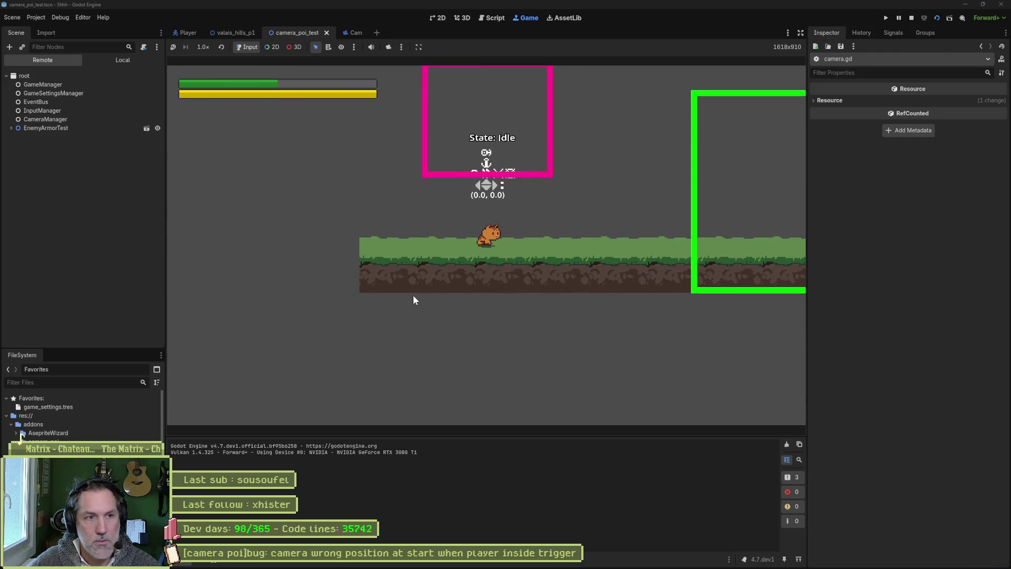
{"action": "key", "text": "F8"}
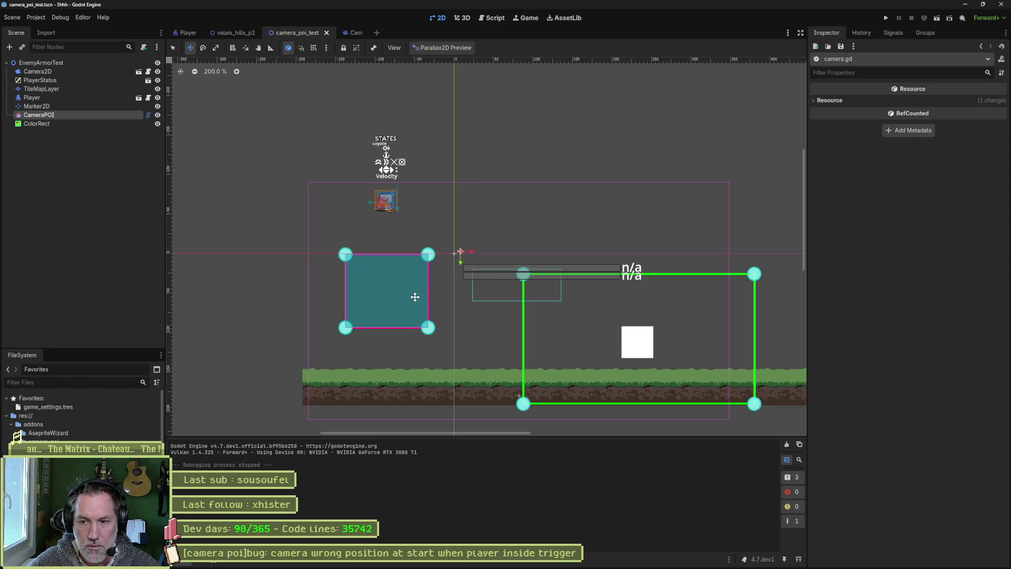
{"action": "left_click", "coordinate": [494, 21]}
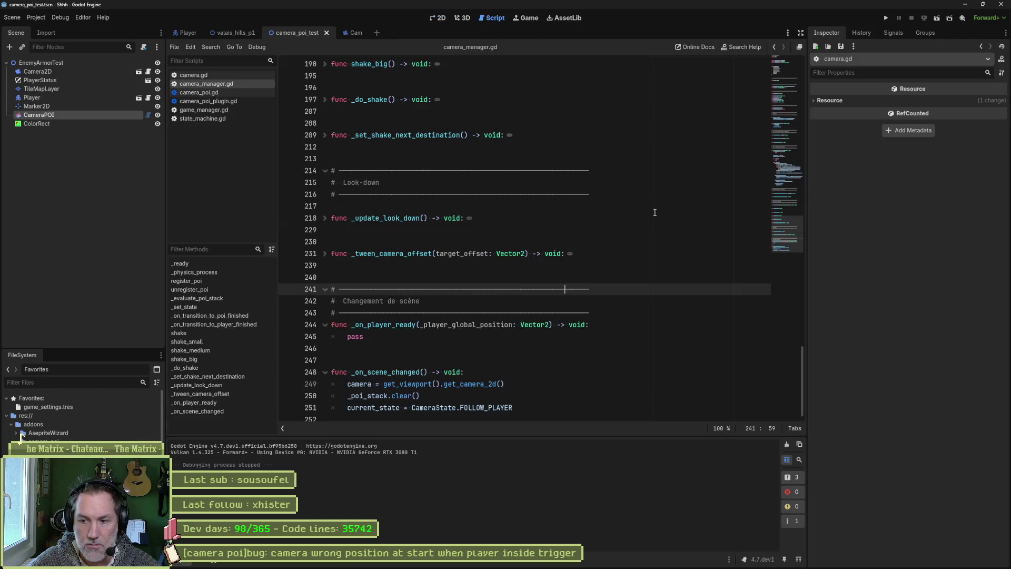
{"action": "mouse_move", "coordinate": [444, 566]}
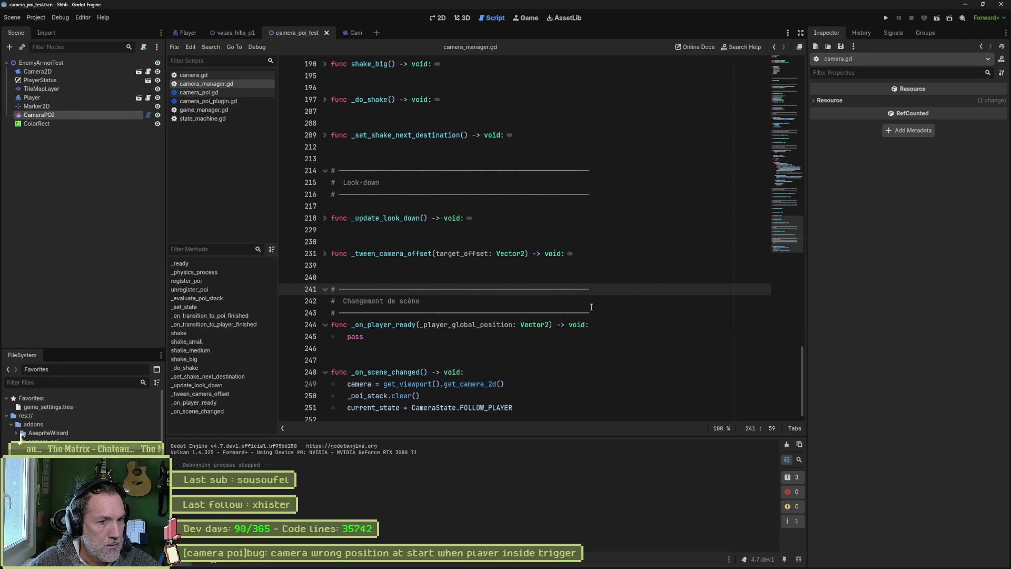
{"action": "mouse_move", "coordinate": [591, 307]}
{"action": "left_mouse_down"}
{"action": "mouse_move", "coordinate": [400, 288]}
{"action": "mouse_move", "coordinate": [337, 265]}
{"action": "mouse_move", "coordinate": [332, 290]}
{"action": "left_mouse_up"}
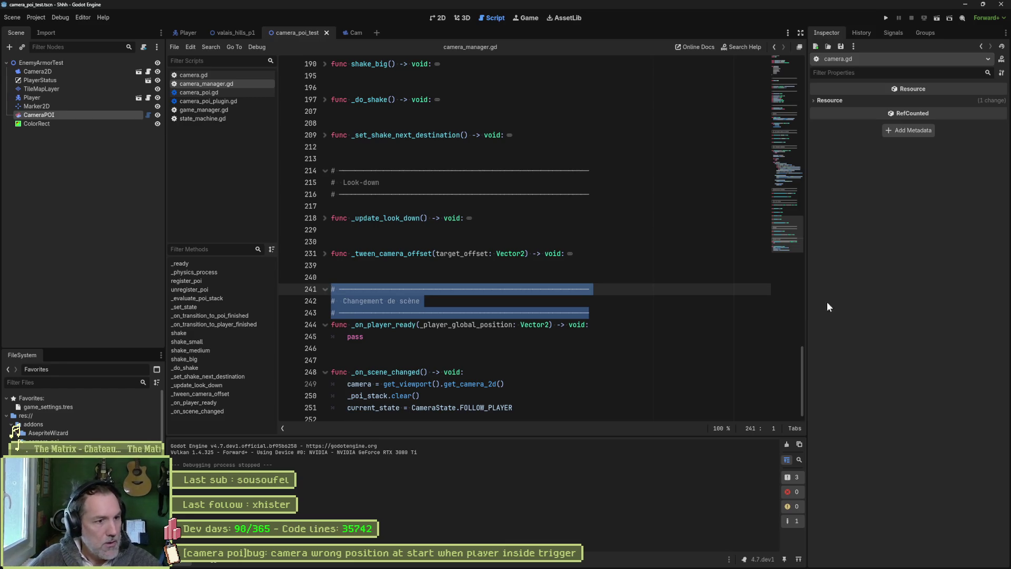
{"action": "left_click", "coordinate": [482, 268]}
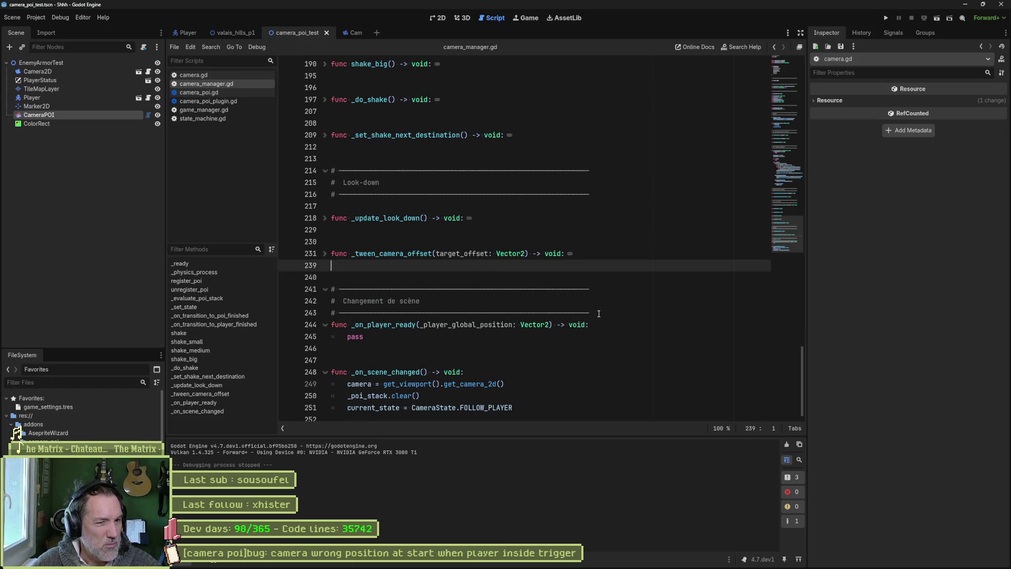
{"action": "mouse_move", "coordinate": [598, 313]}
{"action": "left_mouse_down"}
{"action": "mouse_move", "coordinate": [440, 313]}
{"action": "mouse_move", "coordinate": [322, 289]}
{"action": "left_mouse_up"}
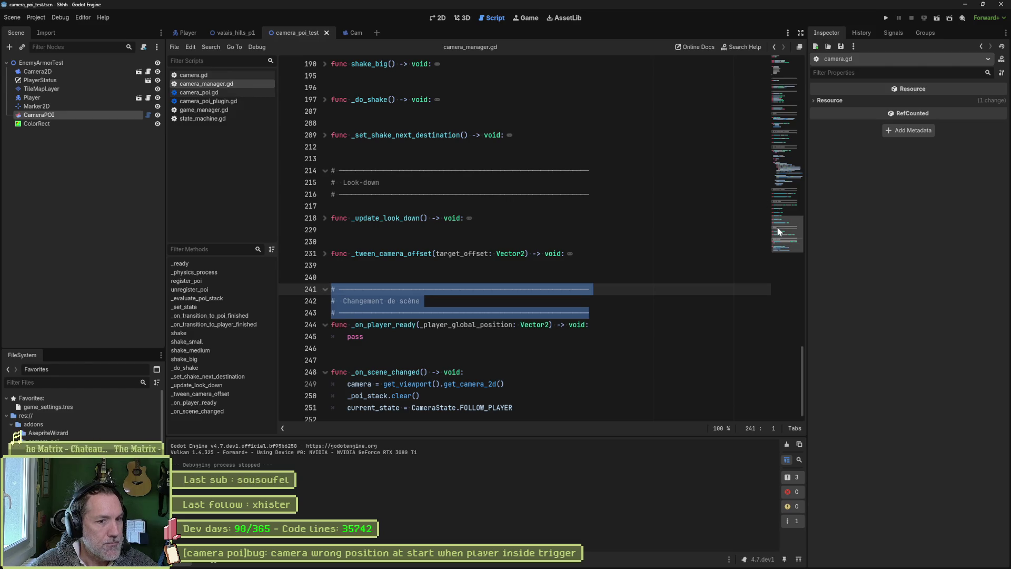
{"action": "left_click", "coordinate": [364, 325]}
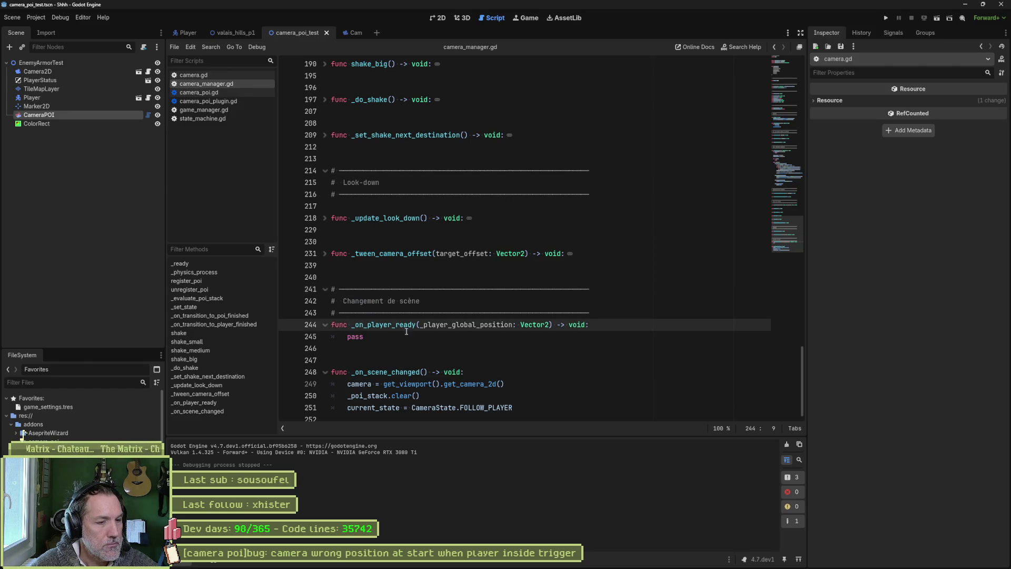
{"action": "double_click", "coordinate": [402, 326]}
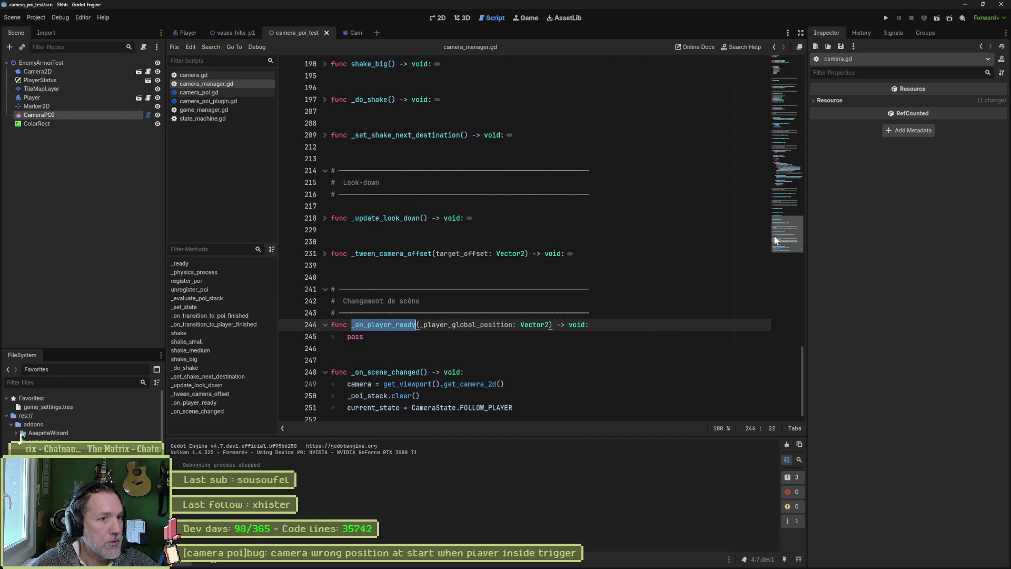
{"action": "left_click_drag", "start_coordinate": [773, 235], "coordinate": [781, 79]}
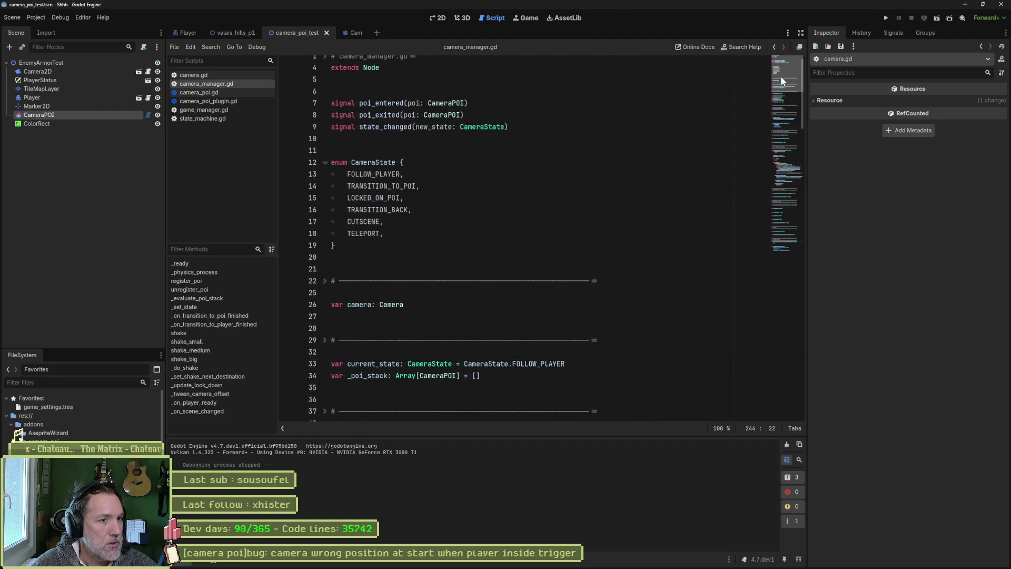
{"action": "double_click", "coordinate": [375, 163]}
{"action": "scroll", "coordinate": [489, 251], "scroll_direction": "down", "scroll_amount": 4}
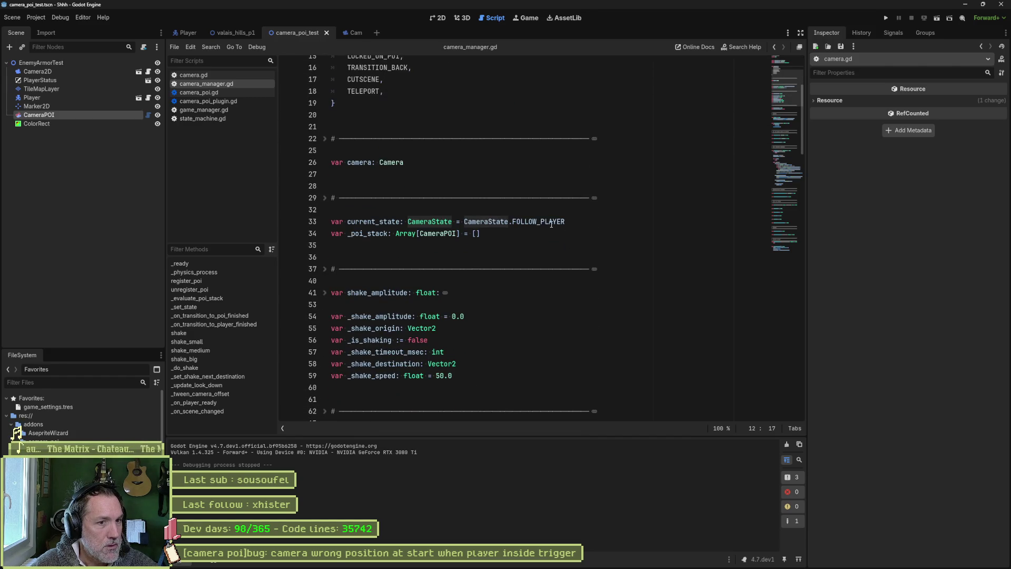
{"action": "double_click", "coordinate": [538, 221]}
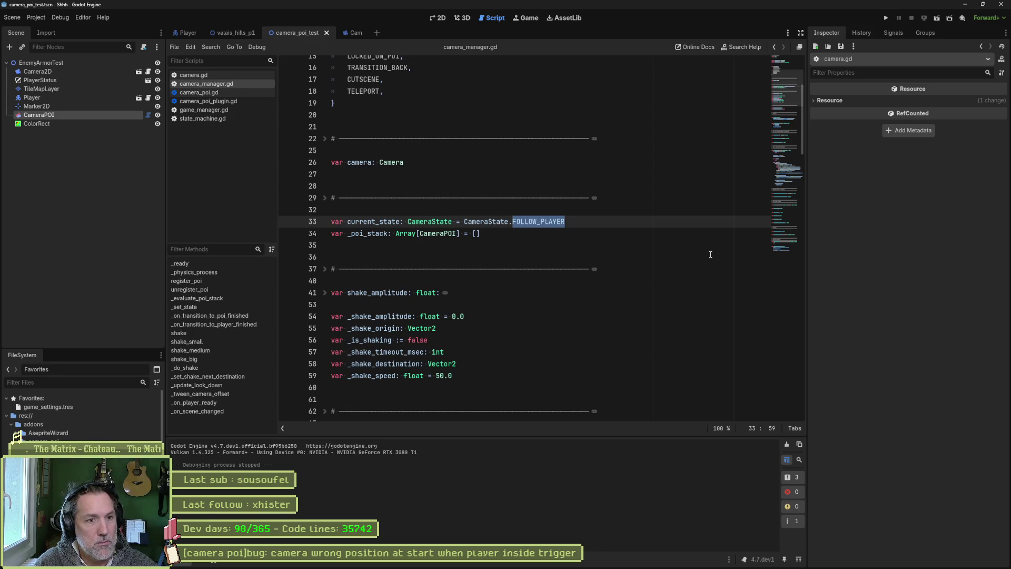
- Make TELEPORT the camera manager's starting state on line 33 and save
{"action": "type", "text": "TELEPORT"}
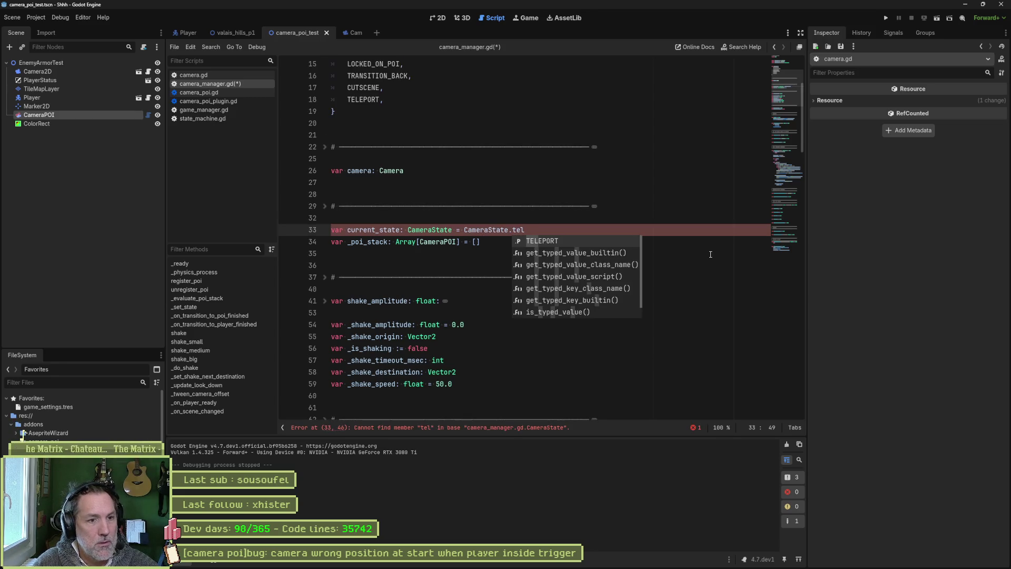
{"action": "key", "text": "ctrl+s"}
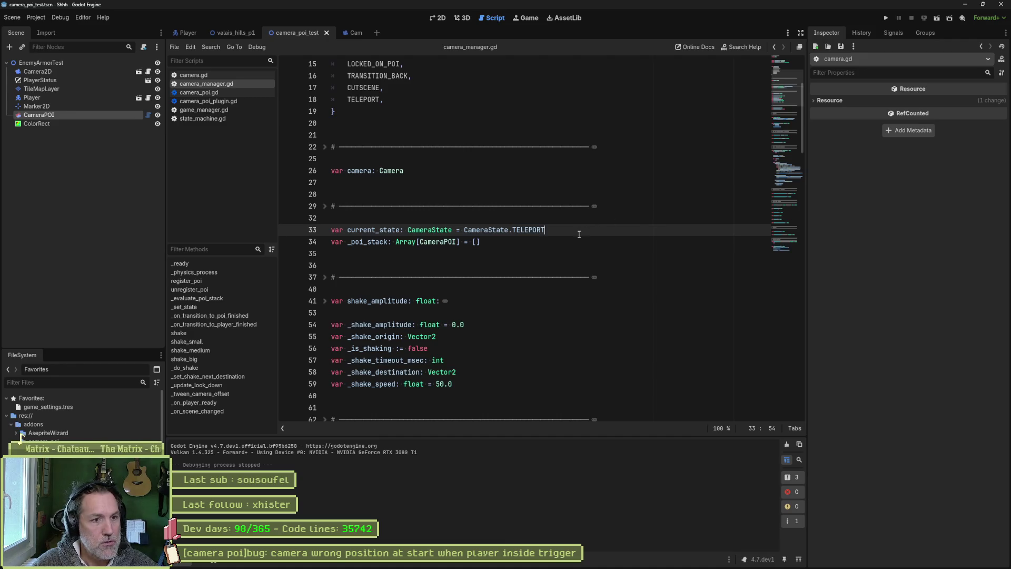
{"action": "scroll", "coordinate": [467, 239], "scroll_direction": "down", "scroll_amount": 5}
{"action": "scroll", "coordinate": [466, 240], "scroll_direction": "down", "scroll_amount": 15}
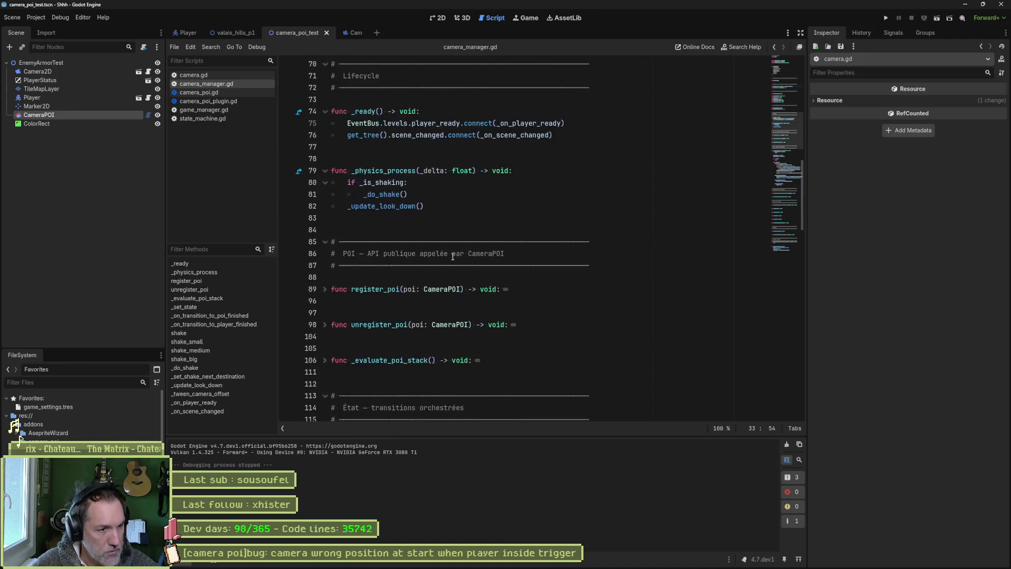
{"action": "scroll", "coordinate": [470, 248], "scroll_direction": "down", "scroll_amount": 4}
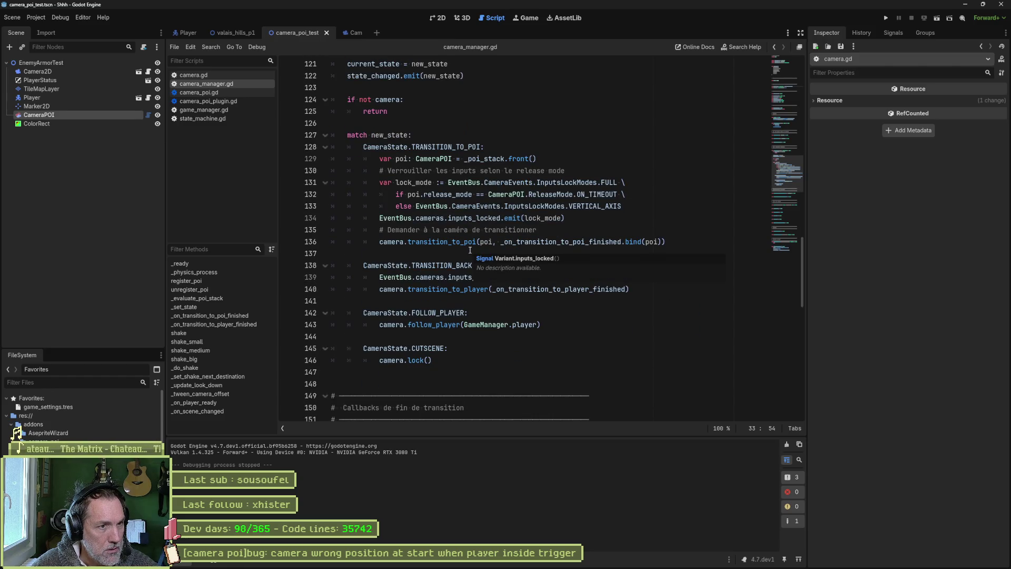
- Duplicate the TRANSITION_TO_POI case, add camera.teleport_to(poi) under it, and open teleport_to's definition
{"action": "left_click", "coordinate": [540, 149]}
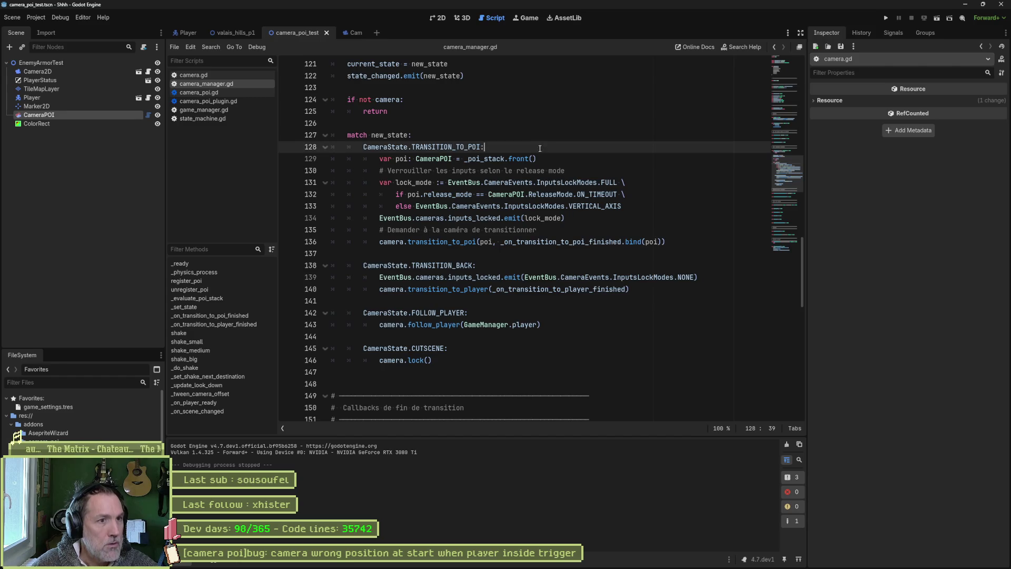
{"action": "key", "text": "ctrl+shift+d"}
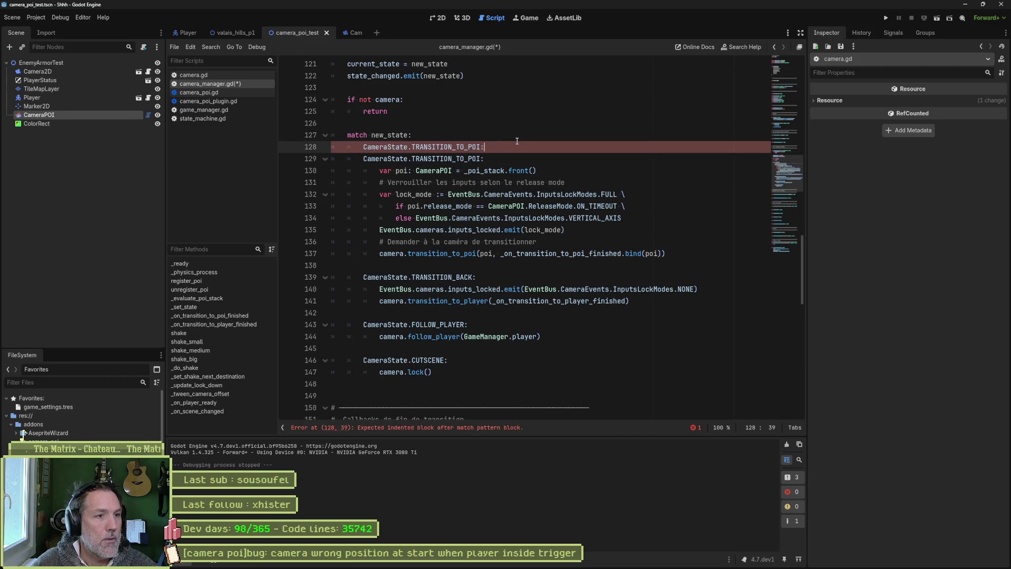
{"action": "key", "text": "Return"}
{"action": "type", "text": "camera."}
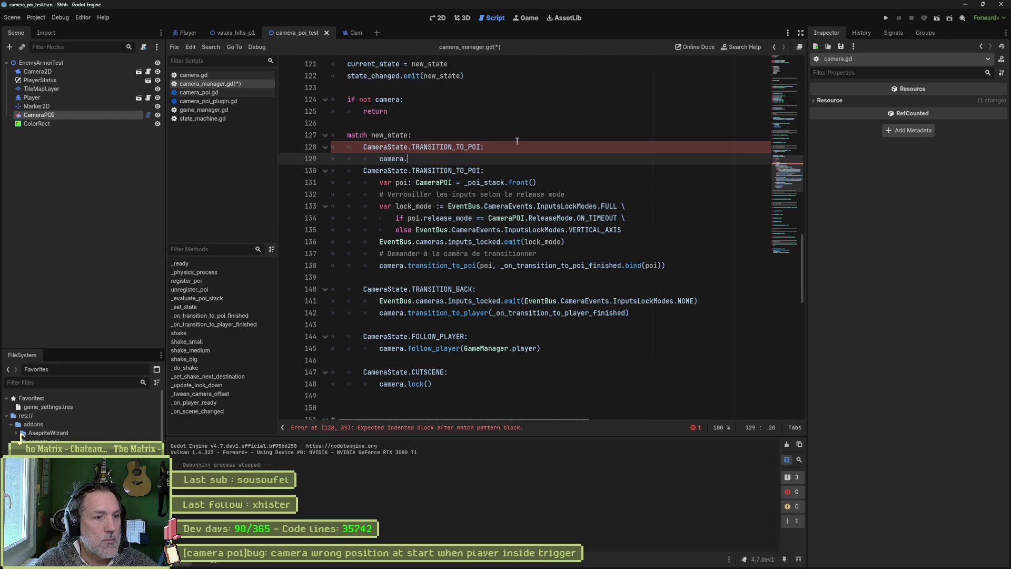
{"action": "type", "text": "tel"}
{"action": "key", "text": "Return"}
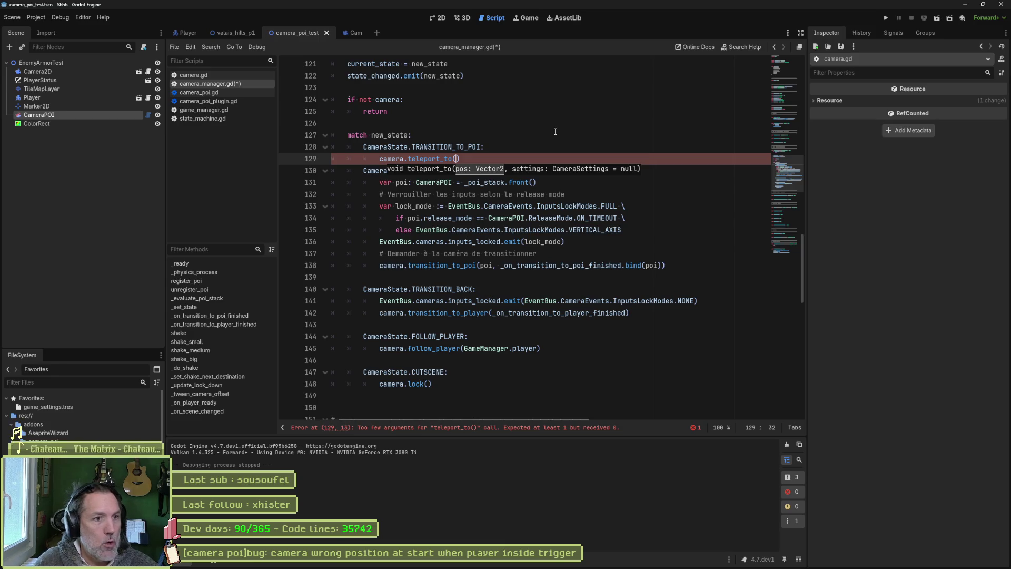
{"action": "type", "text": "poi"}
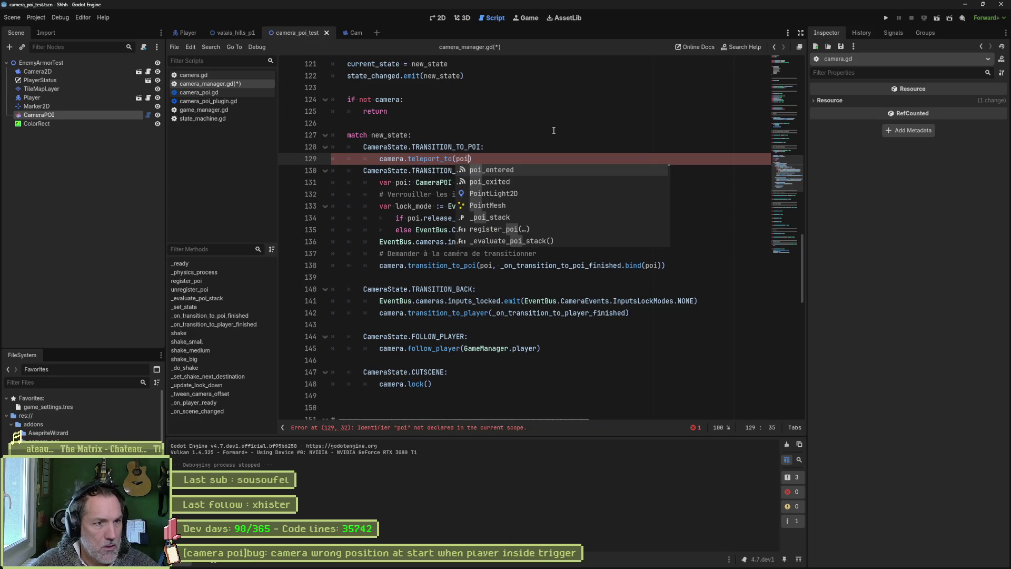
{"action": "left_click", "coordinate": [553, 131]}
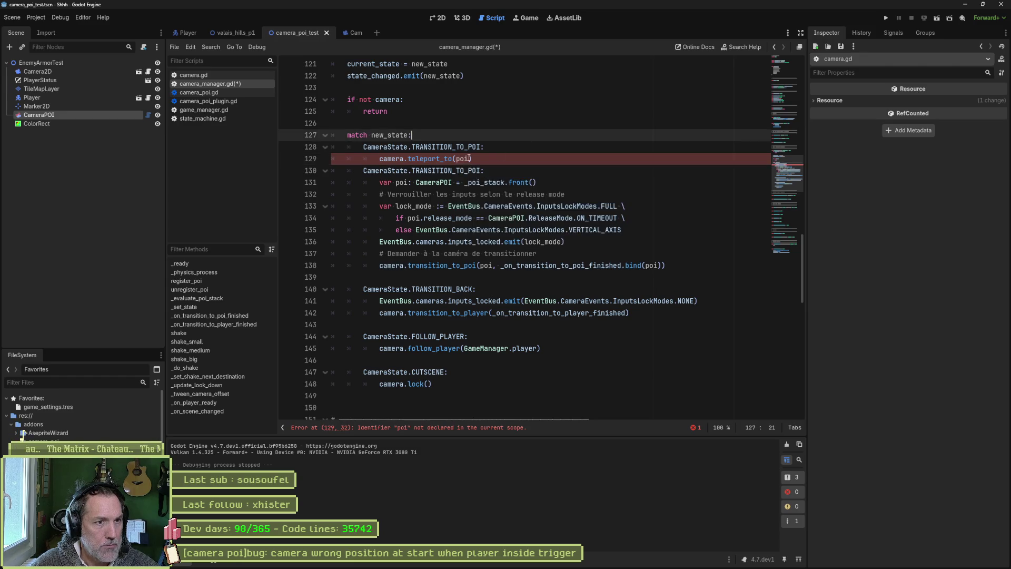
{"action": "left_click", "coordinate": [446, 158], "text": "ctrl"}
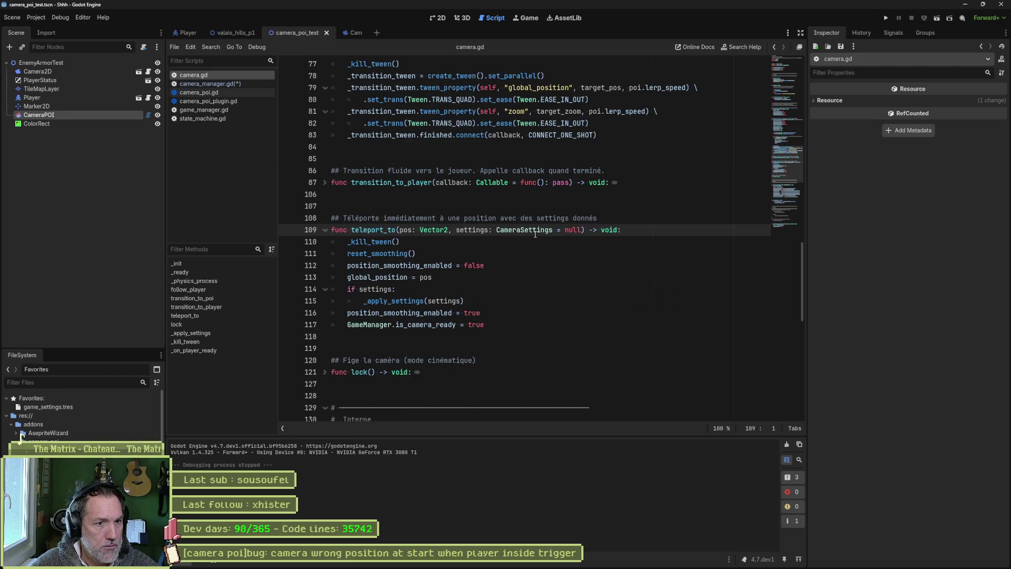
- Browse camera.gd's settings code, then return to camera_manager.gd and select _on_transition_to_poi_finished
{"action": "key", "text": "alt+Left"}
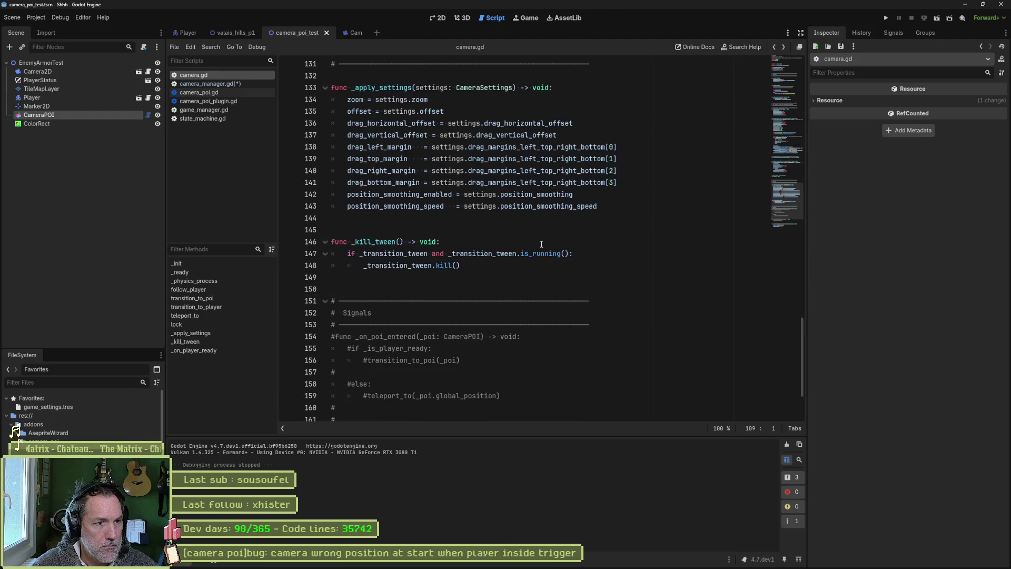
{"action": "key", "text": "alt+Right"}
{"action": "key", "text": "alt+Left"}
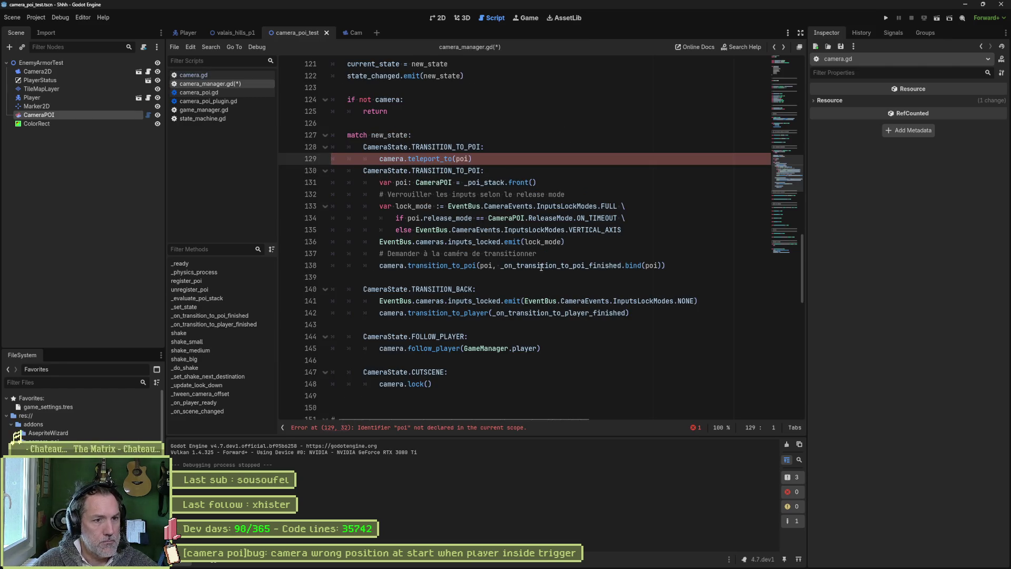
{"action": "double_click", "coordinate": [607, 269]}
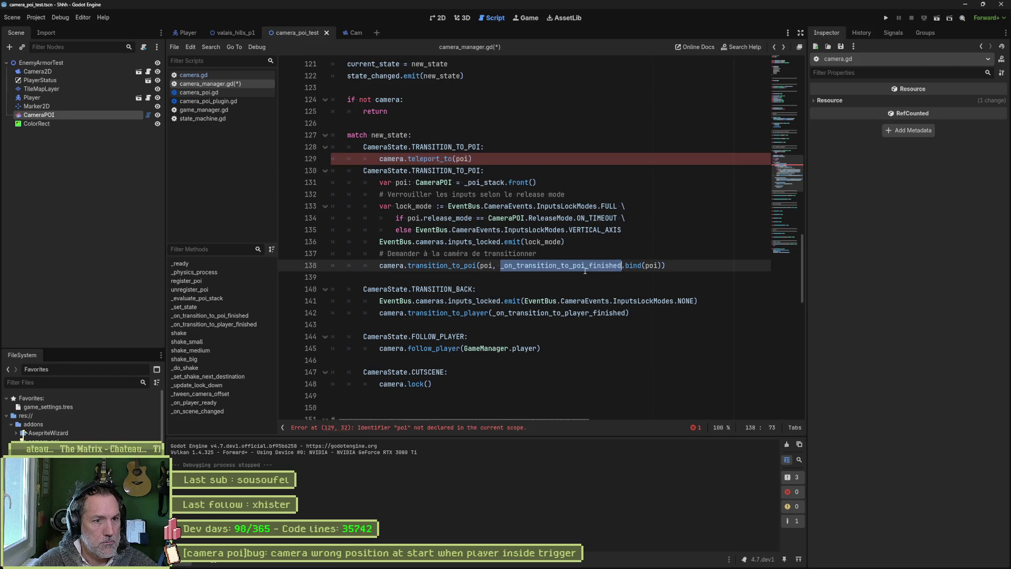
{"action": "mouse_move", "coordinate": [645, 269]}
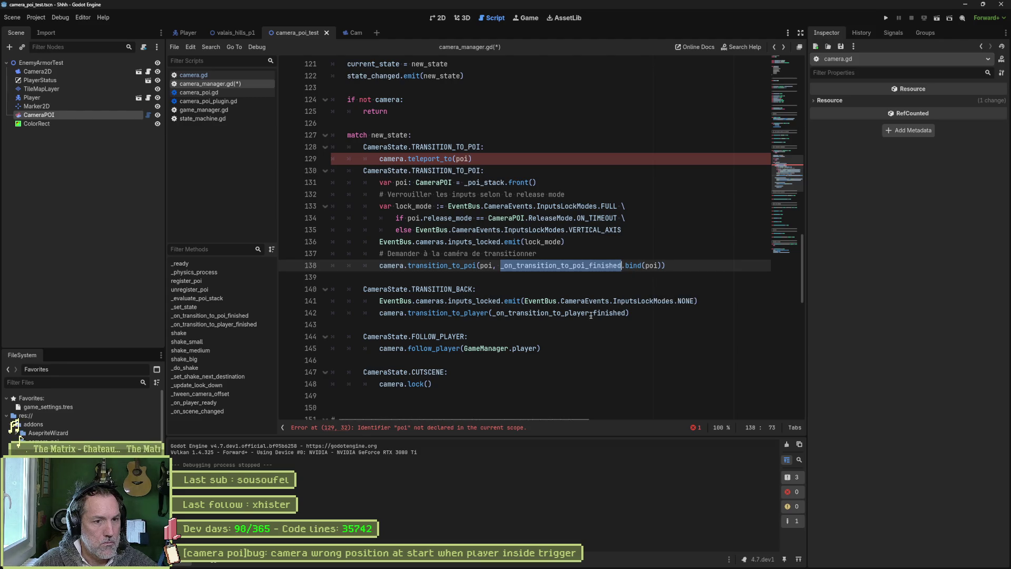
{"action": "mouse_move", "coordinate": [591, 315]}
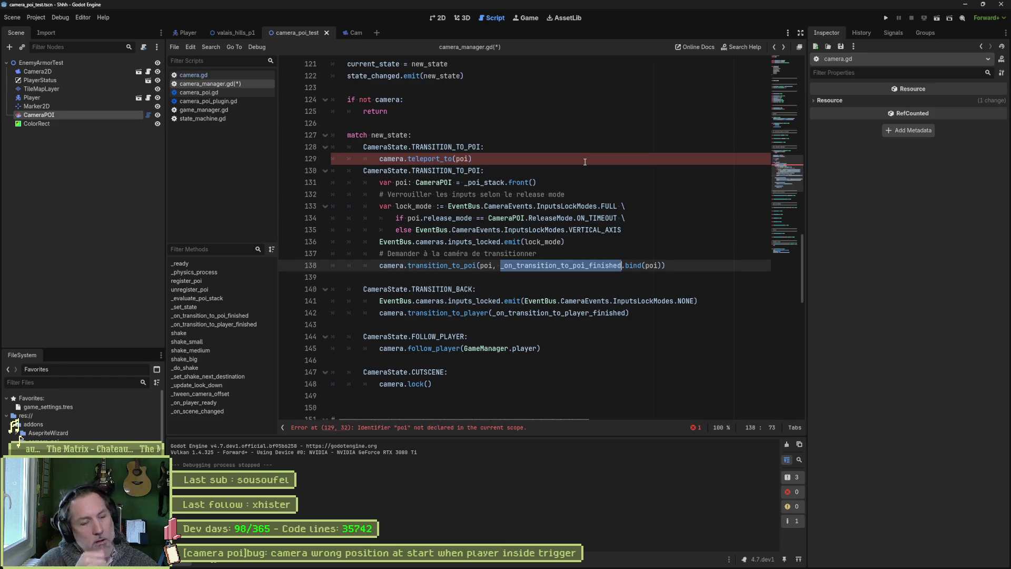
- Open camera.gd at transition_to_poi and mark drag_top_margin and the get_target_zoom call
{"action": "left_click", "coordinate": [472, 263], "text": "ctrl"}
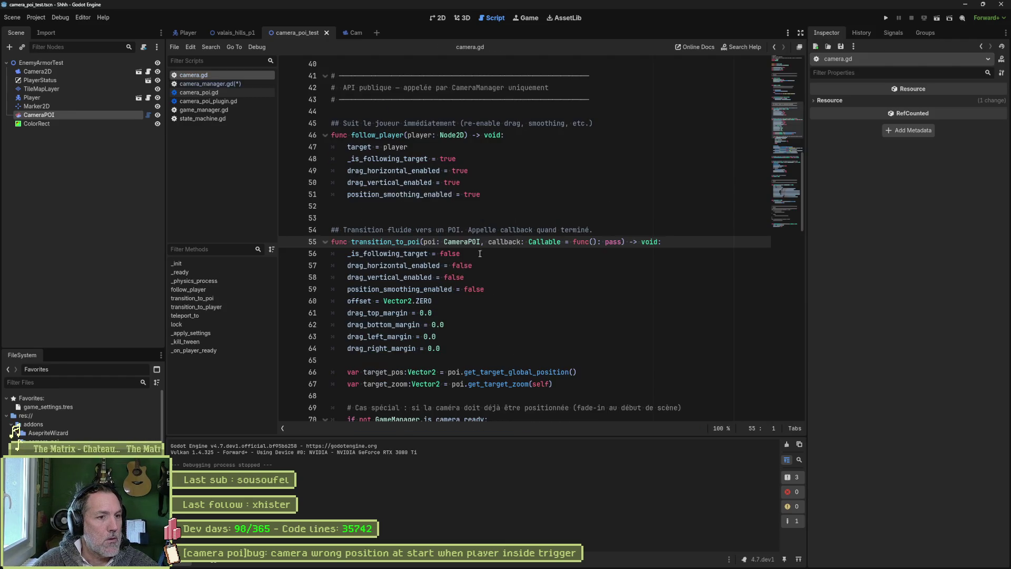
{"action": "scroll", "coordinate": [540, 290], "scroll_direction": "down", "scroll_amount": 1}
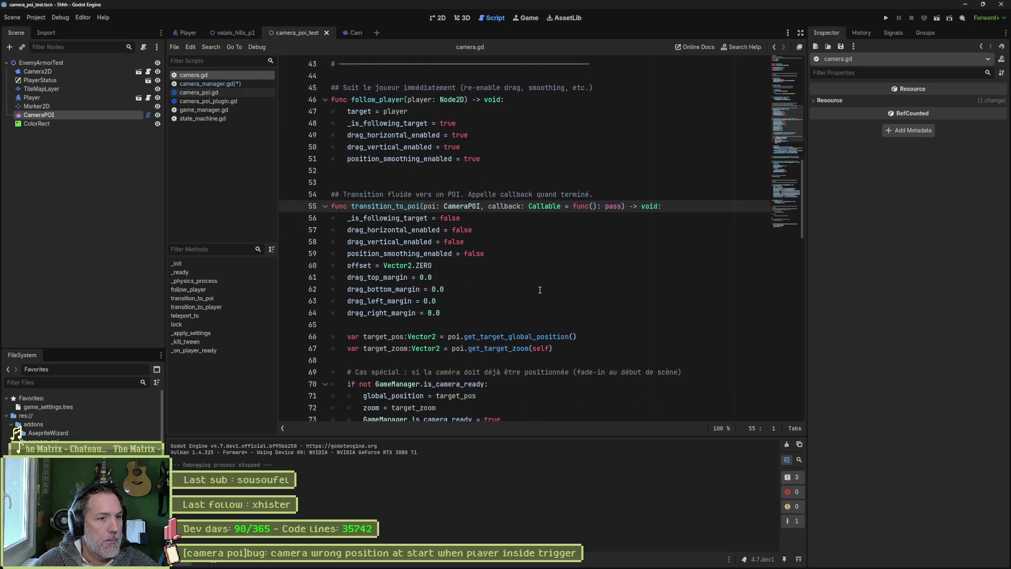
{"action": "double_click", "coordinate": [377, 277]}
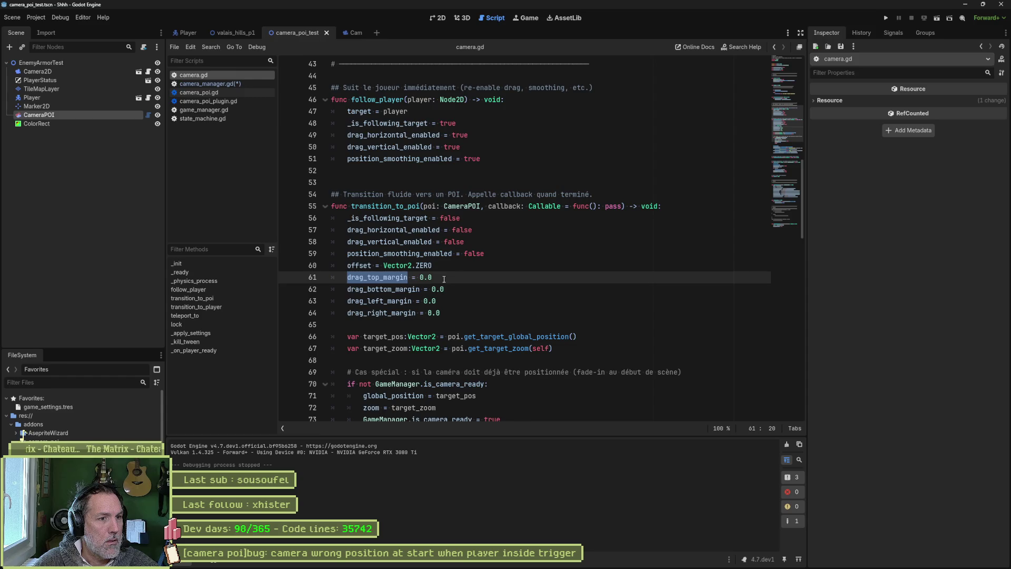
{"action": "scroll", "coordinate": [444, 280], "scroll_direction": "down", "scroll_amount": 1}
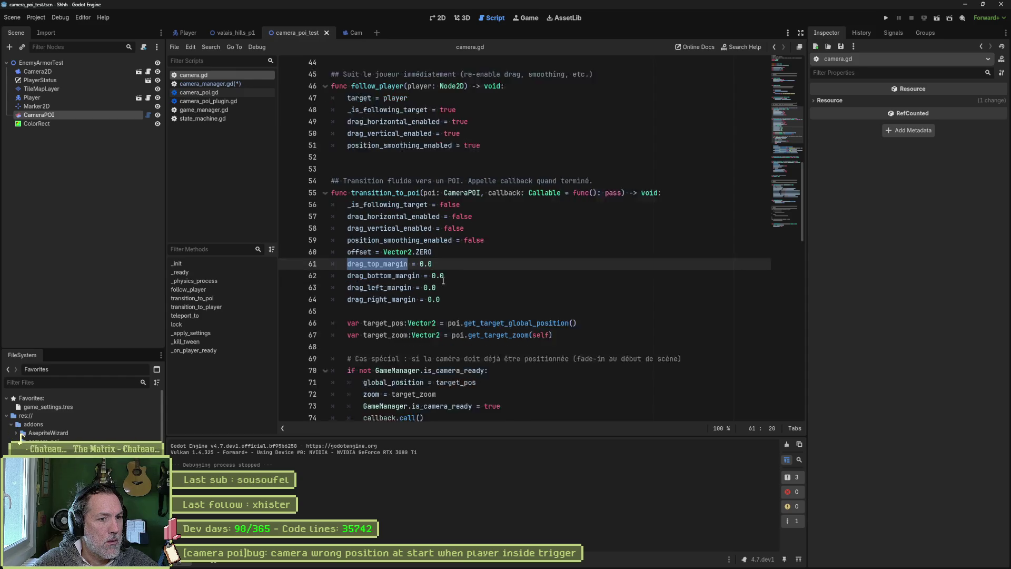
{"action": "double_click", "coordinate": [501, 312]}
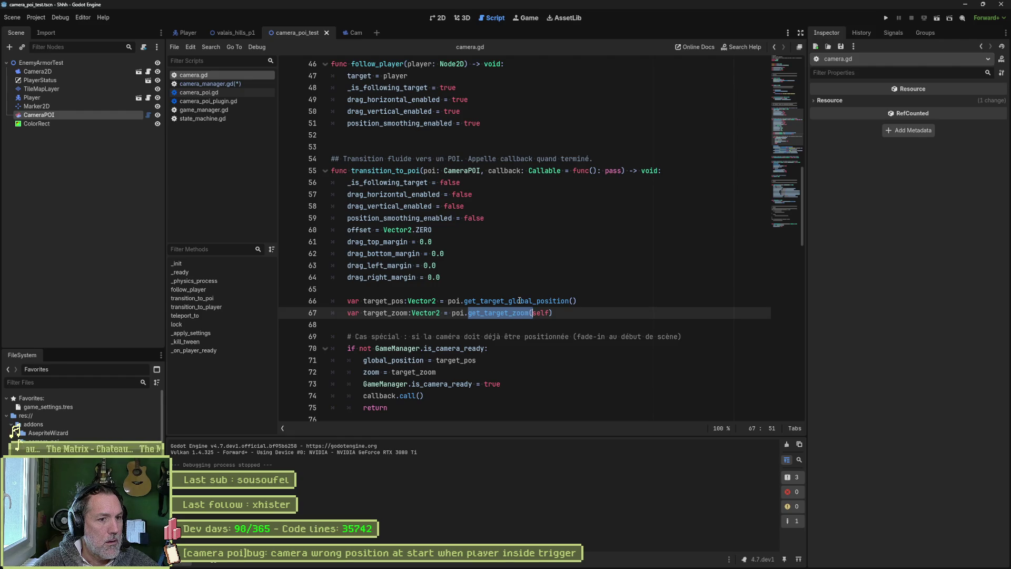
{"action": "mouse_move", "coordinate": [520, 301]}
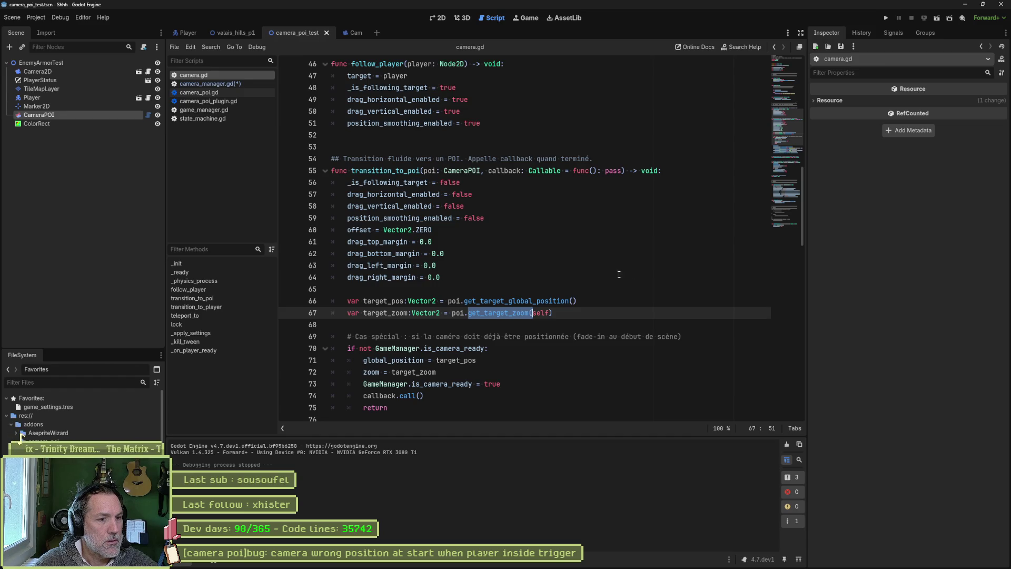
- Jump to teleport_to and highlight every use of settings in it
{"action": "left_click", "coordinate": [209, 314]}
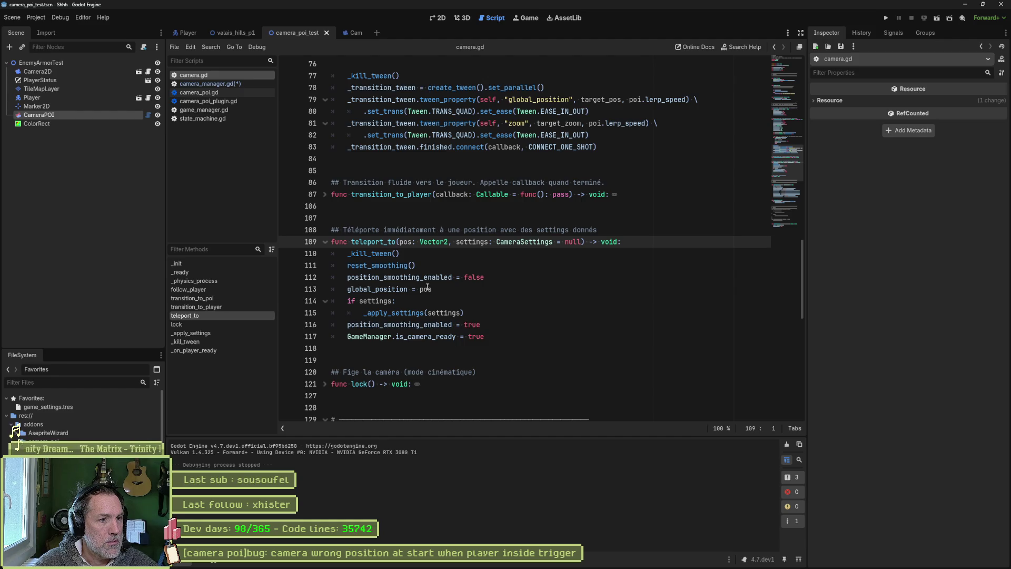
{"action": "left_click", "coordinate": [449, 313]}
{"action": "double_click", "coordinate": [449, 313]}
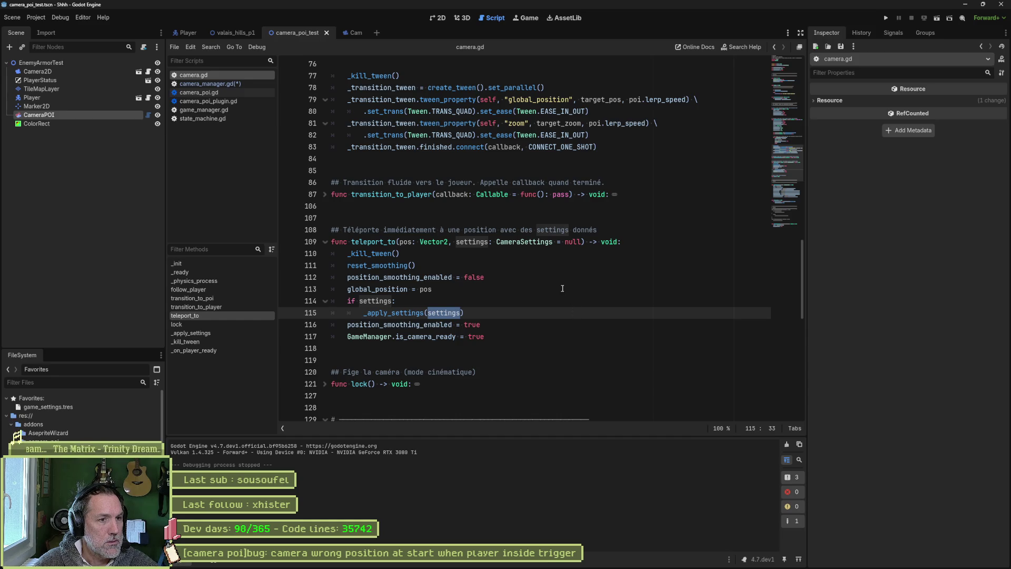
{"action": "scroll", "coordinate": [529, 287], "scroll_direction": "up", "scroll_amount": 1}
{"action": "scroll", "coordinate": [529, 287], "scroll_direction": "up", "scroll_amount": 4}
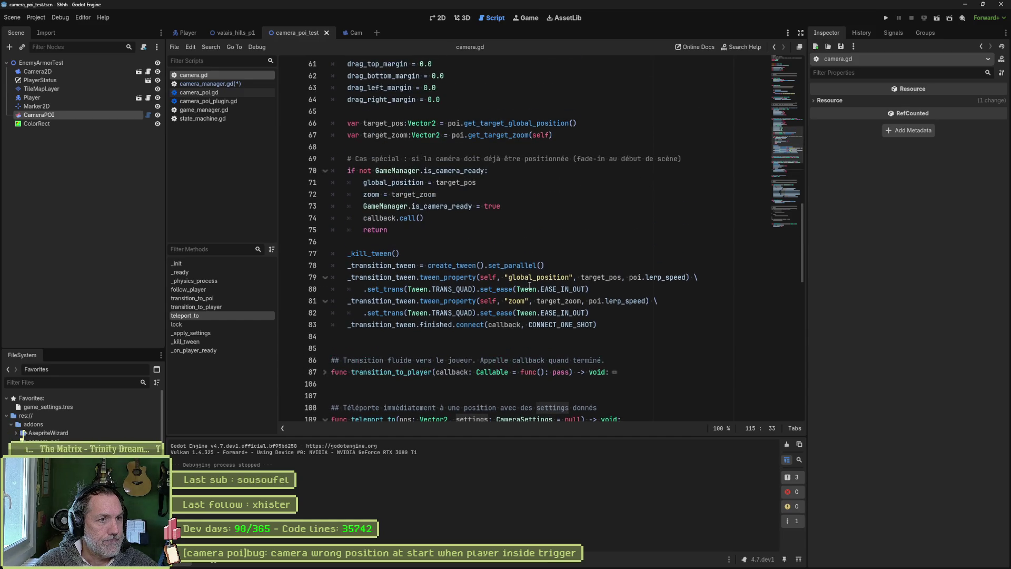
{"action": "scroll", "coordinate": [530, 285], "scroll_direction": "up", "scroll_amount": 1}
{"action": "scroll", "coordinate": [529, 285], "scroll_direction": "down", "scroll_amount": 1}
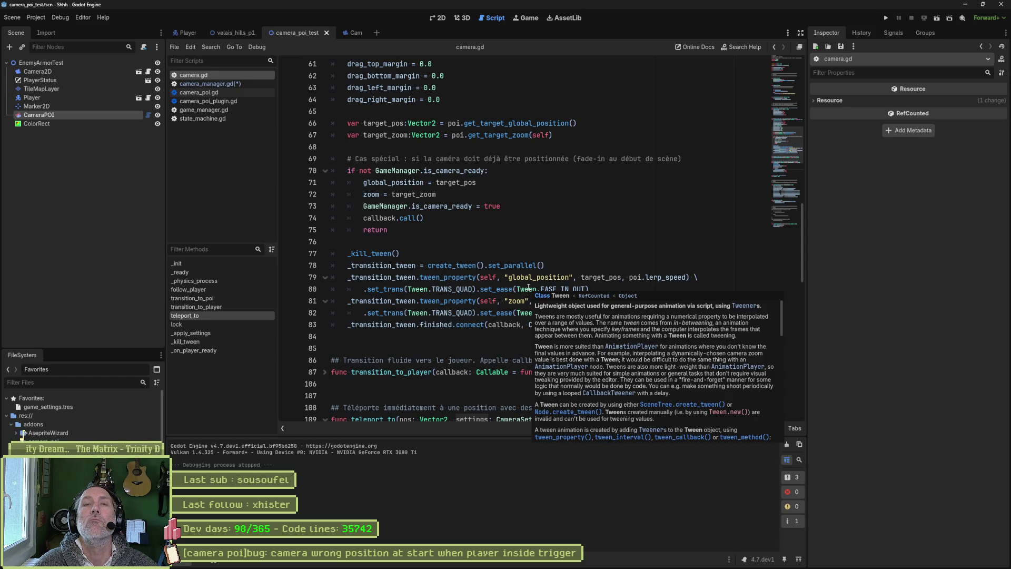
- Unfold transition_to_player and select its tween lines 100 to 105
{"action": "scroll", "coordinate": [514, 262], "scroll_direction": "up", "scroll_amount": 2}
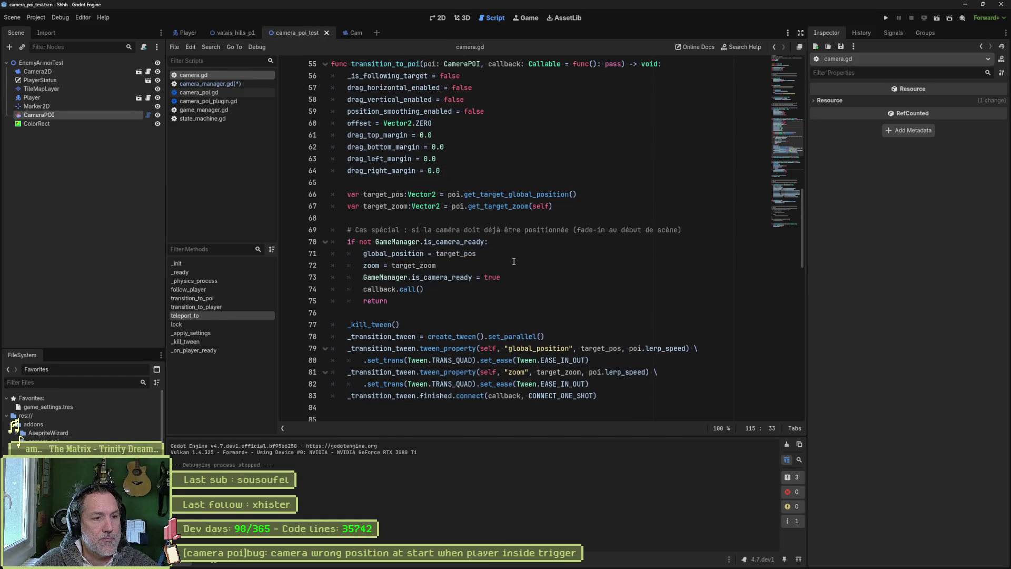
{"action": "scroll", "coordinate": [514, 262], "scroll_direction": "down", "scroll_amount": 5}
{"action": "left_click", "coordinate": [325, 268]}
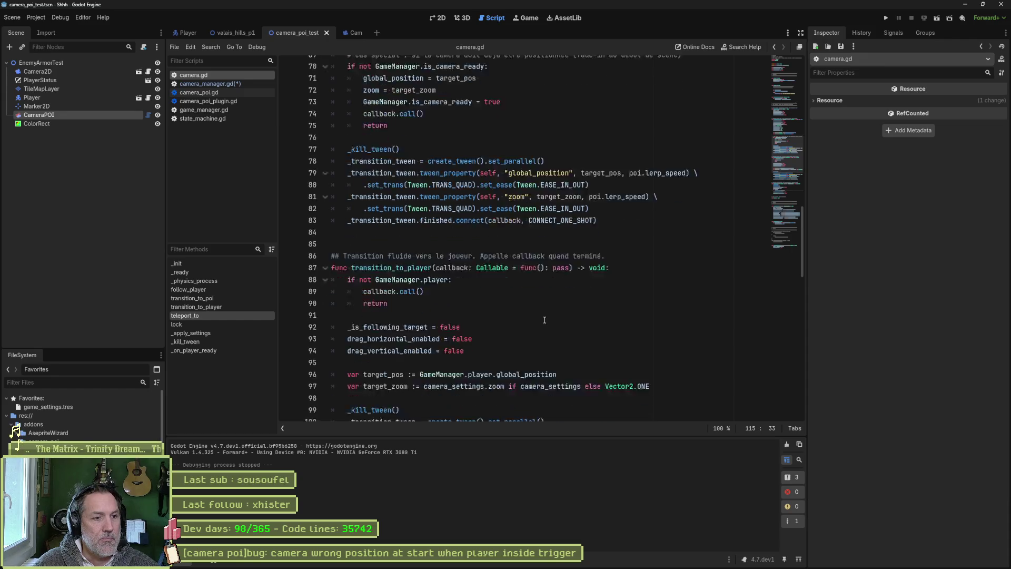
{"action": "scroll", "coordinate": [545, 320], "scroll_direction": "down", "scroll_amount": 3}
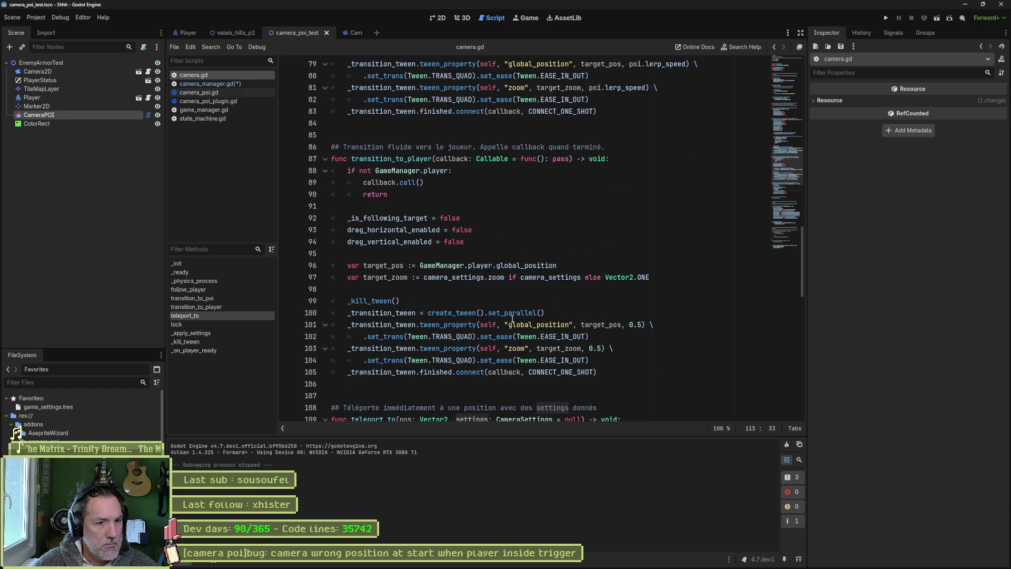
{"action": "left_click_drag", "start_coordinate": [537, 316], "coordinate": [534, 372]}
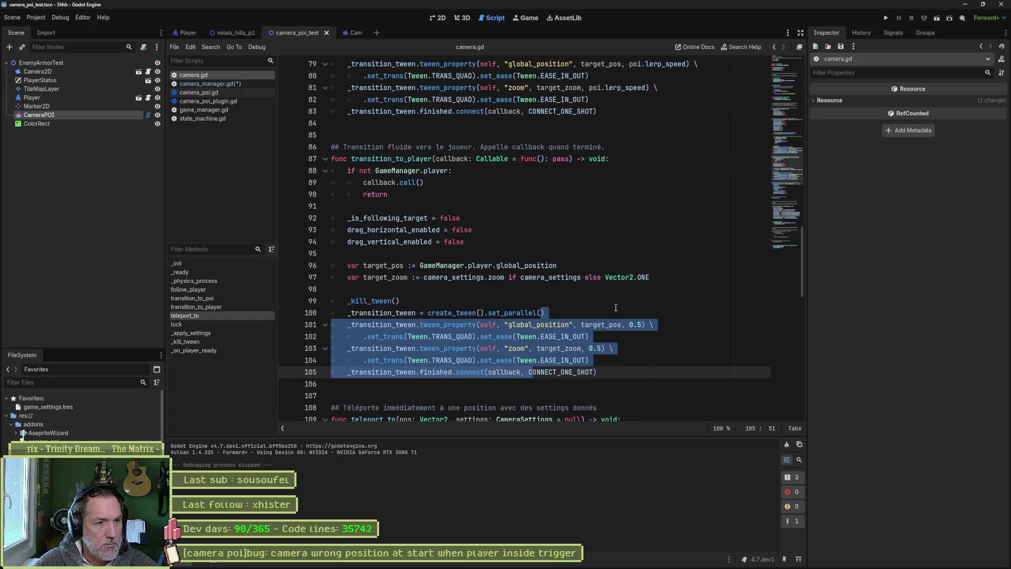
- Scroll back up to transition_to_poi and mark drag_right_margin on line 64
{"action": "scroll", "coordinate": [615, 307], "scroll_direction": "up", "scroll_amount": 4}
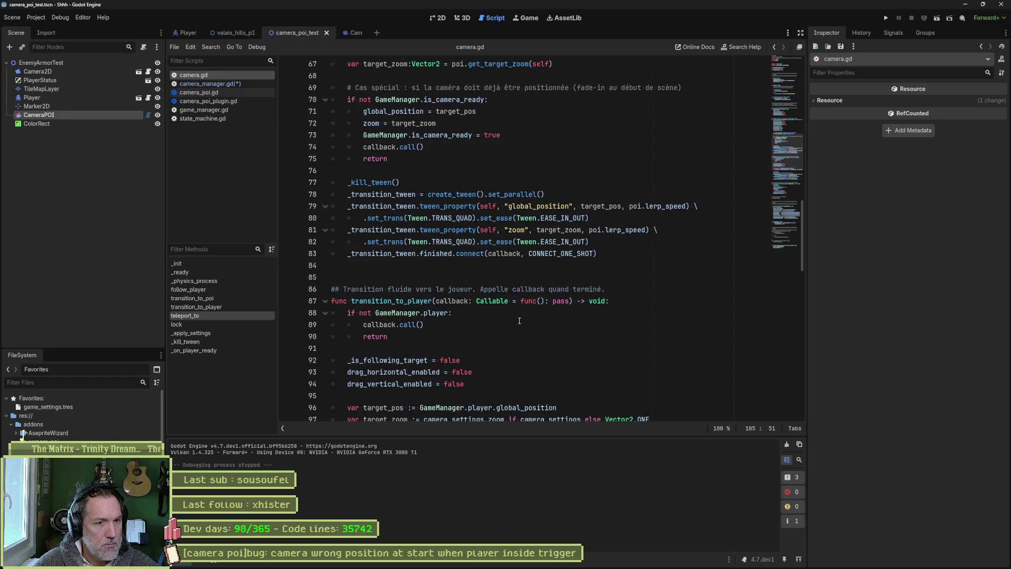
{"action": "scroll", "coordinate": [519, 322], "scroll_direction": "up", "scroll_amount": 3}
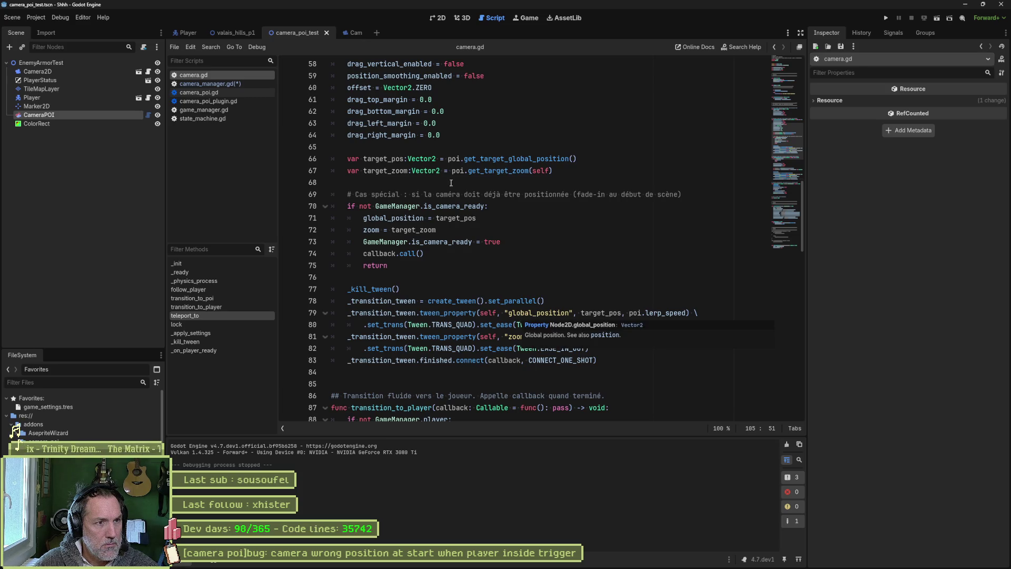
{"action": "double_click", "coordinate": [390, 135]}
{"action": "scroll", "coordinate": [489, 265], "scroll_direction": "down", "scroll_amount": 7}
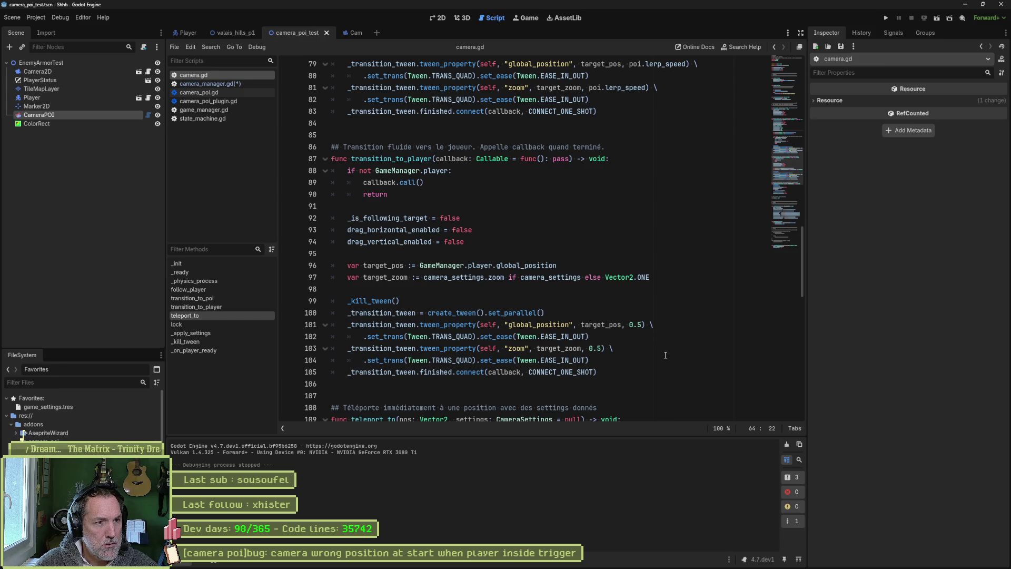
{"action": "scroll", "coordinate": [664, 354], "scroll_direction": "up", "scroll_amount": 5}
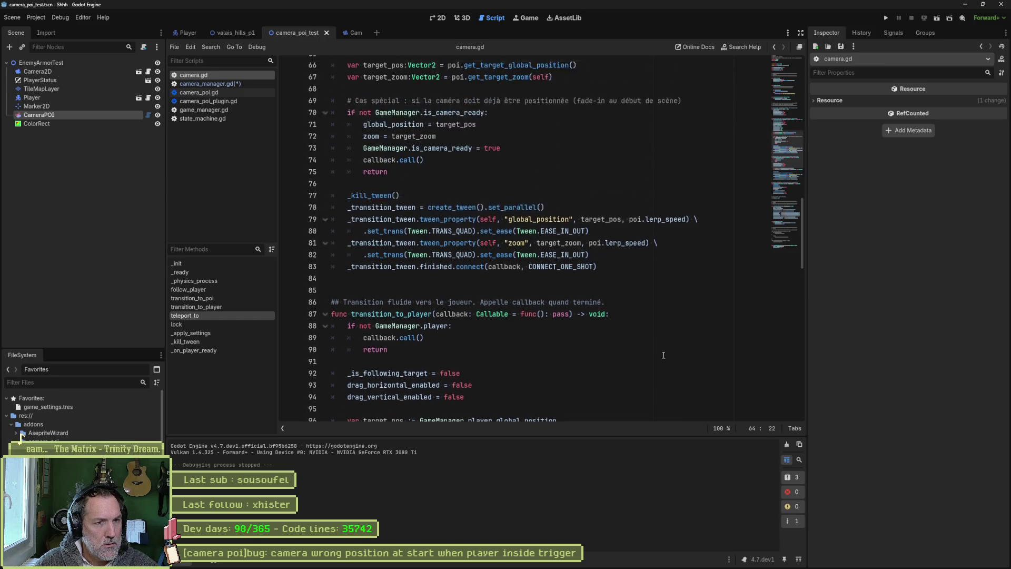
{"action": "scroll", "coordinate": [660, 351], "scroll_direction": "up", "scroll_amount": 2}
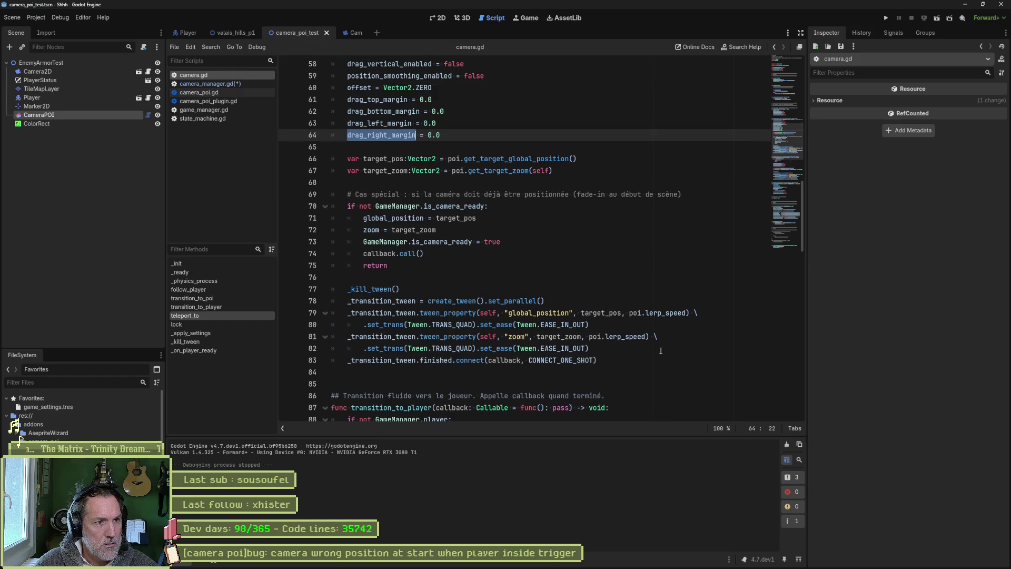
{"action": "scroll", "coordinate": [658, 351], "scroll_direction": "up", "scroll_amount": 1}
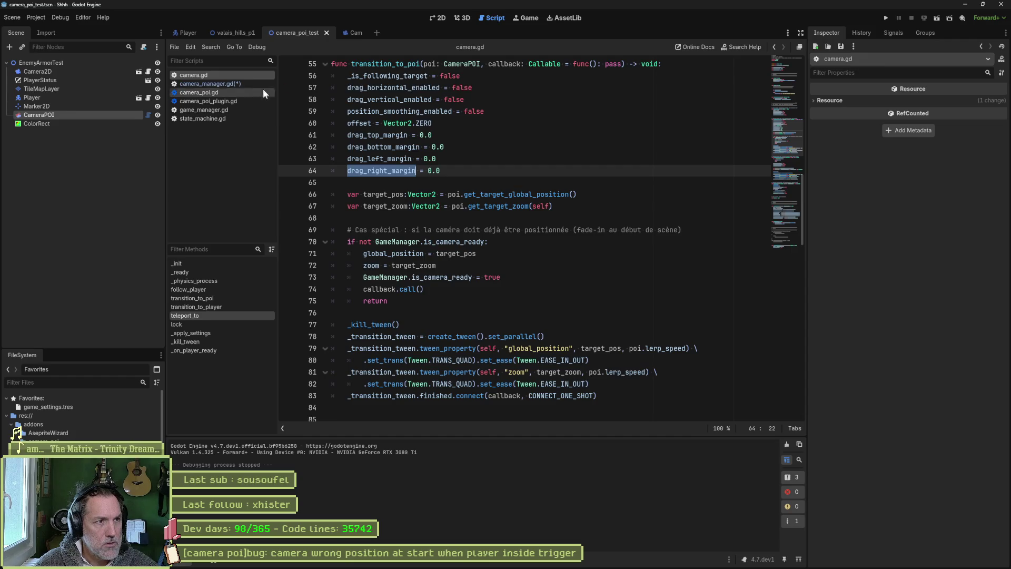
{"action": "left_click", "coordinate": [228, 91]}
{"action": "left_click_drag", "start_coordinate": [779, 137], "coordinate": [790, 60]}
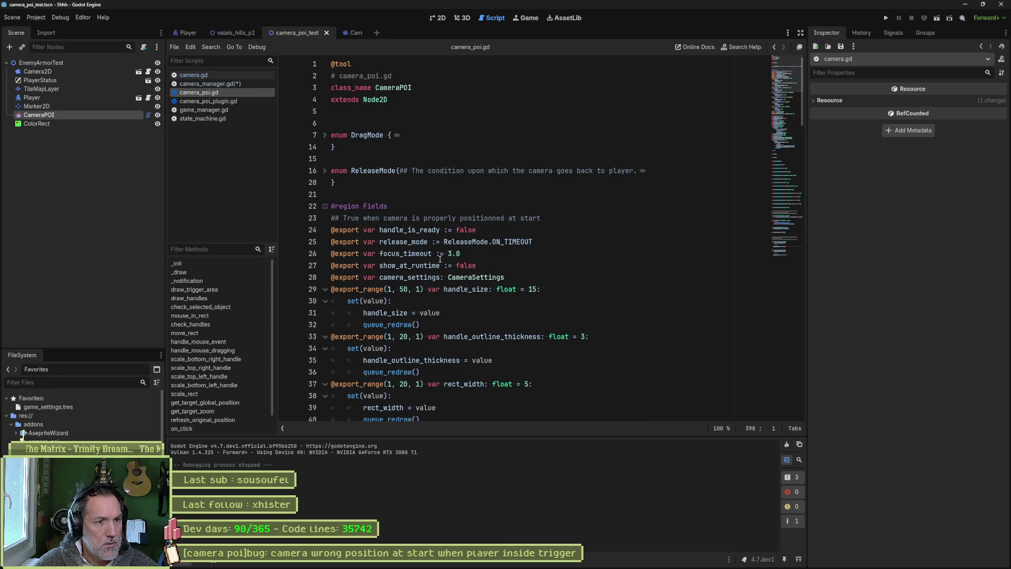
{"action": "double_click", "coordinate": [416, 277]}
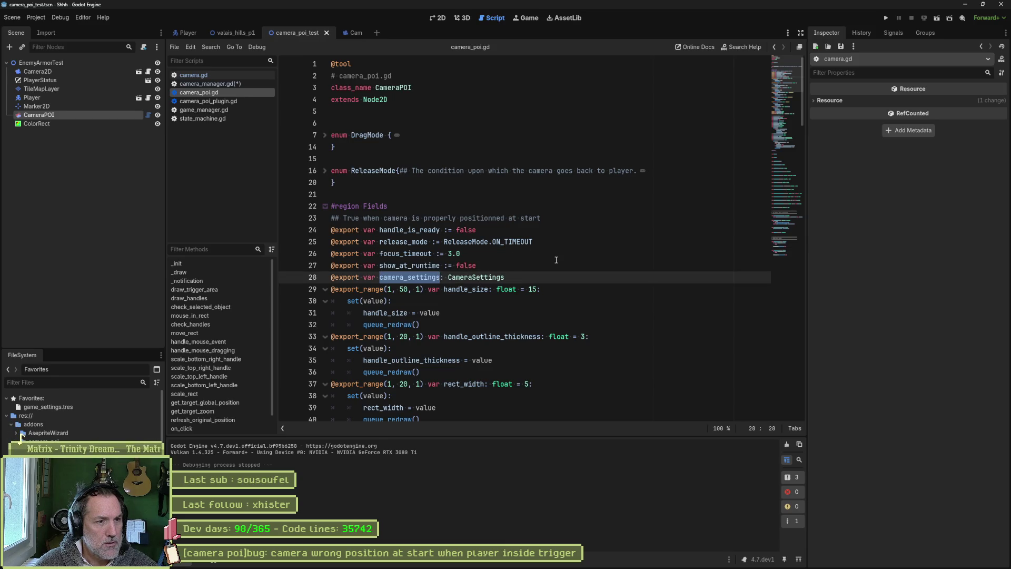
{"action": "left_click", "coordinate": [232, 83]}
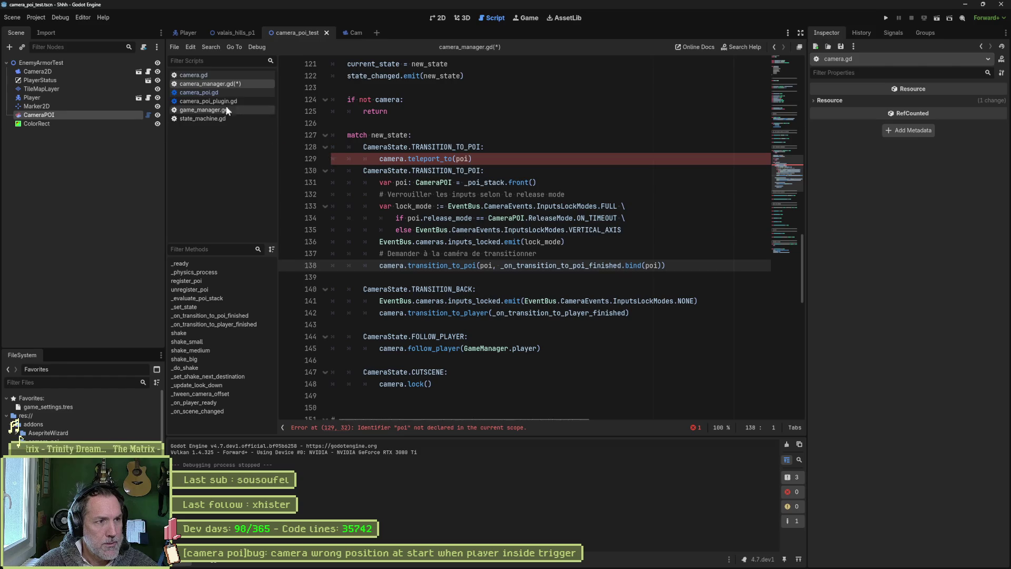
{"action": "left_click", "coordinate": [236, 76]}
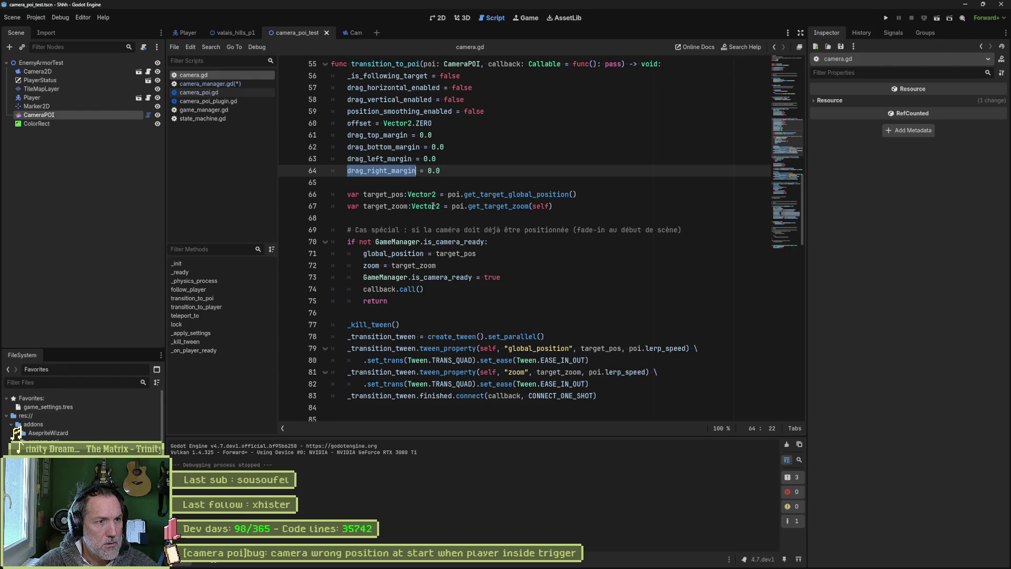
- Select the four drag margin reset lines and the get_target_zoom call, then switch to camera_manager.gd
{"action": "left_click_drag", "start_coordinate": [392, 135], "coordinate": [385, 171]}
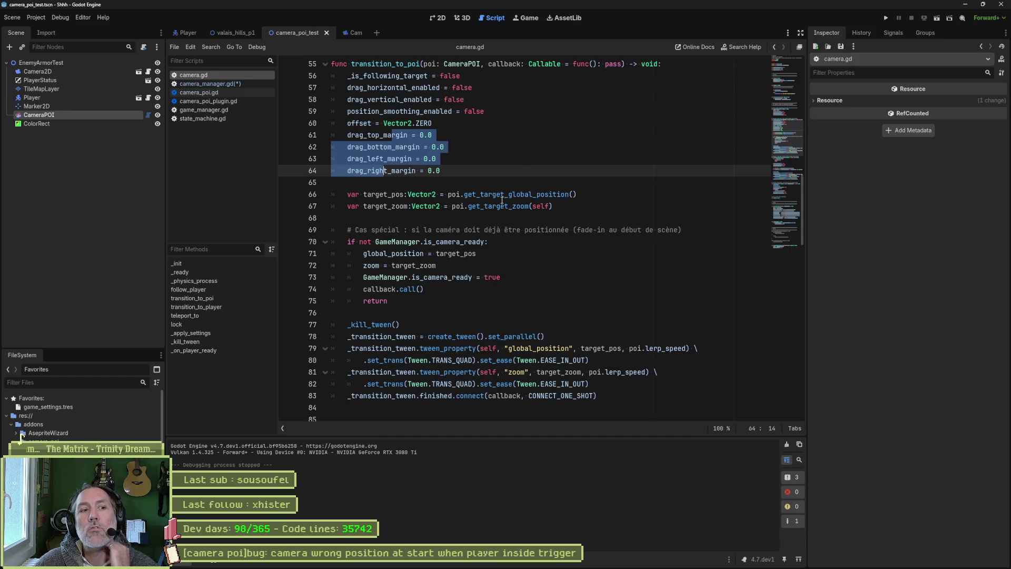
{"action": "left_click_drag", "start_coordinate": [477, 206], "coordinate": [529, 207]}
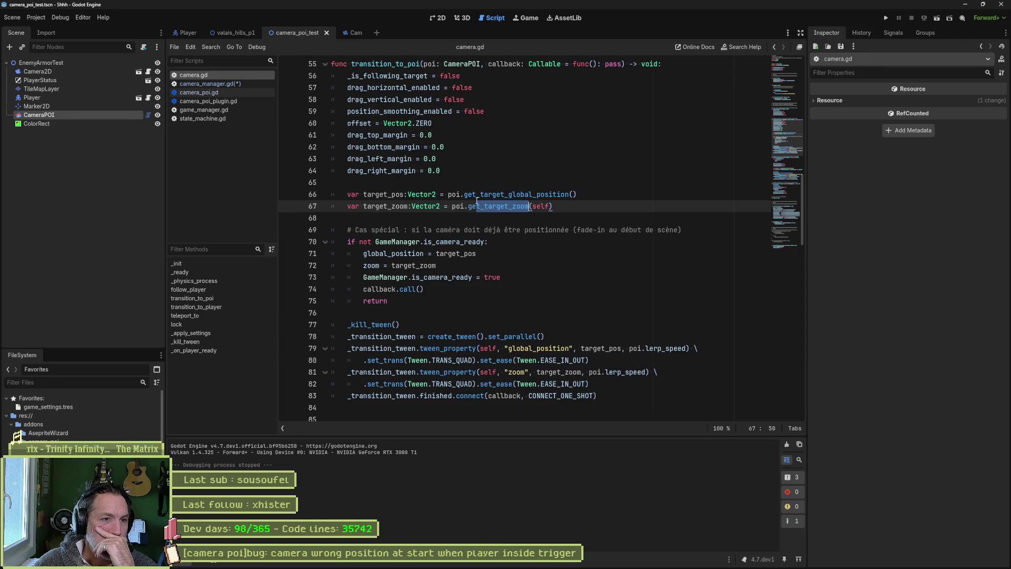
{"action": "left_click", "coordinate": [227, 83]}
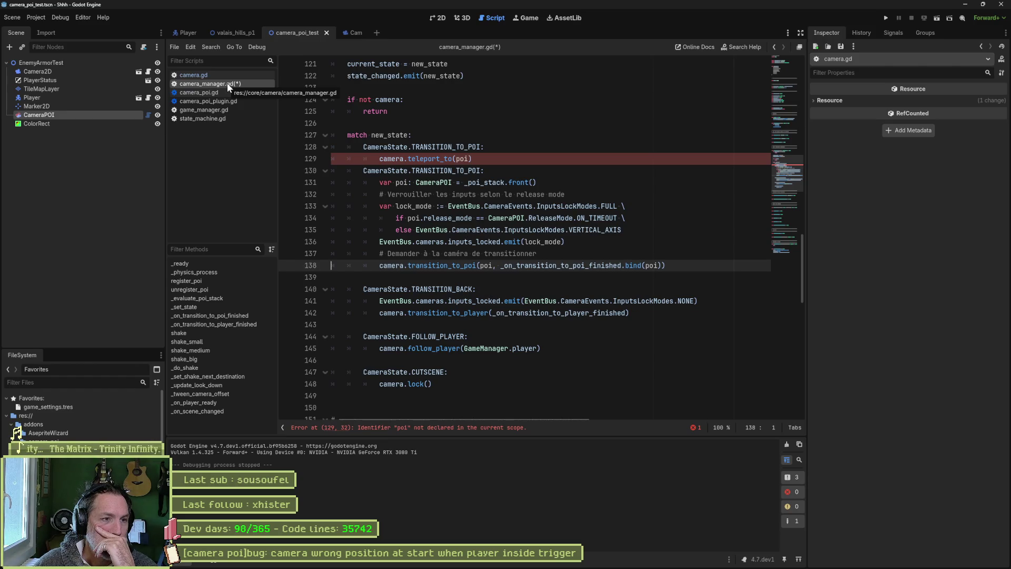
- Change line 129's call to camera.teleport_to_poi(poi), then switch back to camera.gd
{"action": "left_click_drag", "start_coordinate": [408, 159], "coordinate": [454, 159]}
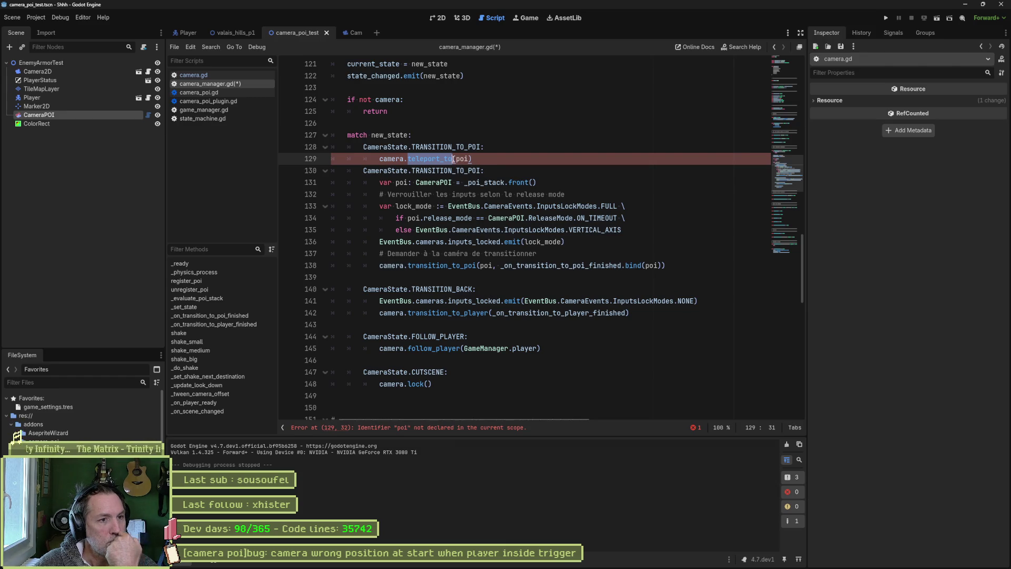
{"action": "mouse_move", "coordinate": [492, 207]}
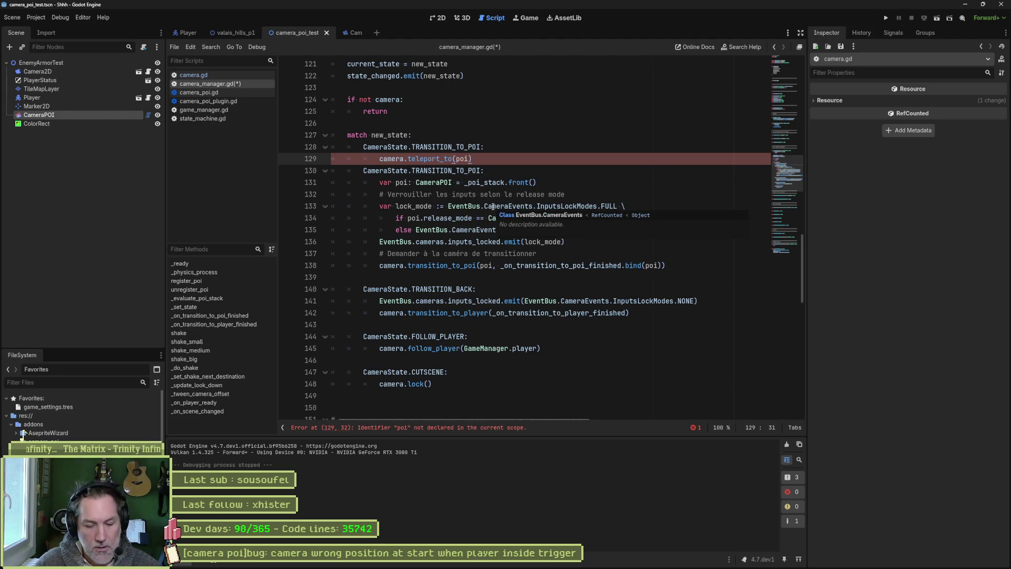
{"action": "type", "text": "_poi"}
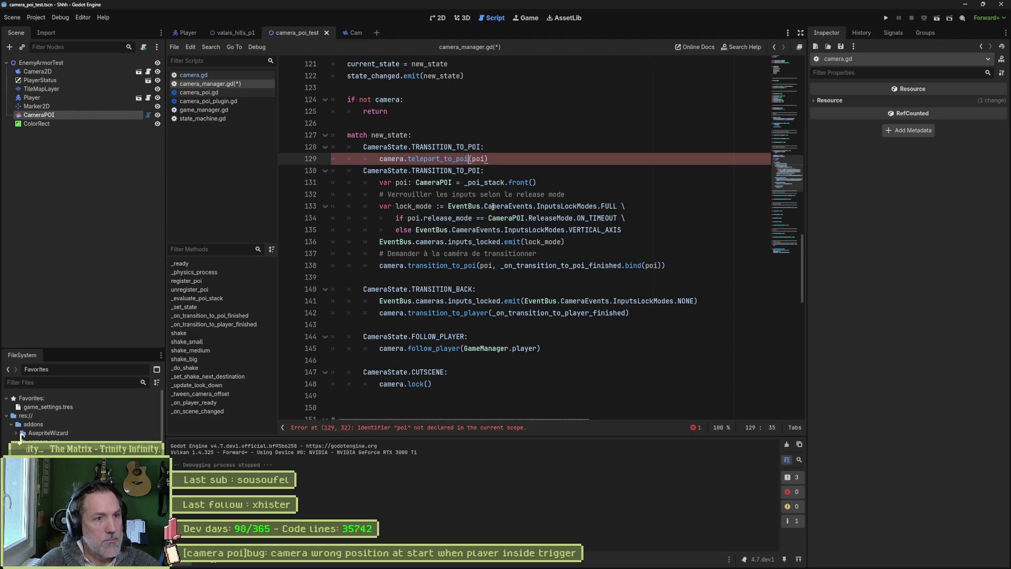
{"action": "double_click", "coordinate": [450, 159]}
{"action": "key", "text": "ctrl+c"}
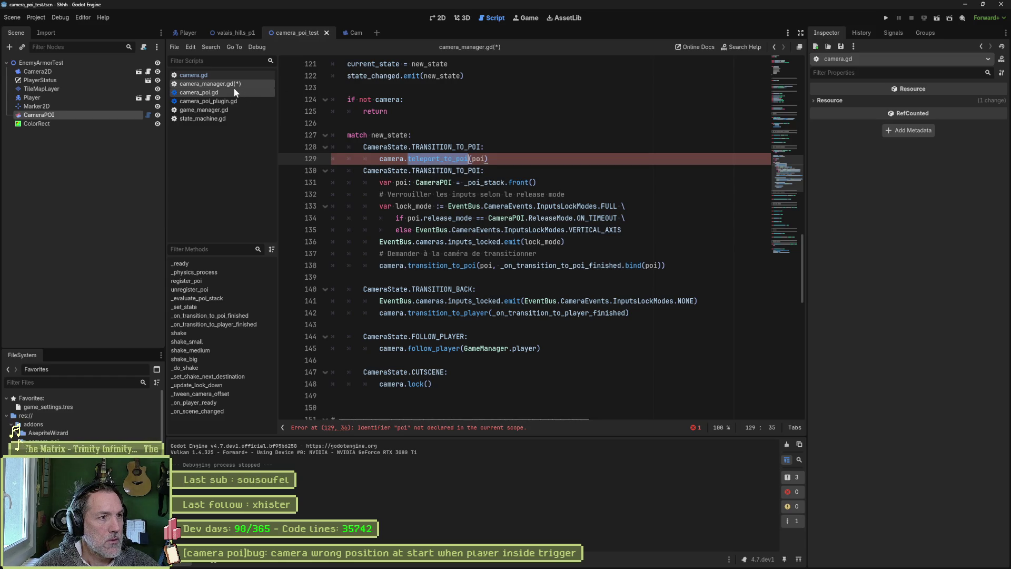
{"action": "left_click", "coordinate": [194, 74]}
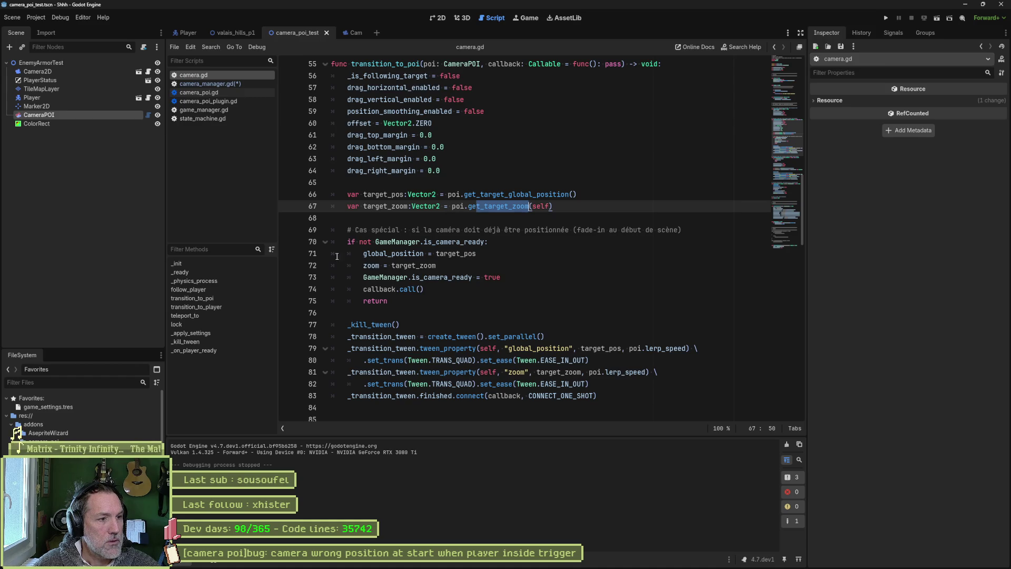
- Rename camera.gd's teleport_to function to teleport_to_poi
{"action": "left_click", "coordinate": [207, 316]}
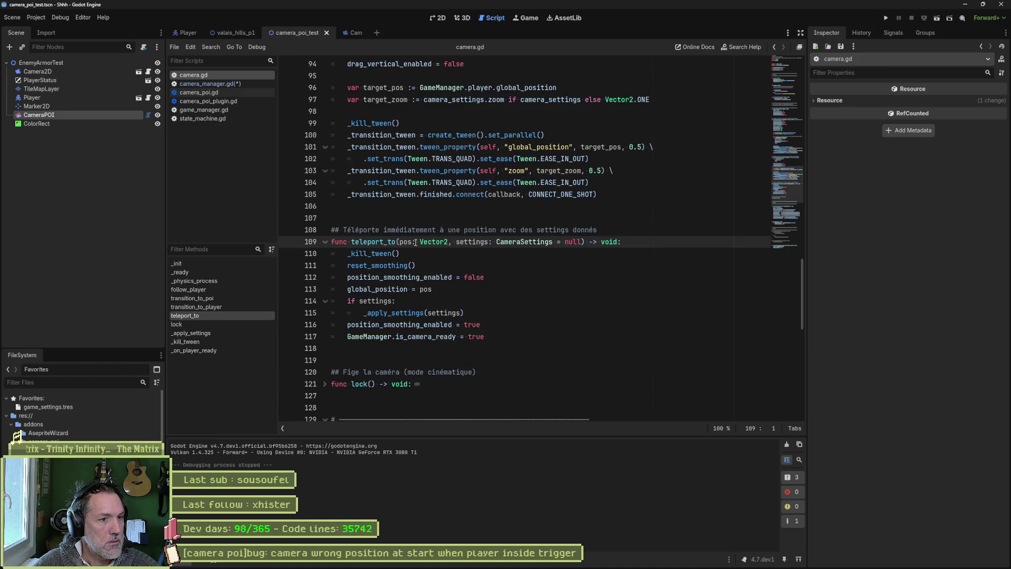
{"action": "double_click", "coordinate": [378, 241]}
{"action": "key", "text": "ctrl+v"}
- Replace the function's parameters with a single poi: CameraPOI parameter
{"action": "left_click_drag", "start_coordinate": [464, 241], "coordinate": [557, 242]}
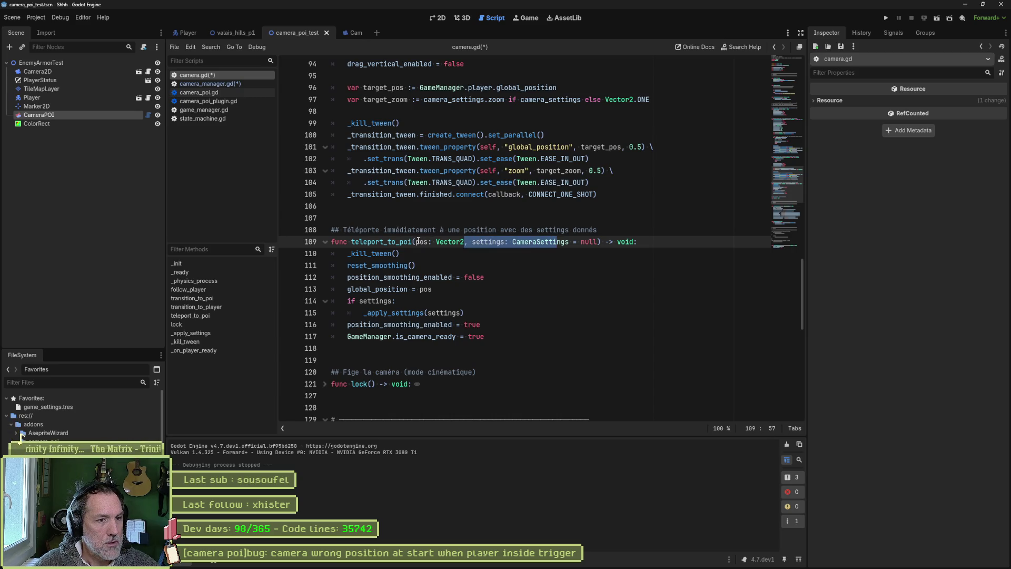
{"action": "left_click_drag", "start_coordinate": [416, 241], "coordinate": [594, 242]}
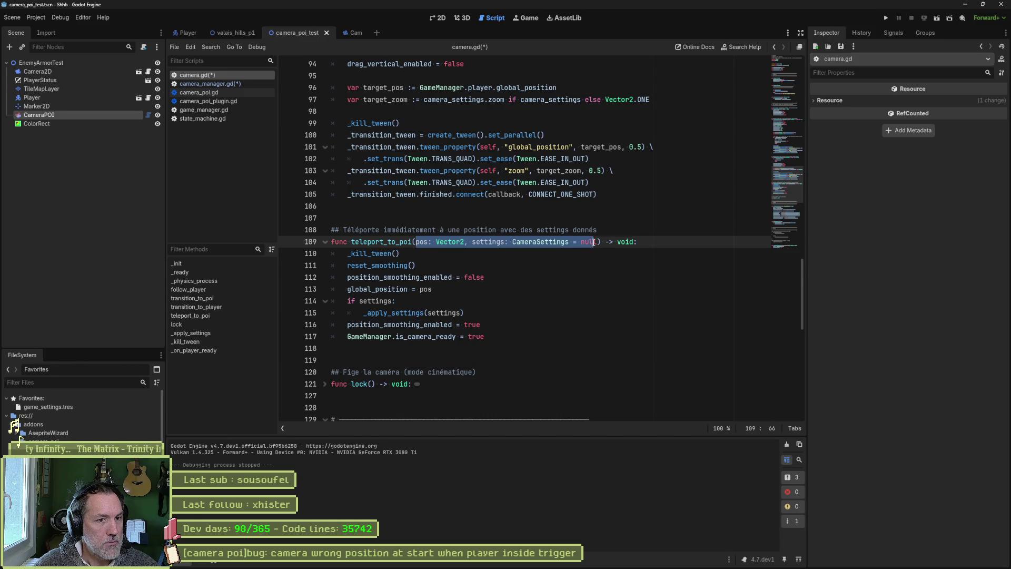
{"action": "scroll", "coordinate": [595, 243], "scroll_direction": "up", "scroll_amount": 4}
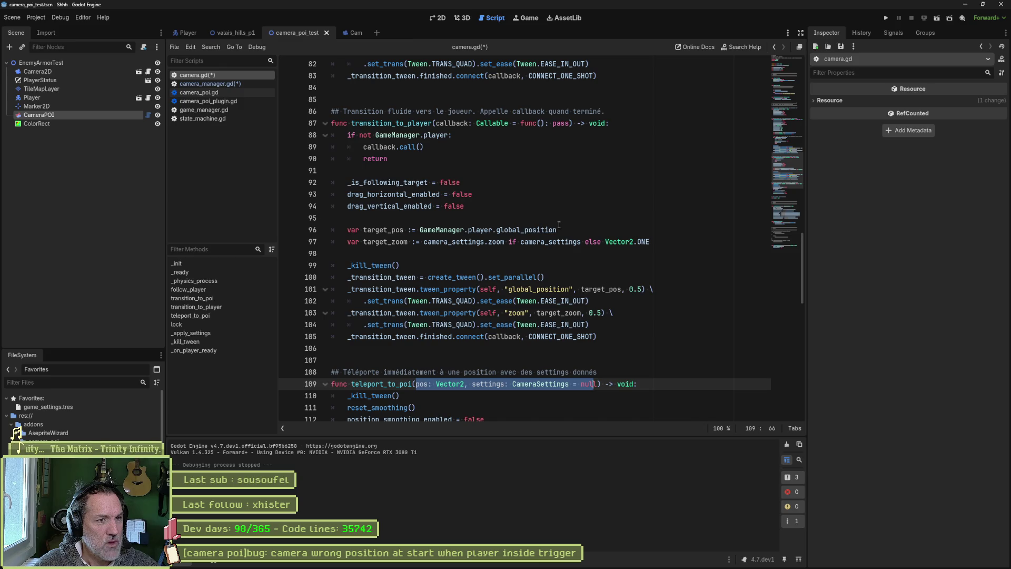
{"action": "scroll", "coordinate": [563, 232], "scroll_direction": "up", "scroll_amount": 5}
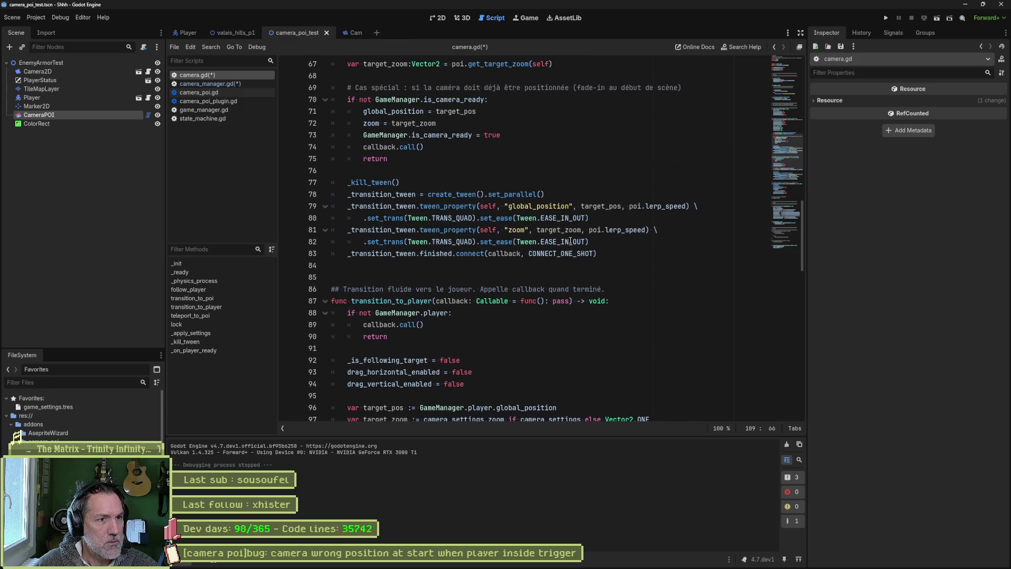
{"action": "scroll", "coordinate": [570, 241], "scroll_direction": "up", "scroll_amount": 4}
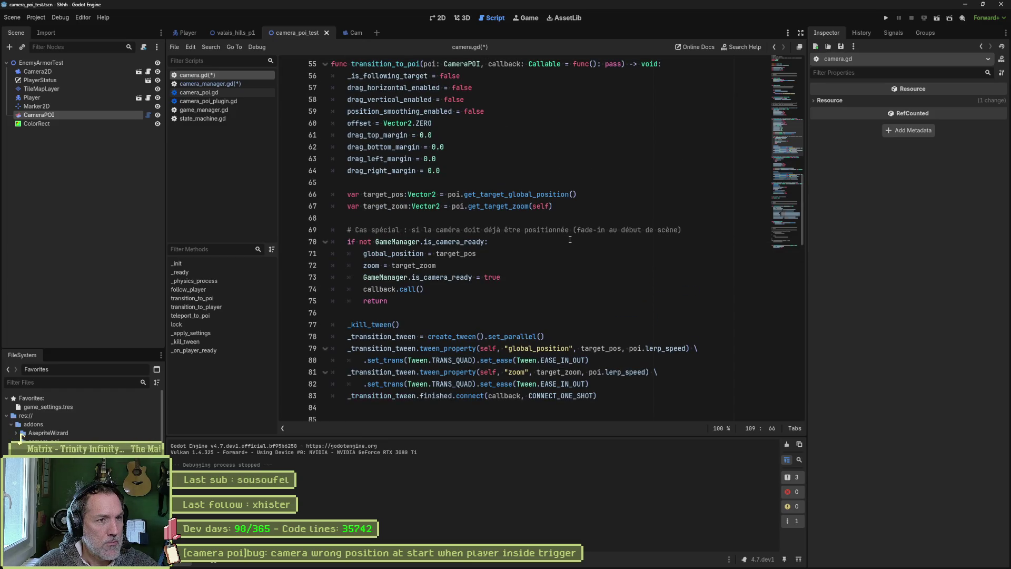
{"action": "scroll", "coordinate": [570, 240], "scroll_direction": "down", "scroll_amount": 13}
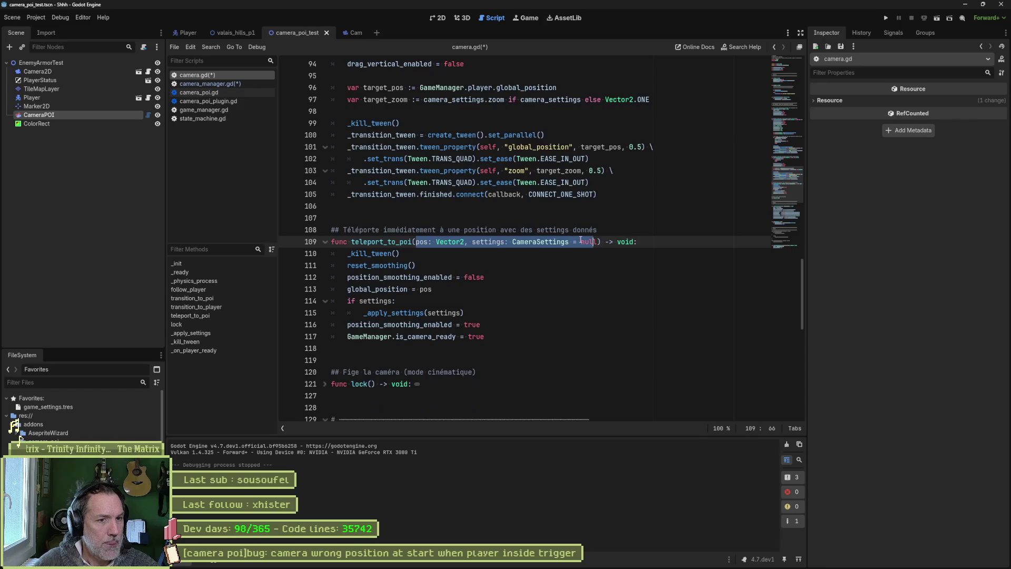
{"action": "type", "text": "poi"}
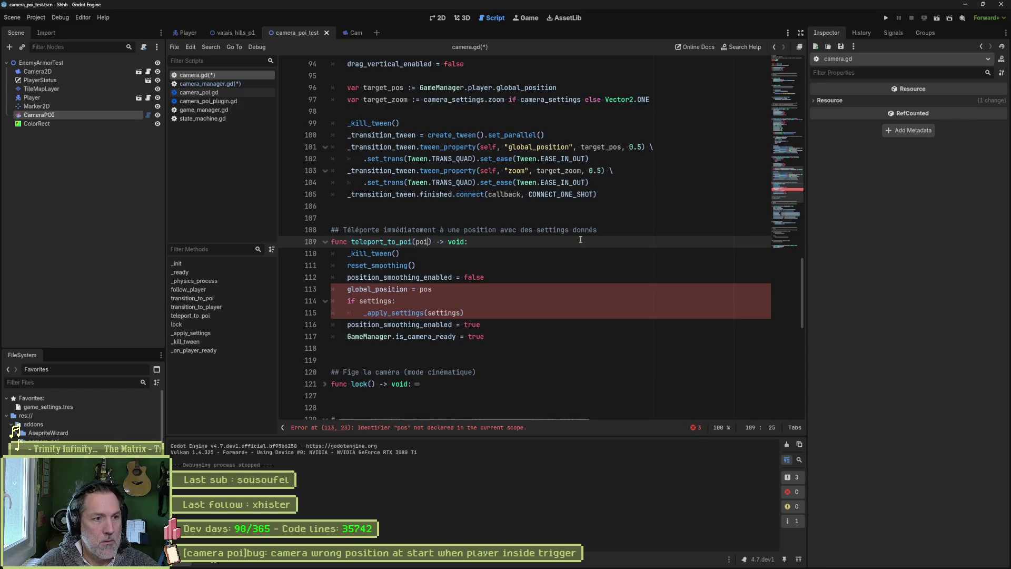
{"action": "type", "text": ": CameraPOI"}
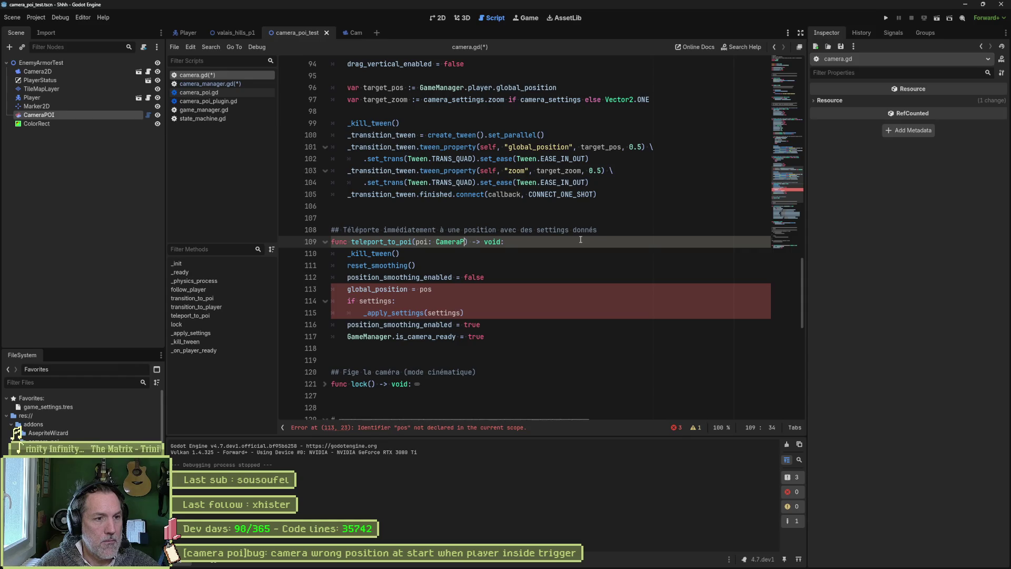
{"action": "left_click", "coordinate": [580, 240]}
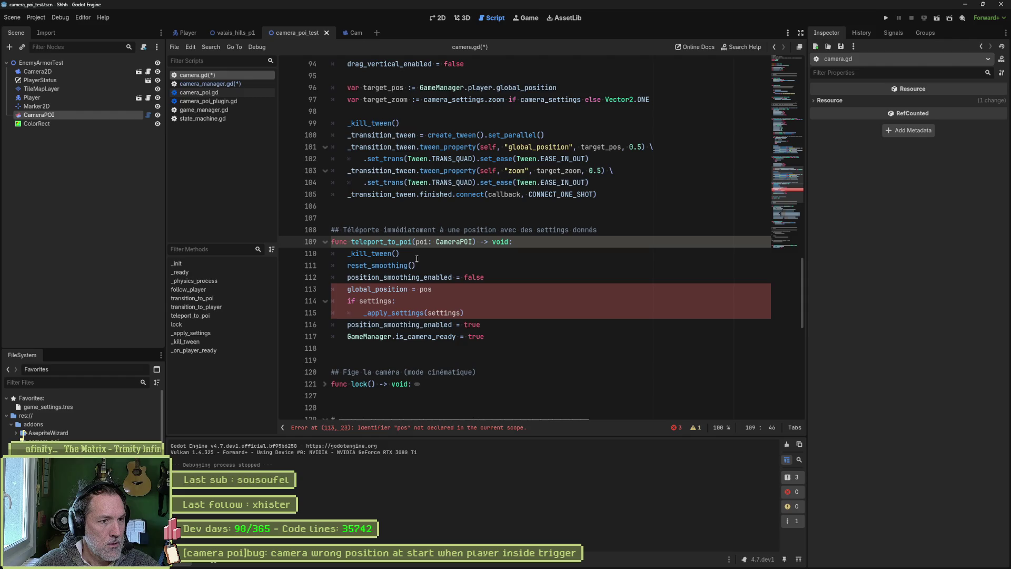
- Copy transition_to_poi's drag, offset, margin and target position/zoom lines (56–67)
{"action": "scroll", "coordinate": [512, 216], "scroll_direction": "up", "scroll_amount": 2}
{"action": "scroll", "coordinate": [513, 215], "scroll_direction": "up", "scroll_amount": 10}
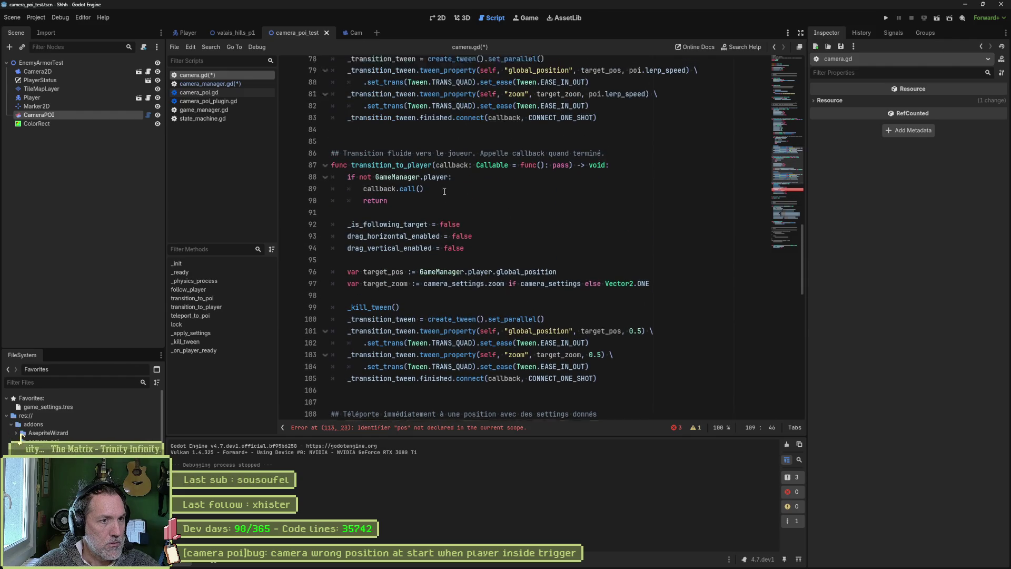
{"action": "scroll", "coordinate": [421, 162], "scroll_direction": "up", "scroll_amount": 1}
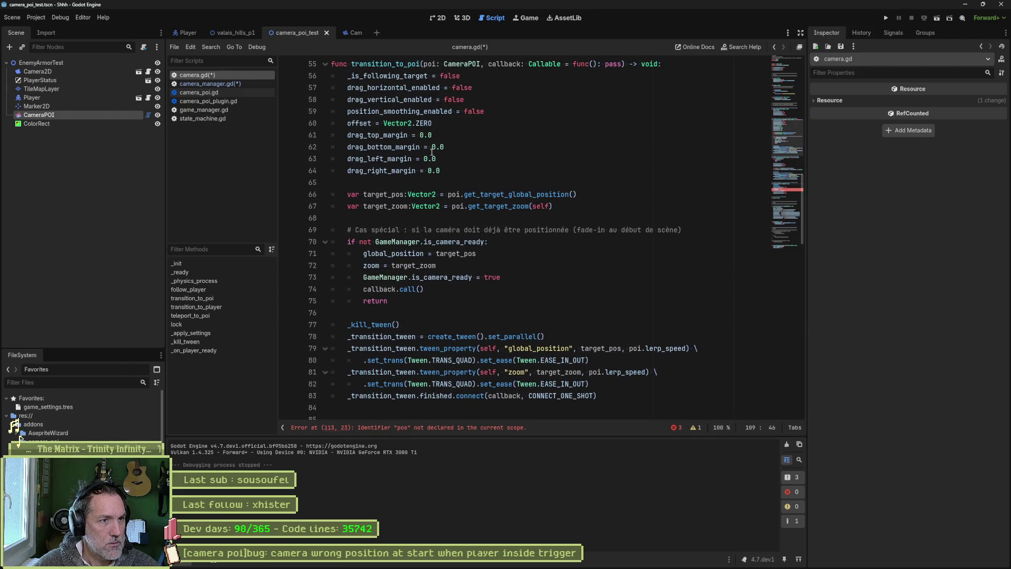
{"action": "left_click_drag", "start_coordinate": [466, 75], "coordinate": [466, 301]}
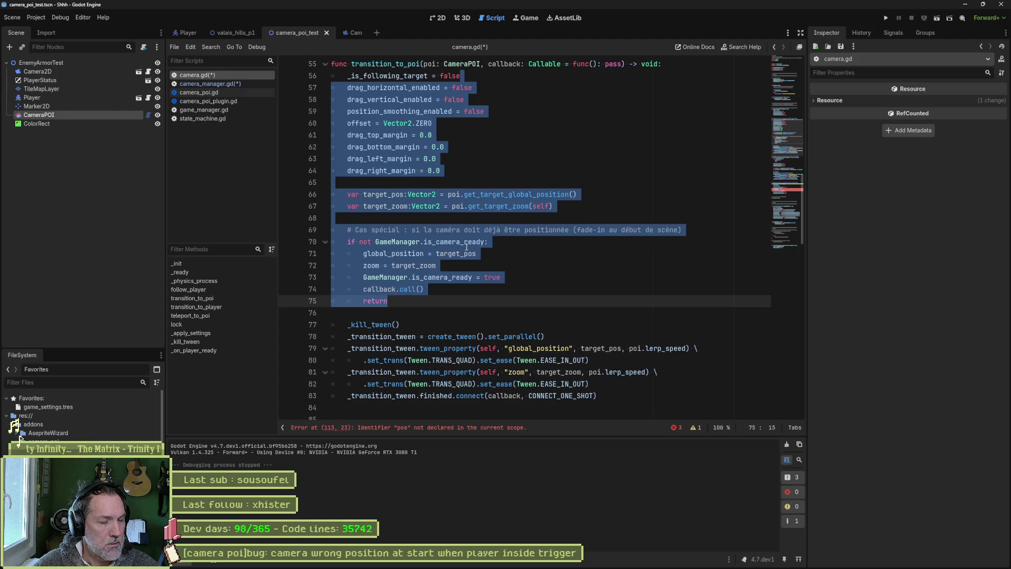
{"action": "mouse_move", "coordinate": [466, 248]}
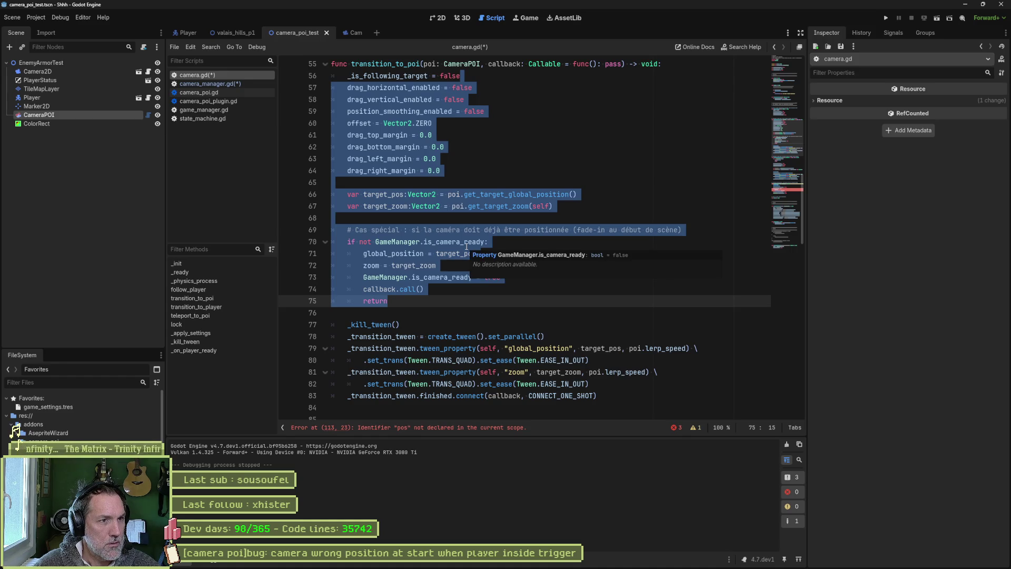
{"action": "left_click_drag", "start_coordinate": [432, 242], "coordinate": [440, 299]}
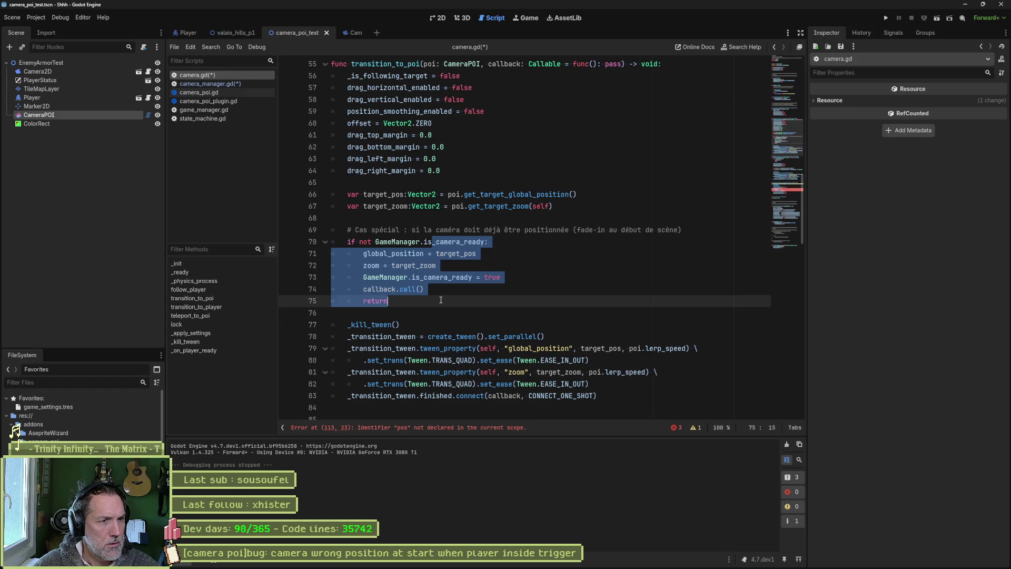
{"action": "left_click", "coordinate": [554, 206]}
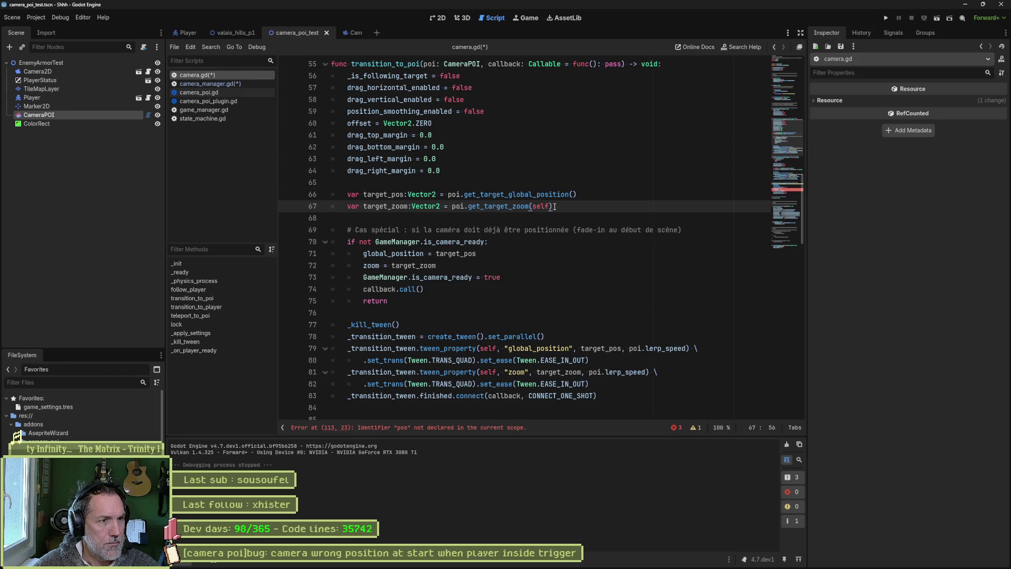
{"action": "mouse_move", "coordinate": [555, 206]}
{"action": "left_mouse_down"}
{"action": "mouse_move", "coordinate": [337, 132]}
{"action": "mouse_move", "coordinate": [333, 75]}
{"action": "left_mouse_up"}
{"action": "key", "text": "ctrl+c"}
- Collapse the transition_to_player function in camera.gd
{"action": "scroll", "coordinate": [482, 212], "scroll_direction": "down", "scroll_amount": 1}
{"action": "scroll", "coordinate": [482, 212], "scroll_direction": "down", "scroll_amount": 8}
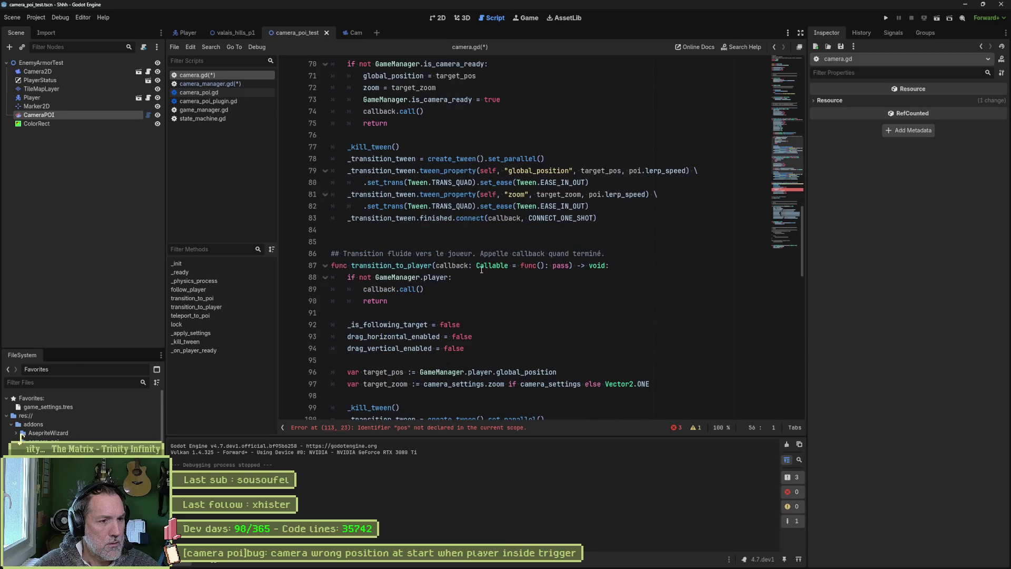
{"action": "left_click", "coordinate": [325, 125]}
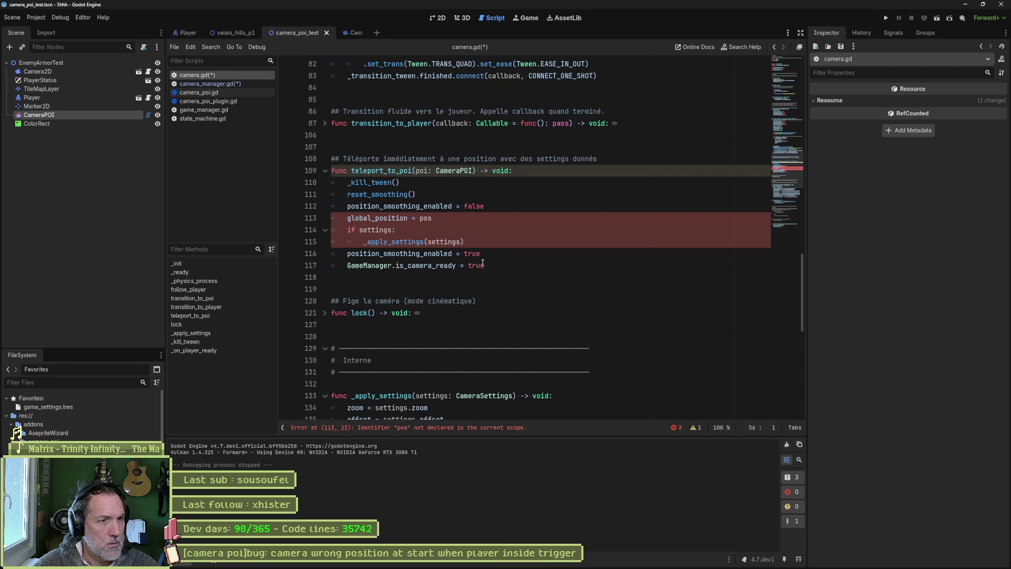
- Paste the copied camera reset code over teleport_to_poi's broken position and settings lines
{"action": "left_click_drag", "start_coordinate": [465, 242], "coordinate": [327, 218]}
{"action": "key", "text": "ctrl+v"}
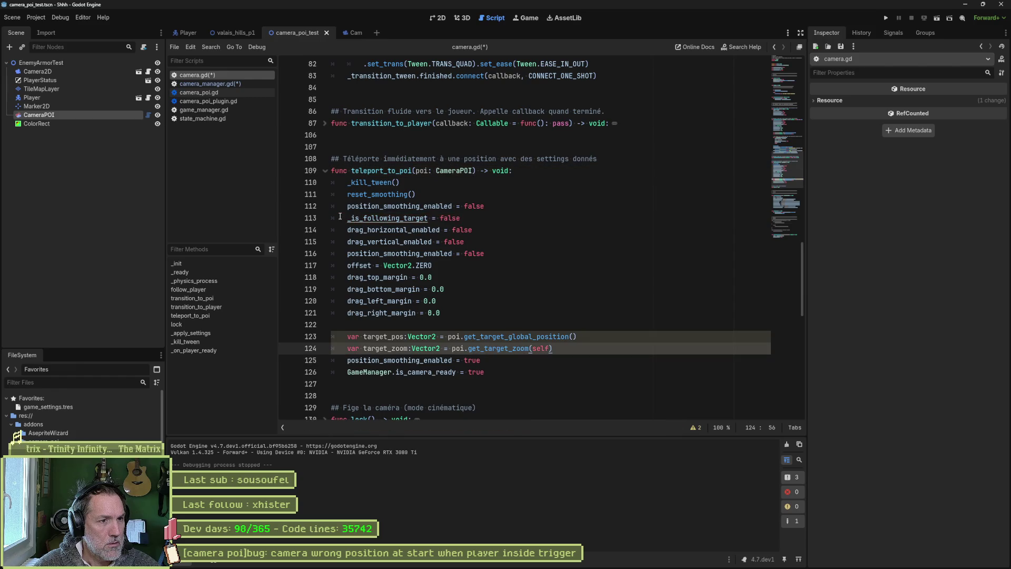
{"action": "left_click", "coordinate": [375, 181]}
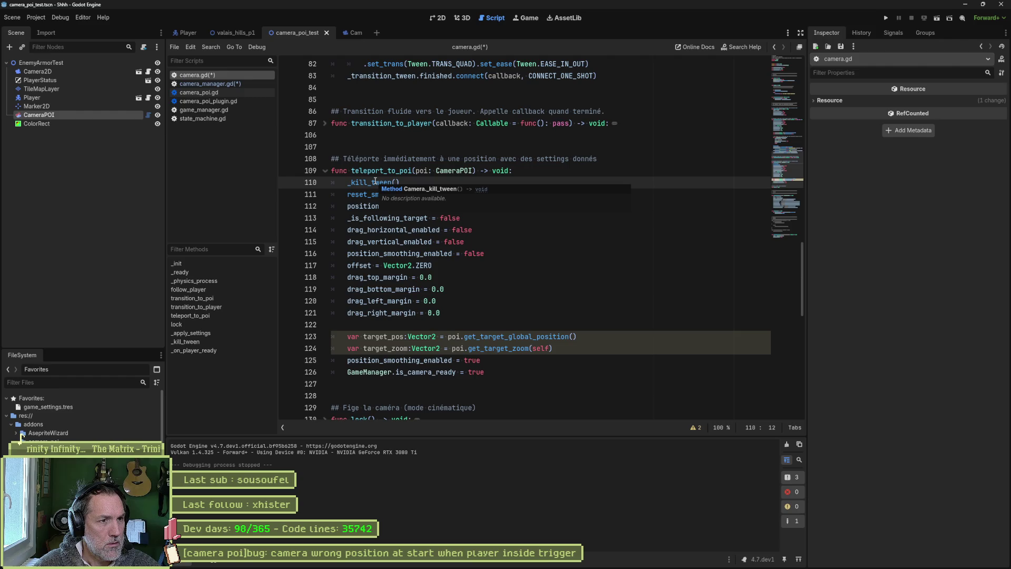
{"action": "left_click", "coordinate": [476, 230]}
{"action": "left_click", "coordinate": [402, 195]}
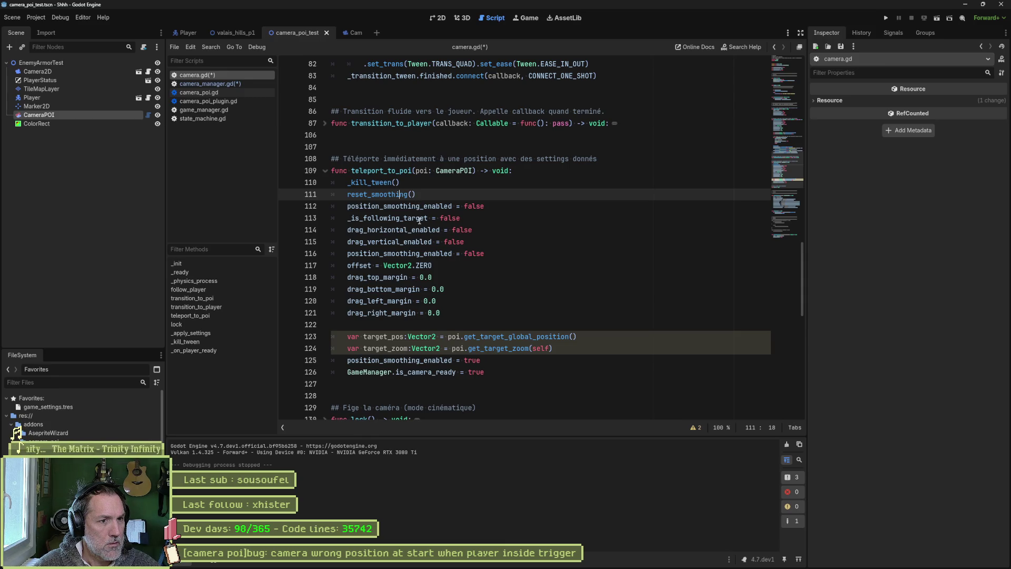
- Delete the duplicated position_smoothing_enabled line from the pasted code
{"action": "double_click", "coordinate": [430, 254]}
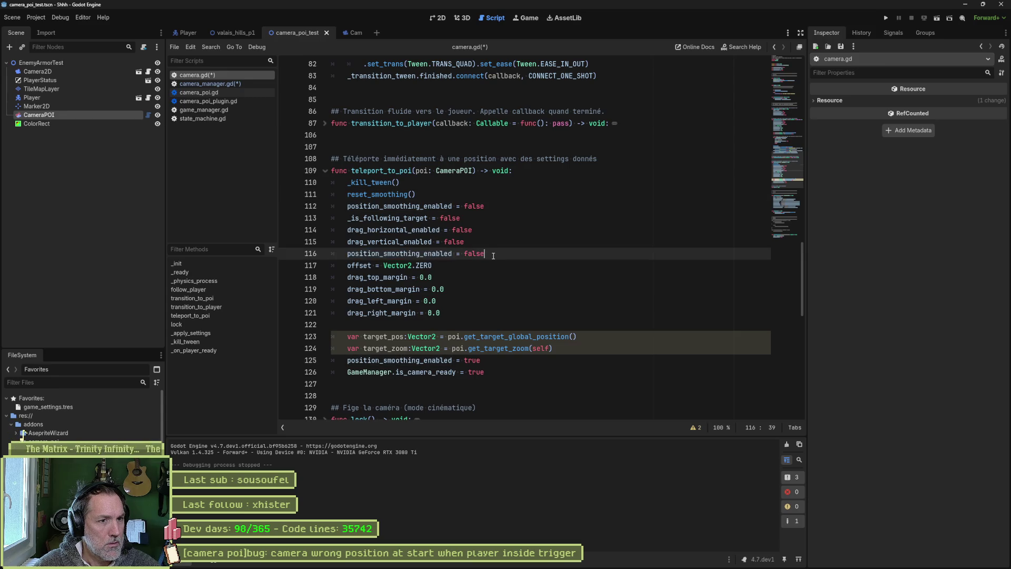
{"action": "key", "text": "ctrl+shift+k"}
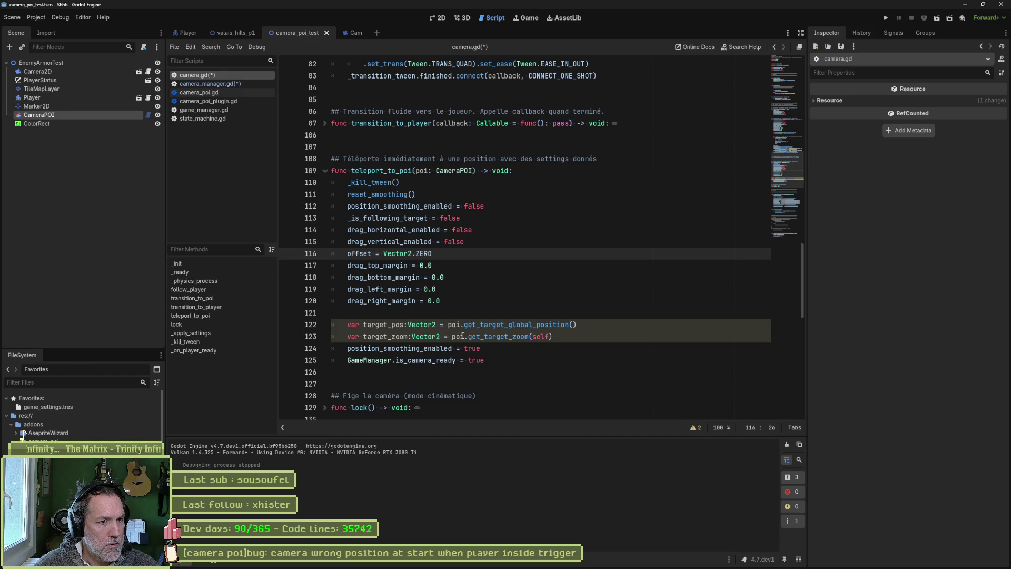
{"action": "mouse_move", "coordinate": [463, 336]}
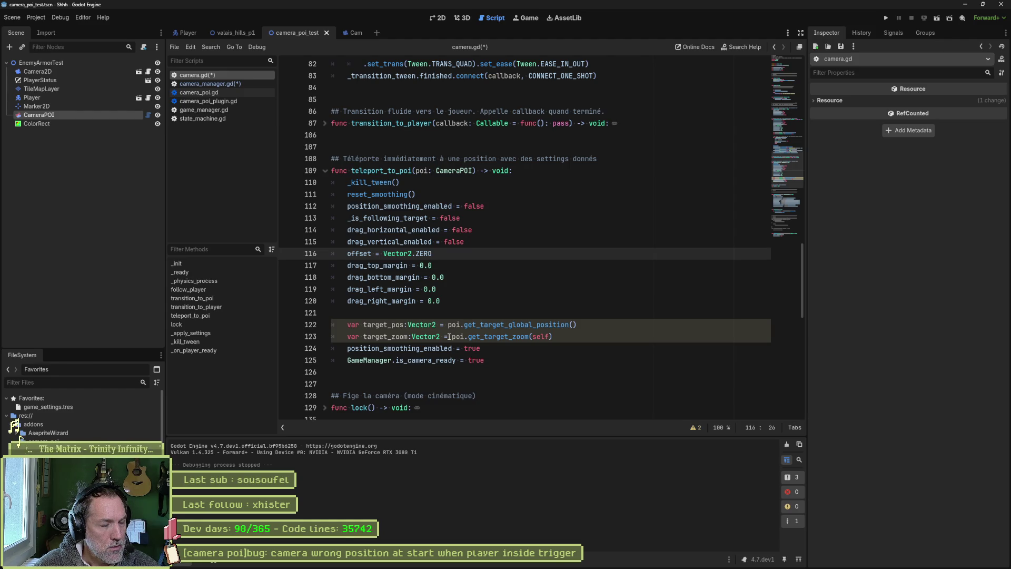
- Turn line 123's target_zoom declaration into a direct zoom assignment
{"action": "double_click", "coordinate": [396, 336]}
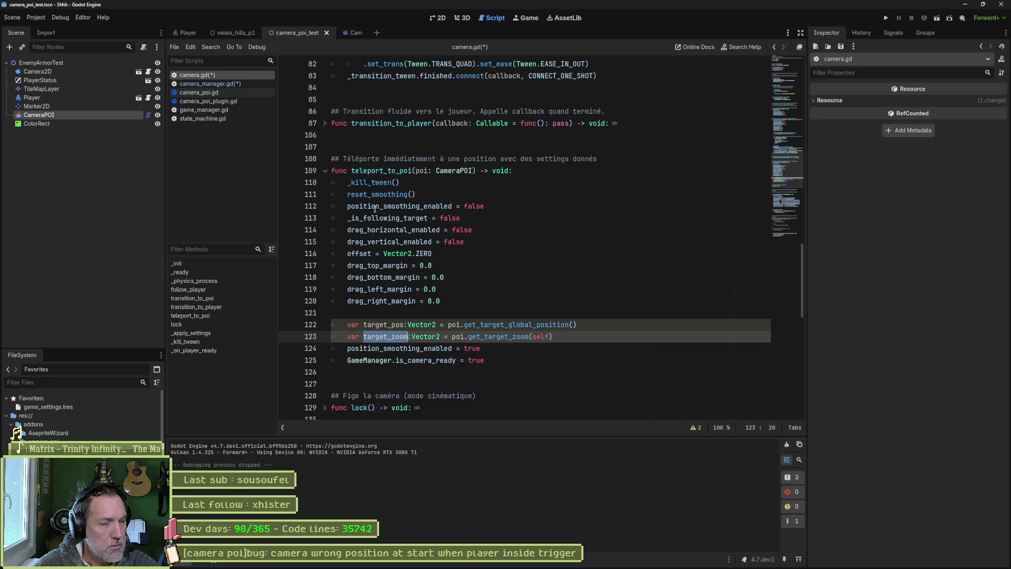
{"action": "scroll", "coordinate": [436, 277], "scroll_direction": "up", "scroll_amount": 8}
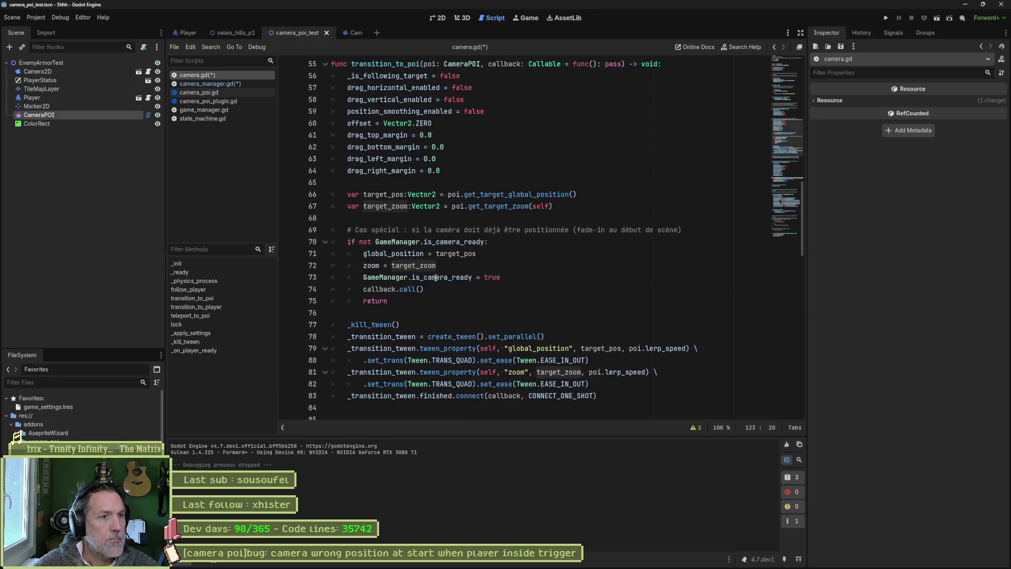
{"action": "double_click", "coordinate": [385, 206]}
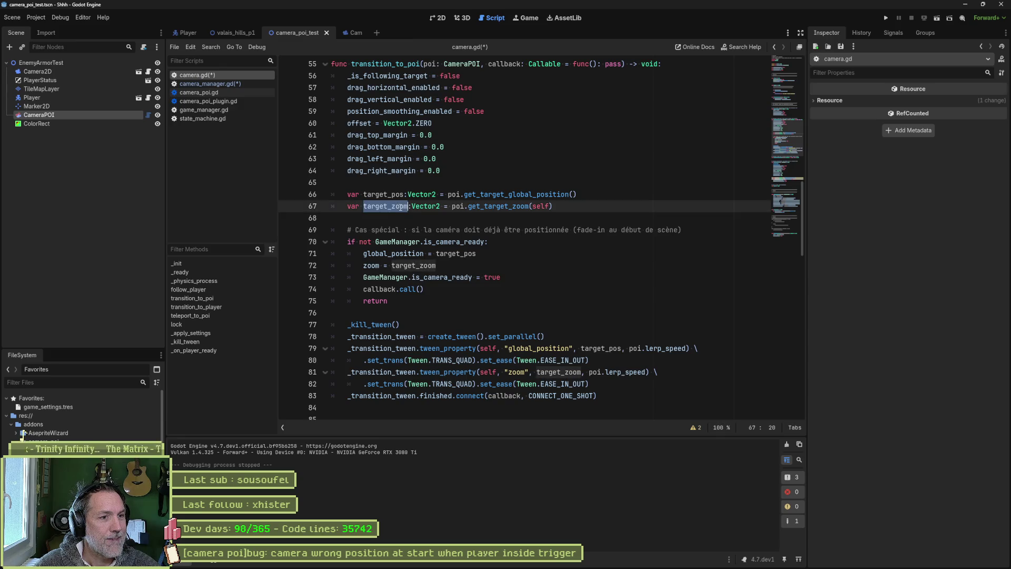
{"action": "left_click", "coordinate": [437, 266]}
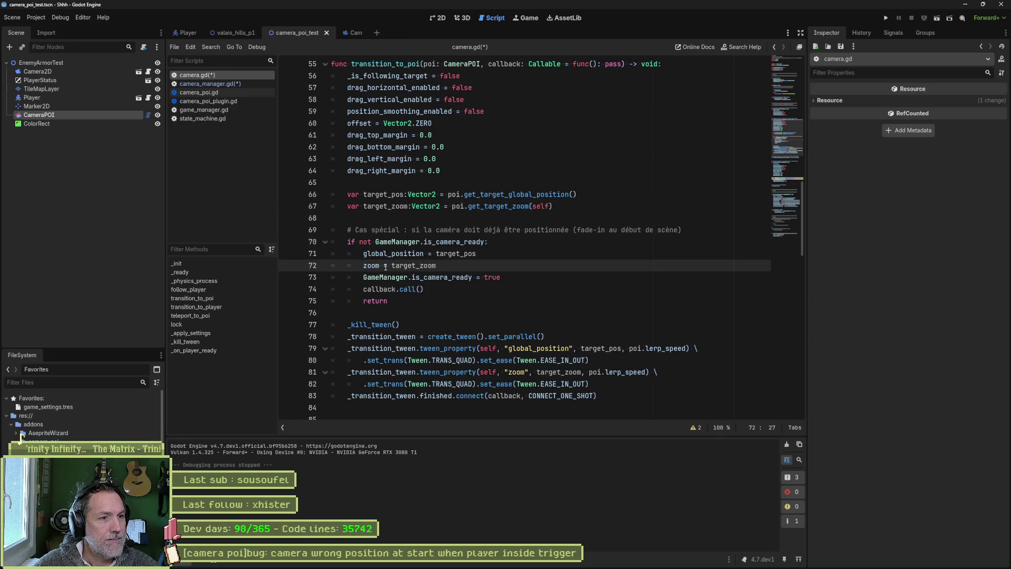
{"action": "key", "text": "shift+Home"}
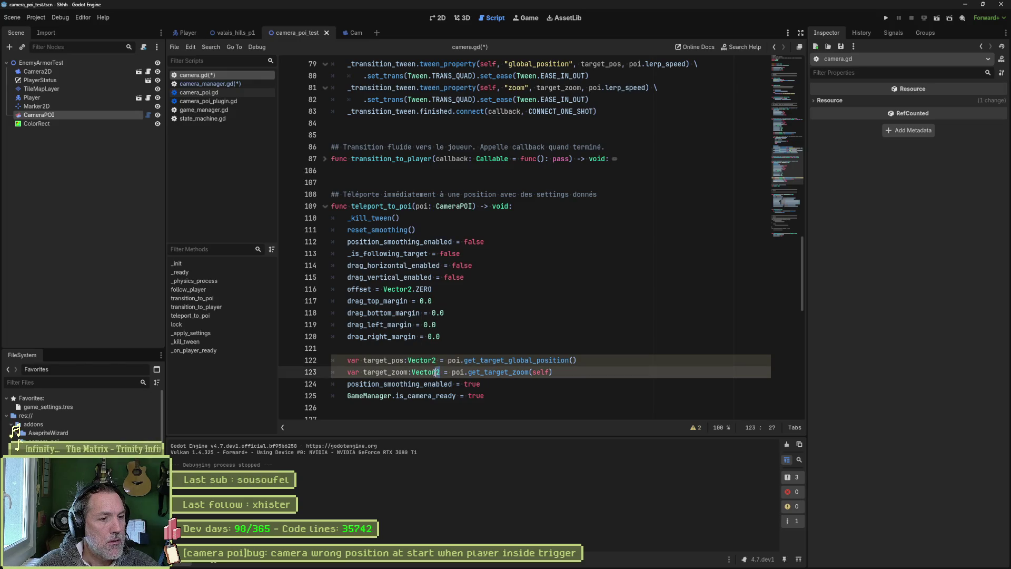
{"action": "left_click_drag", "start_coordinate": [441, 372], "coordinate": [347, 371]}
{"action": "type", "text": "zoom = target_zoom"}
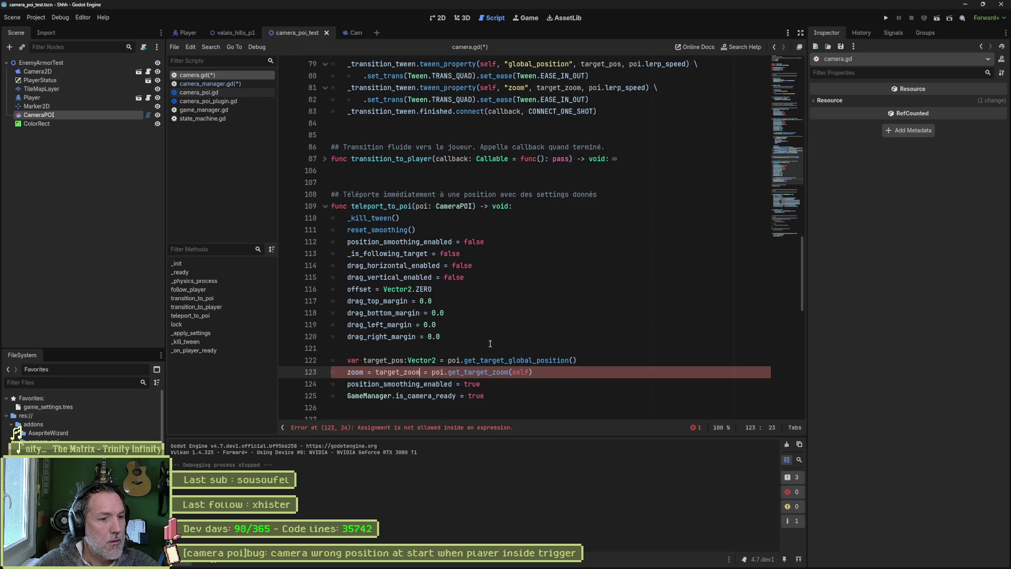
{"action": "key", "text": "BackSpace"}
{"action": "key", "text": "BackSpace"}
{"action": "key", "text": "BackSpace"}
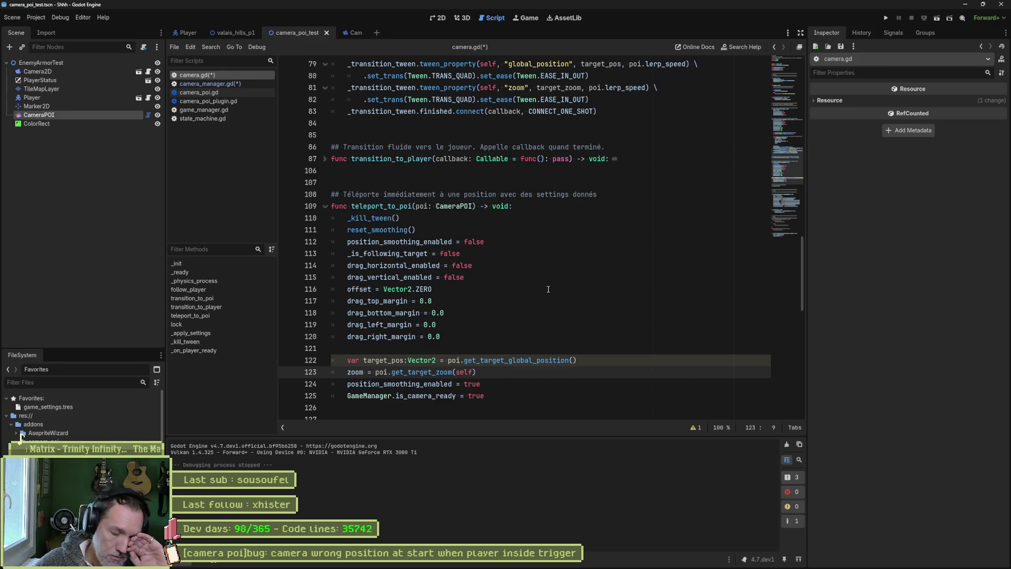
- Replace line 122's target_pos declaration with a global_position assignment and remove the blank line above
{"action": "scroll", "coordinate": [548, 285], "scroll_direction": "up", "scroll_amount": 6}
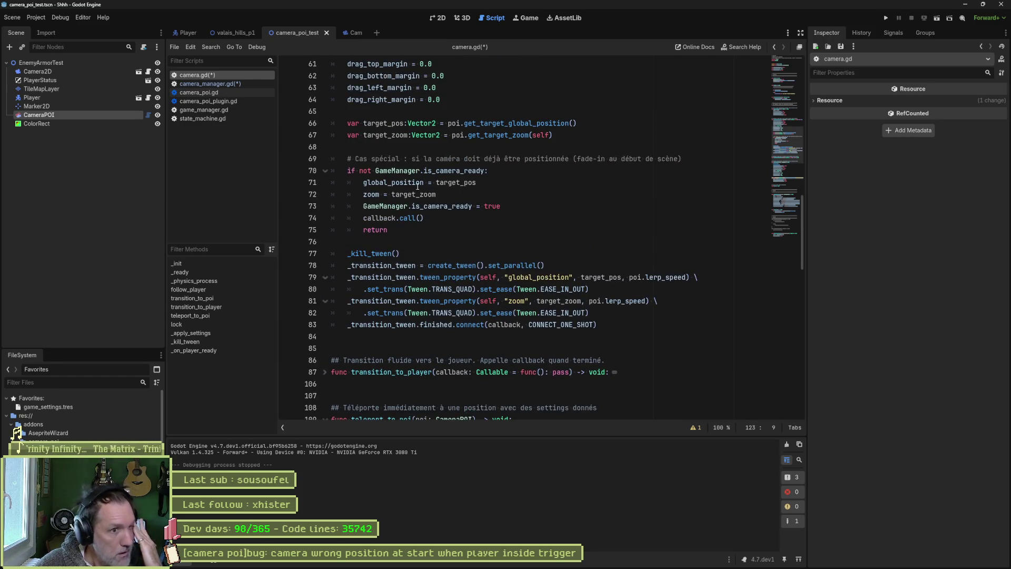
{"action": "double_click", "coordinate": [365, 183]}
{"action": "key", "text": "ctrl+c"}
{"action": "scroll", "coordinate": [402, 346], "scroll_direction": "down", "scroll_amount": 7}
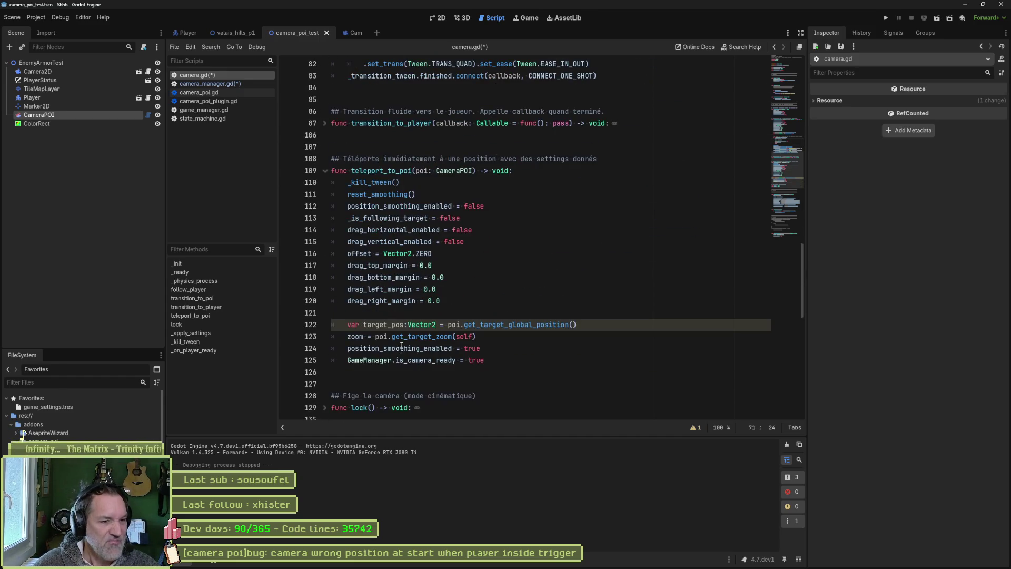
{"action": "left_click_drag", "start_coordinate": [347, 324], "coordinate": [436, 325]}
{"action": "key", "text": "ctrl+v"}
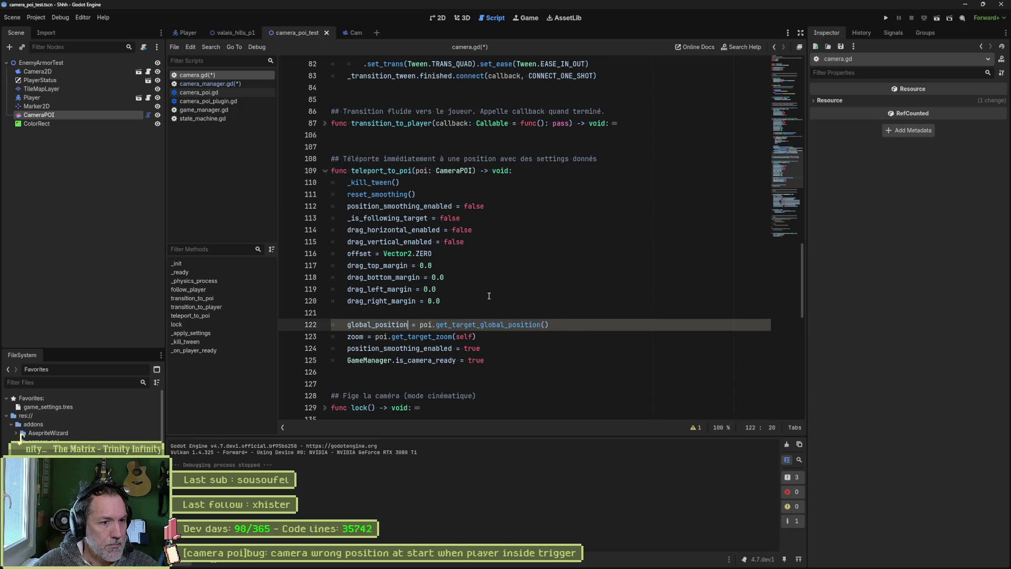
{"action": "left_click", "coordinate": [469, 314]}
{"action": "key", "text": "Delete"}
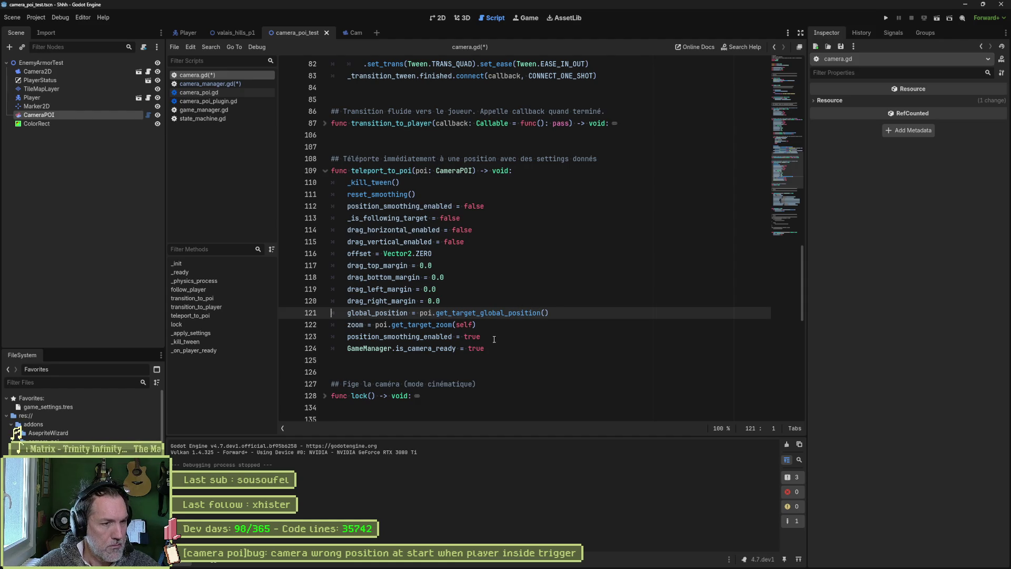
- Save the scripts, then run the test scene and stop it
{"action": "key", "text": "ctrl+s"}
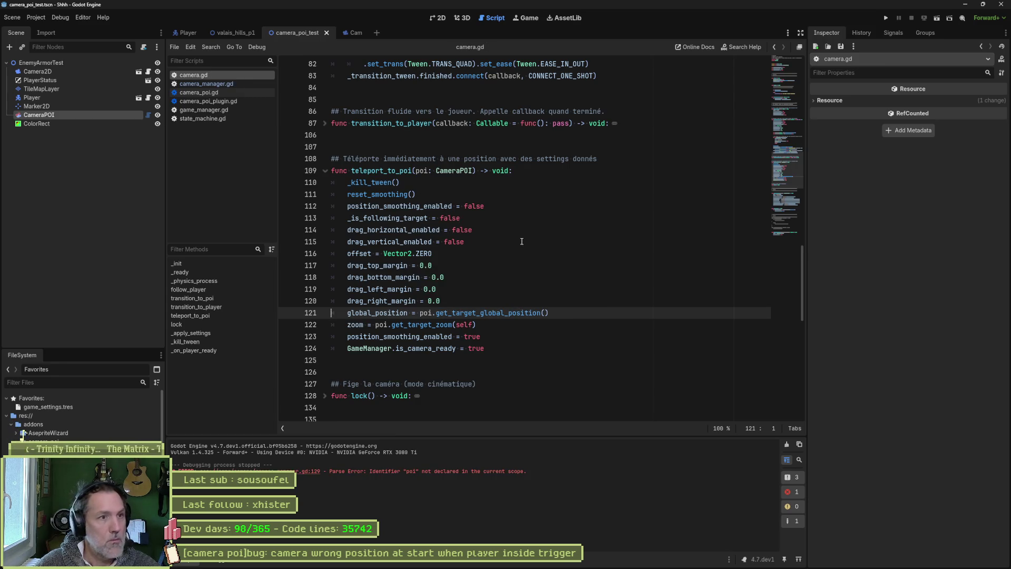
{"action": "key", "text": "F6"}
{"action": "key", "text": "F8"}
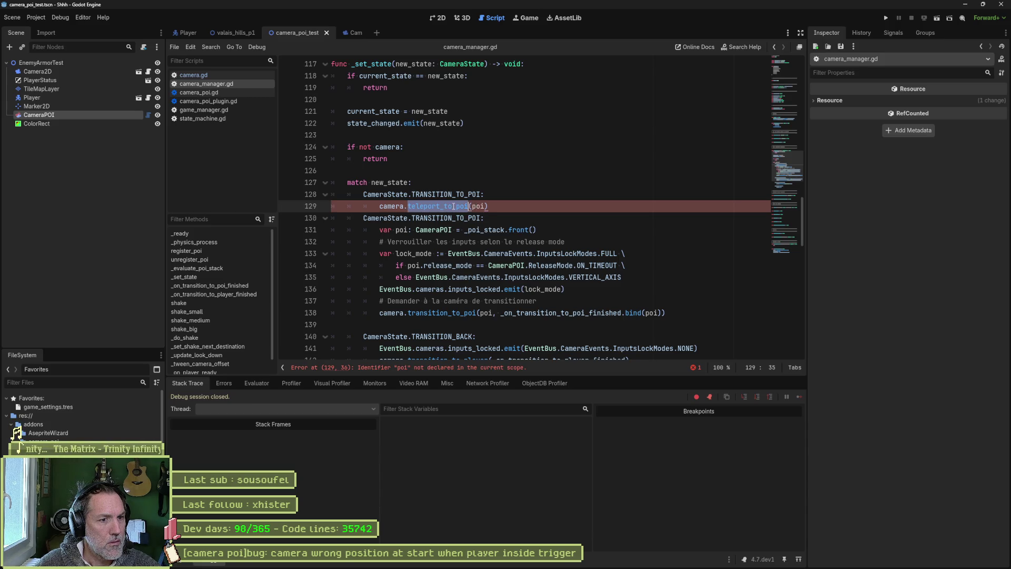
- Replace poi in camera_manager.gd's teleport_to_poi call with _poi_stack.front() from line 131
{"action": "double_click", "coordinate": [486, 313]}
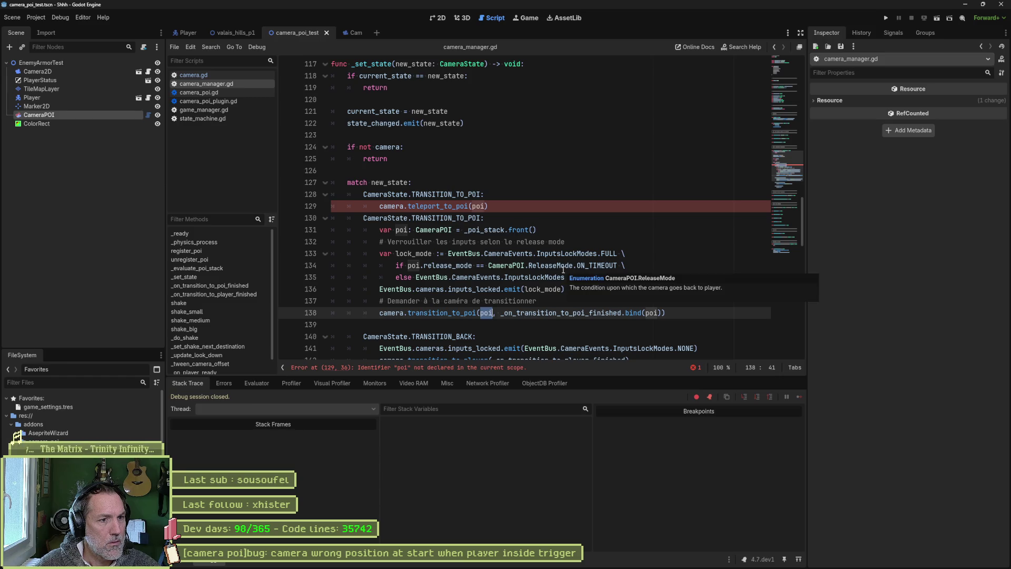
{"action": "left_click_drag", "start_coordinate": [547, 230], "coordinate": [538, 218]}
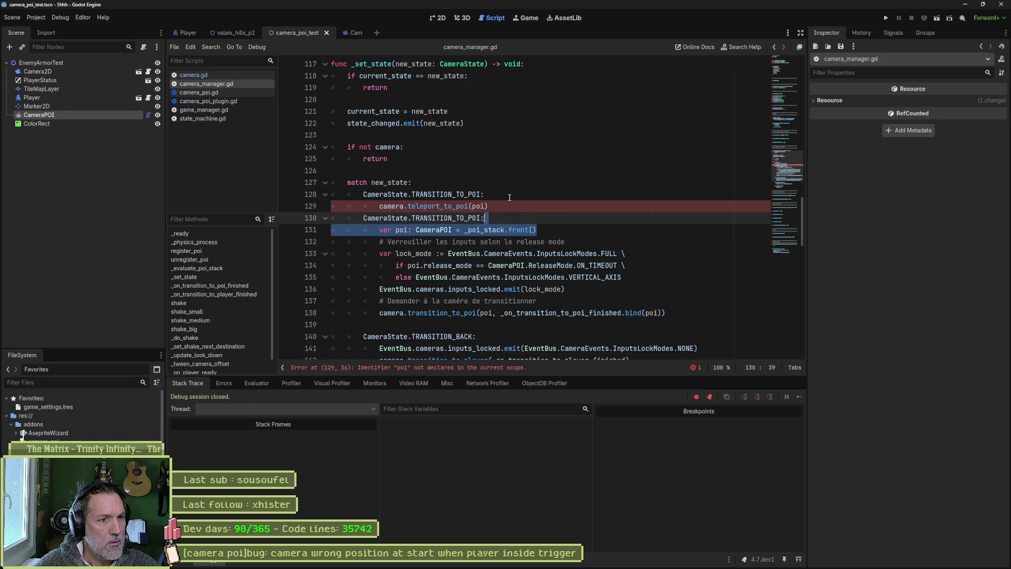
{"action": "key", "text": "Down"}
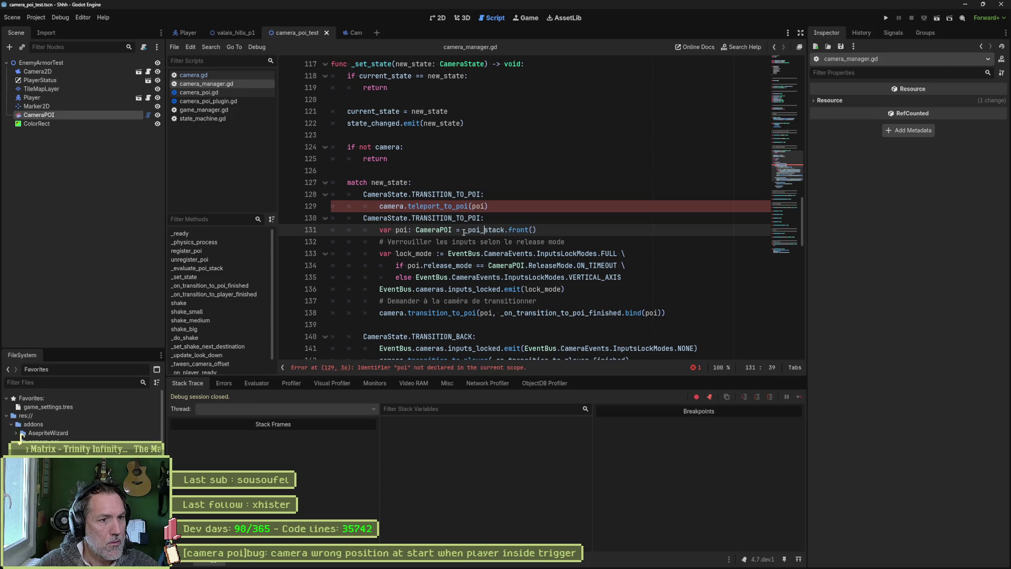
{"action": "left_click_drag", "start_coordinate": [464, 232], "coordinate": [536, 232]}
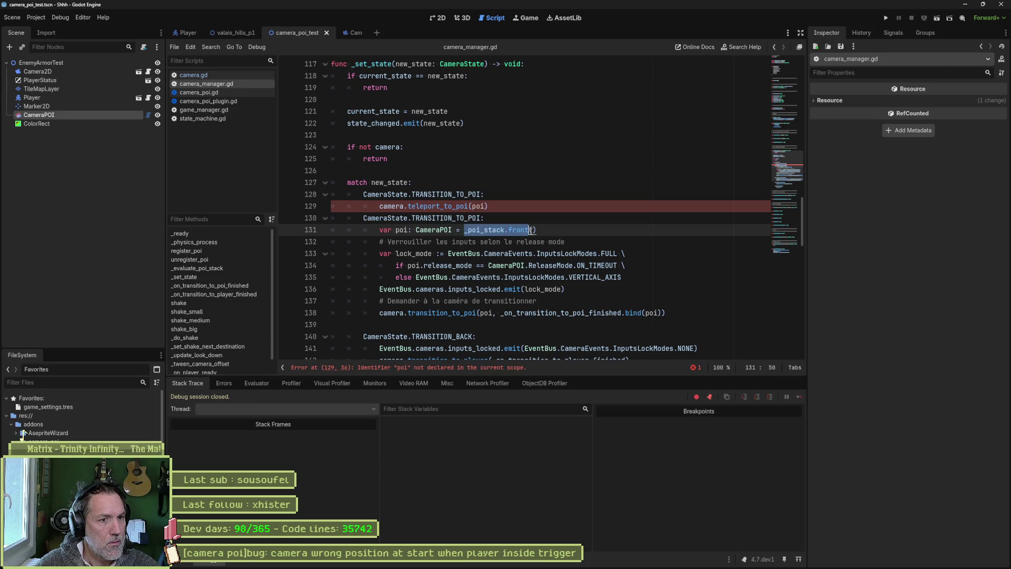
{"action": "key", "text": "ctrl+c"}
{"action": "double_click", "coordinate": [479, 206]}
{"action": "key", "text": "ctrl+v"}
- Run and stop the test scene again, then add a blank line after the teleport call
{"action": "key", "text": "F6"}
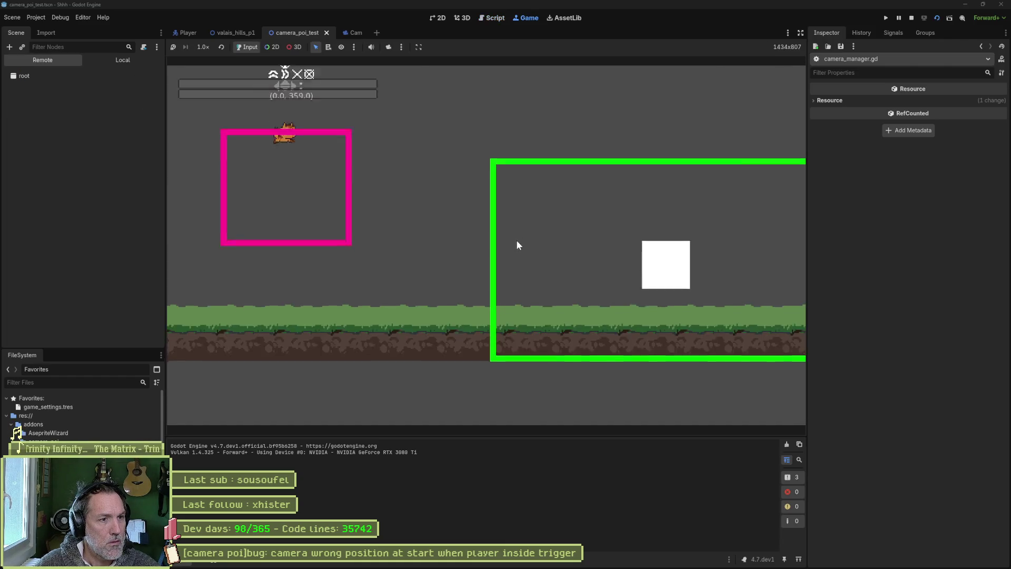
{"action": "key", "text": "F8"}
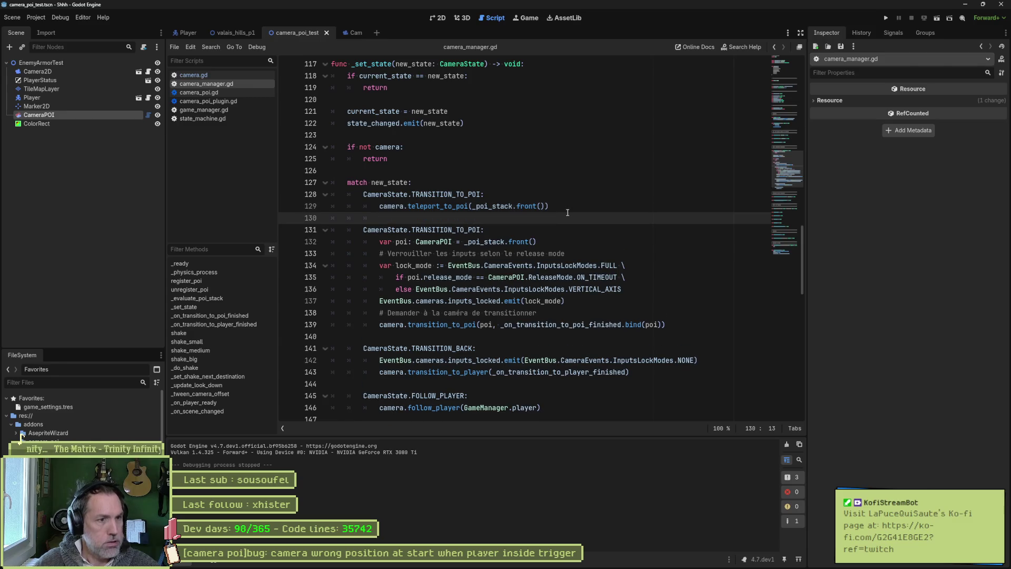
{"action": "key", "text": "Return"}
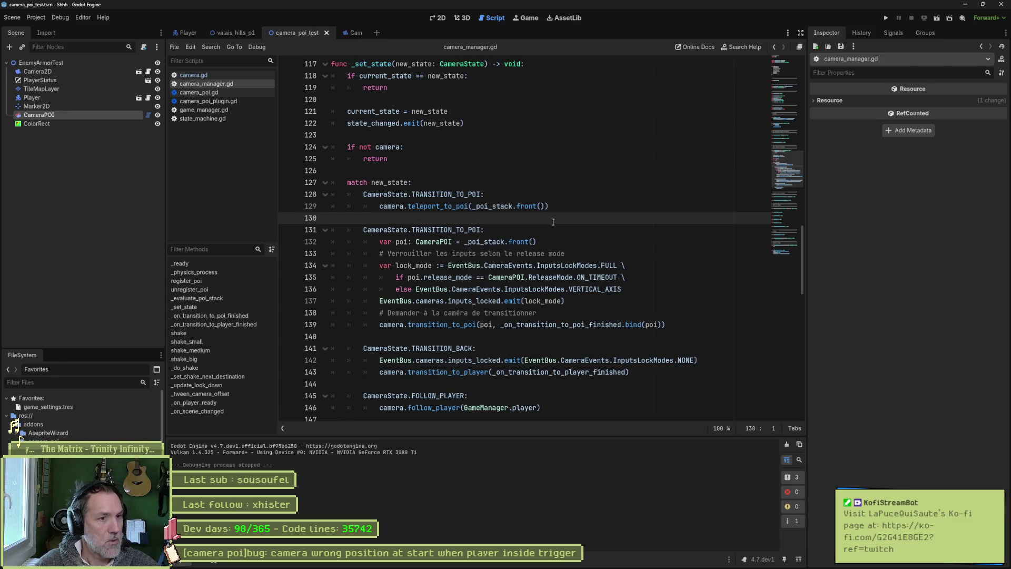
- Breakpoint teleport_to_poi at line 110, confirm it's hit in a run, then remove the breakpoint
{"action": "left_click", "coordinate": [437, 206], "text": "ctrl"}
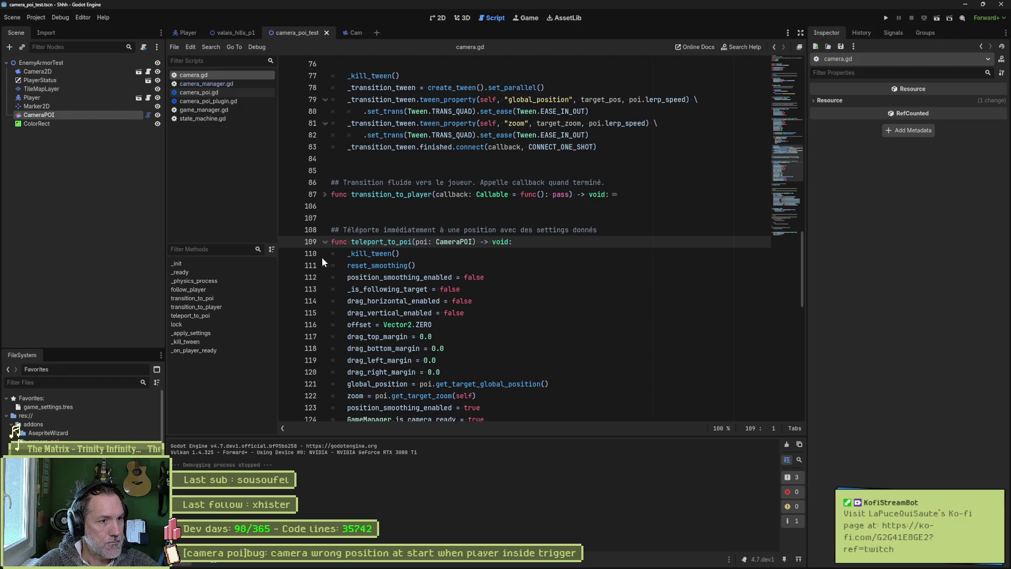
{"action": "left_click", "coordinate": [287, 255]}
{"action": "key", "text": "F6"}
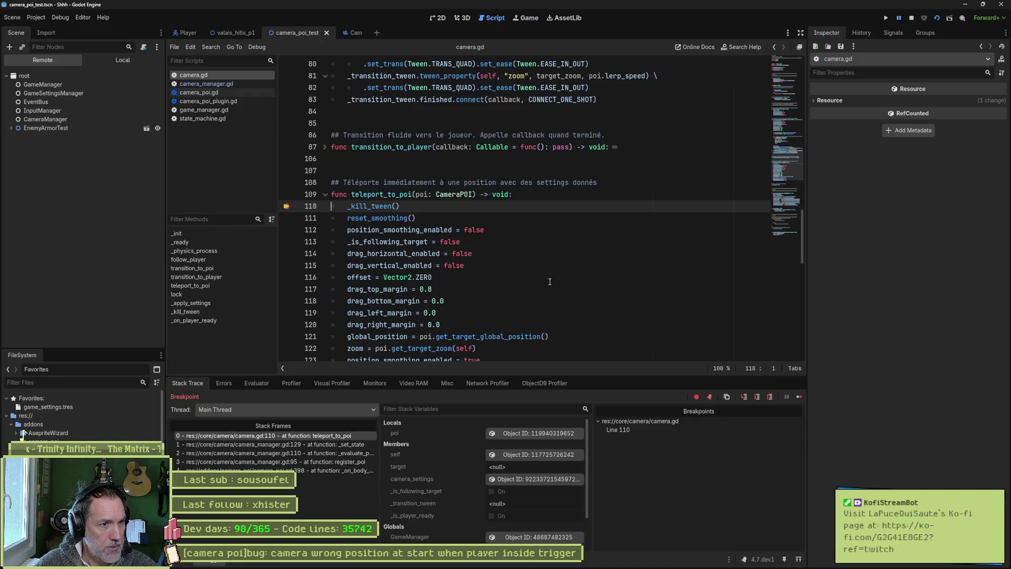
{"action": "left_click", "coordinate": [795, 394]}
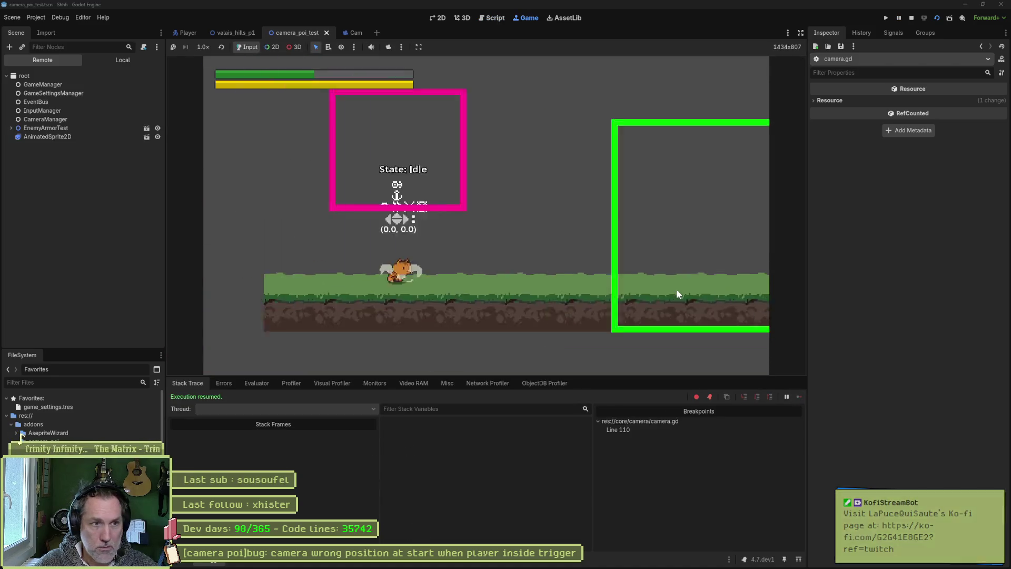
{"action": "key", "text": "F8"}
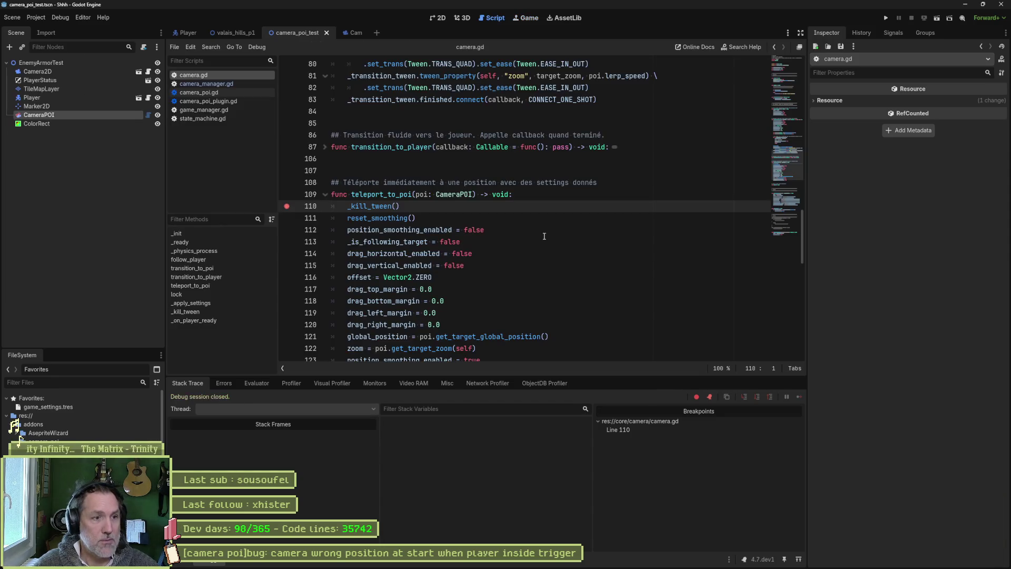
{"action": "left_click", "coordinate": [287, 206]}
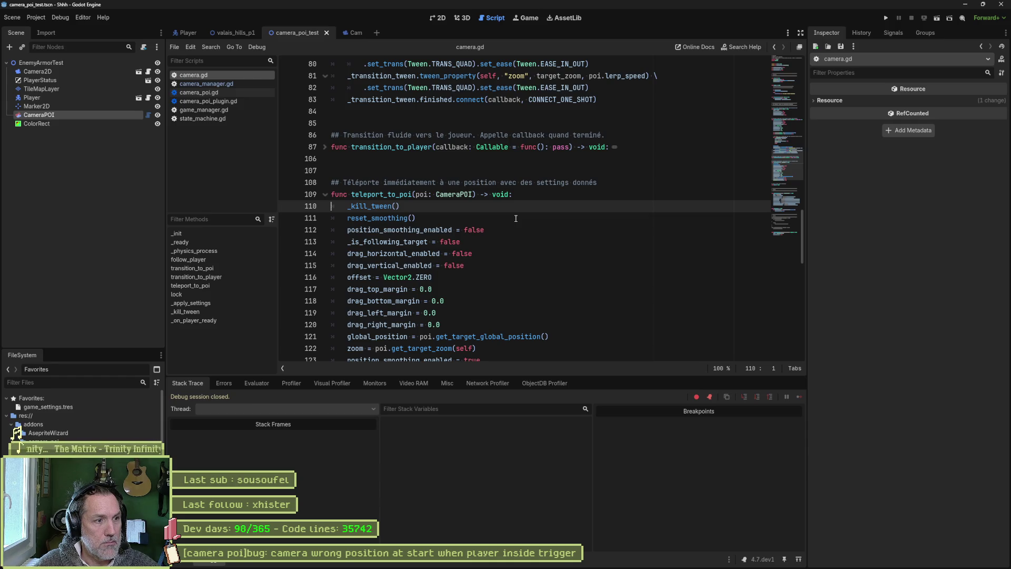
- Review camera.gd's _on_player_ready, then go to camera_manager.gd's _on_player_ready holding only pass
{"action": "left_click", "coordinate": [254, 319]}
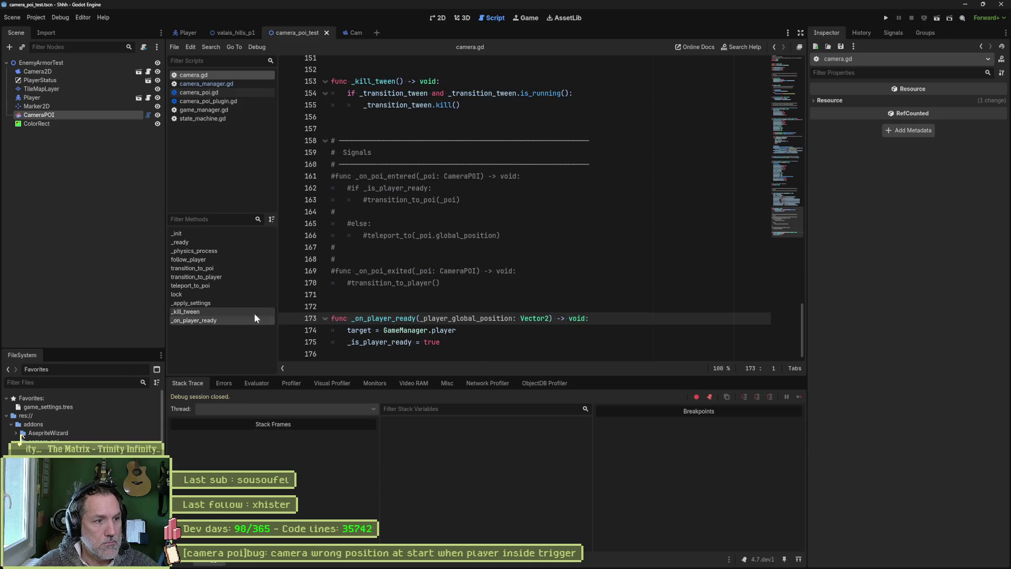
{"action": "left_click", "coordinate": [445, 343]}
{"action": "left_click_drag", "start_coordinate": [446, 342], "coordinate": [353, 333]}
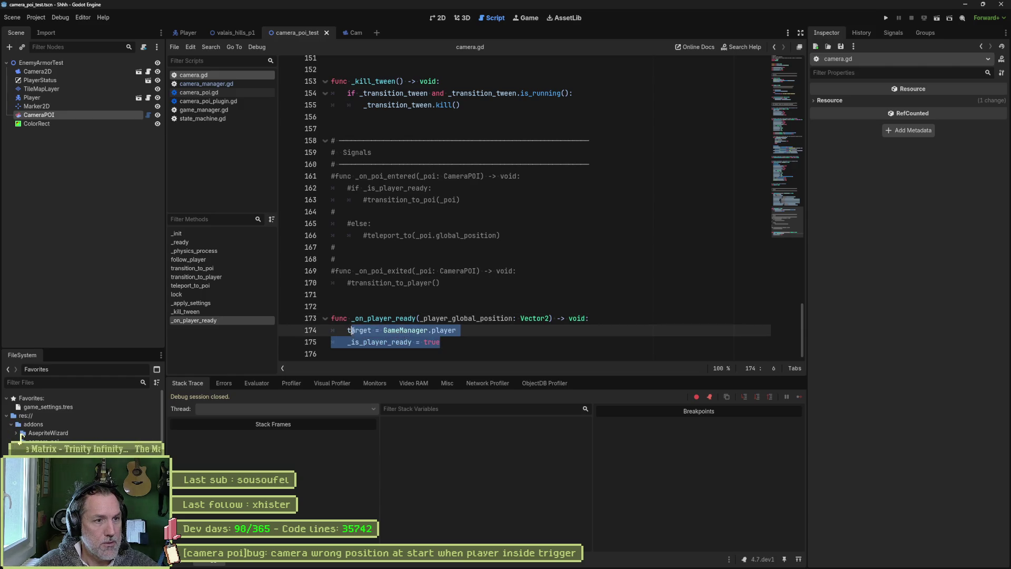
{"action": "left_click", "coordinate": [228, 86]}
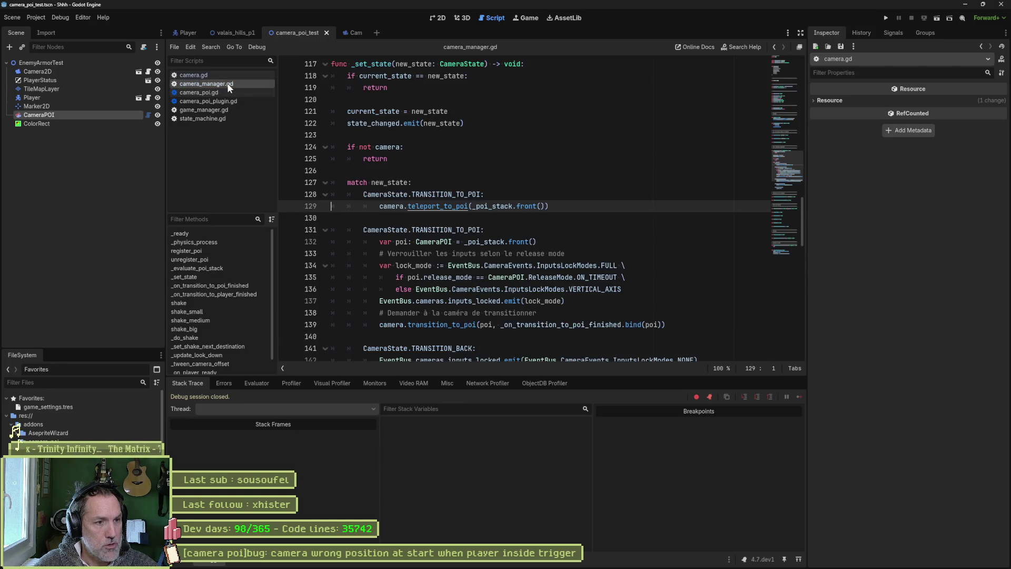
{"action": "double_click", "coordinate": [462, 194]}
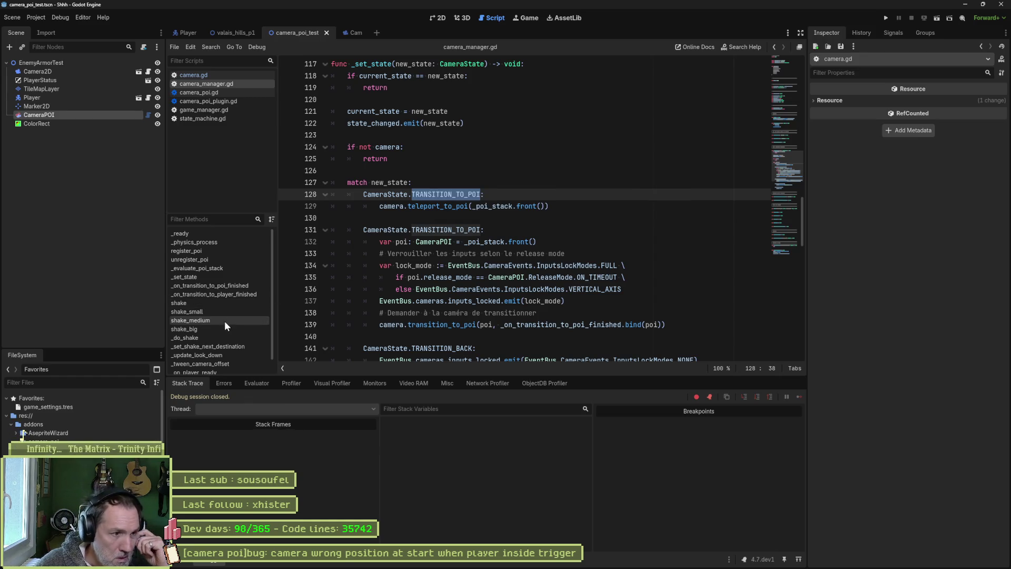
{"action": "left_click", "coordinate": [211, 371]}
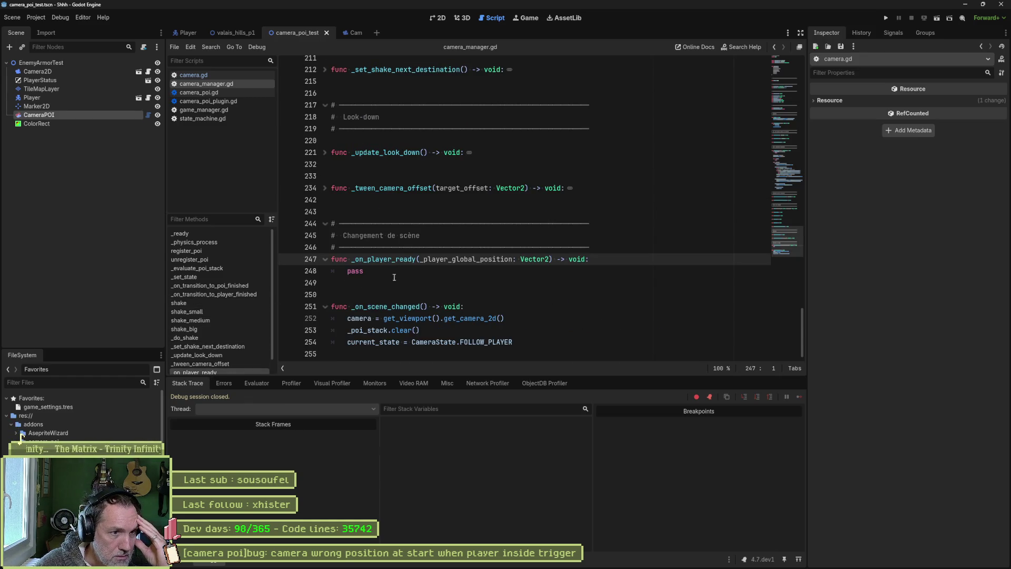
- Replace pass on line 248 with _set_state(CameraState.TELEPORT) and save camera_manager.gd
{"action": "double_click", "coordinate": [362, 271]}
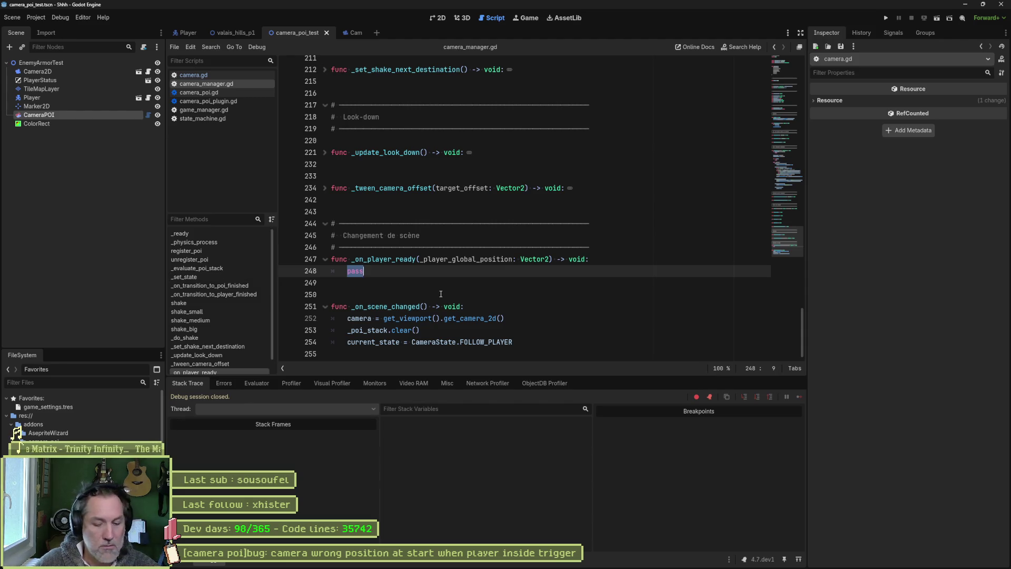
{"action": "type", "text": "_set_state"}
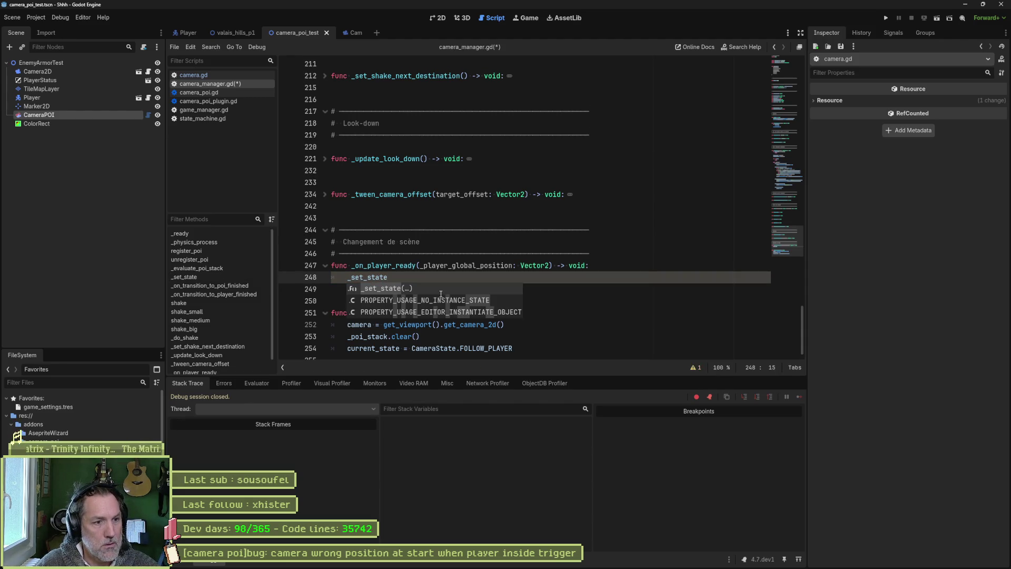
{"action": "key", "text": "Return"}
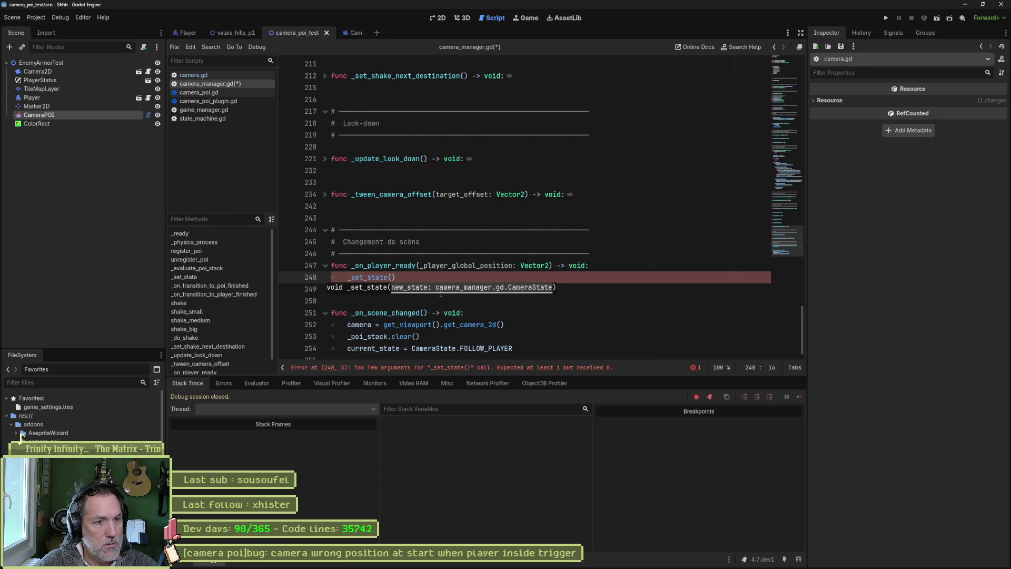
{"action": "type", "text": "Camera"}
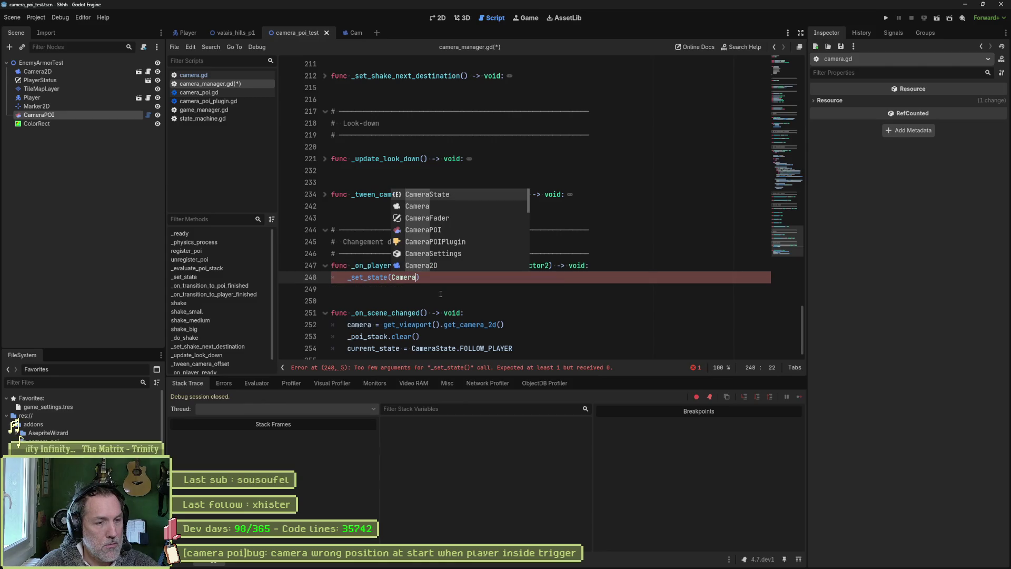
{"action": "key", "text": "Return"}
{"action": "type", "text": "."}
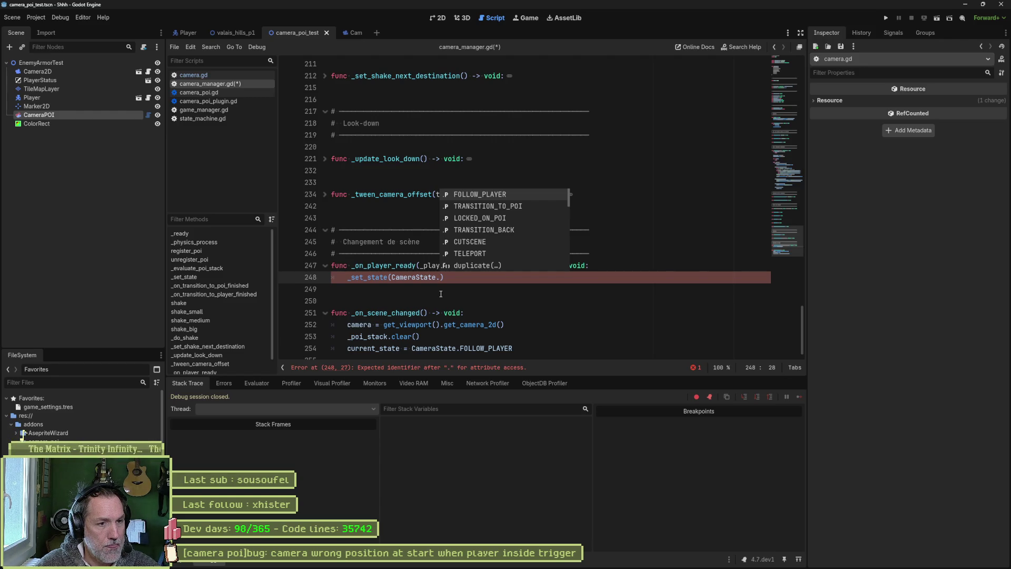
{"action": "key", "text": "Down"}
{"action": "key", "text": "Down"}
{"action": "key", "text": "Down"}
{"action": "key", "text": "Return"}
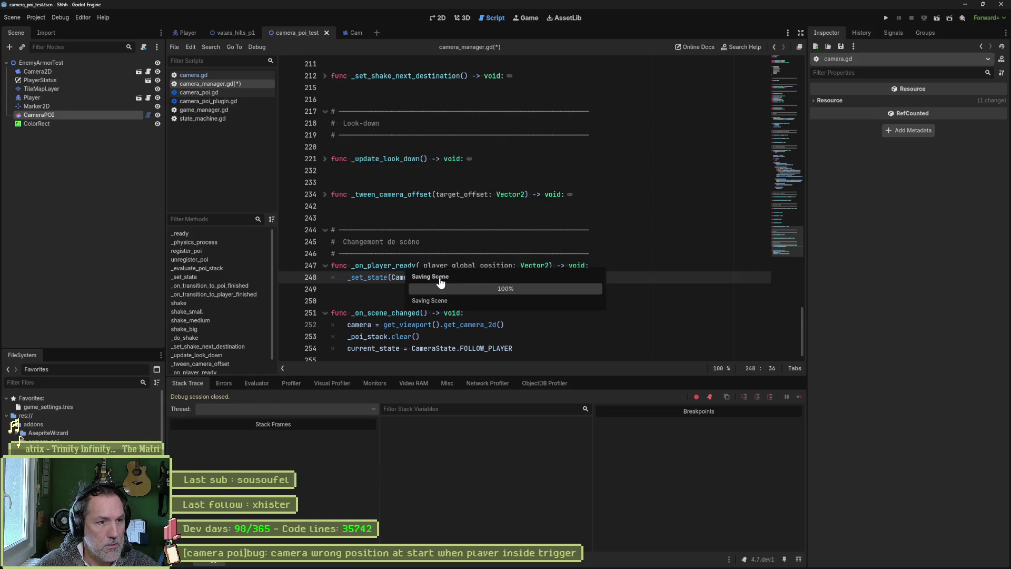
{"action": "key", "text": "ctrl+s"}
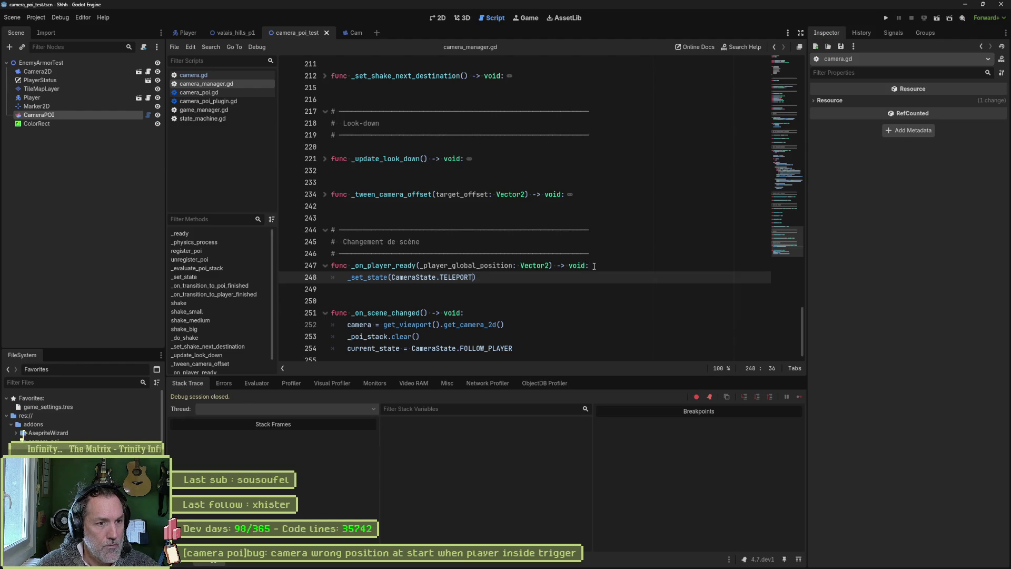
{"action": "left_click", "coordinate": [785, 147]}
{"action": "mouse_move", "coordinate": [785, 147]}
{"action": "left_mouse_down"}
{"action": "mouse_move", "coordinate": [780, 77]}
{"action": "mouse_move", "coordinate": [766, 133]}
{"action": "mouse_move", "coordinate": [770, 70]}
{"action": "mouse_move", "coordinate": [750, 171]}
{"action": "left_mouse_up"}
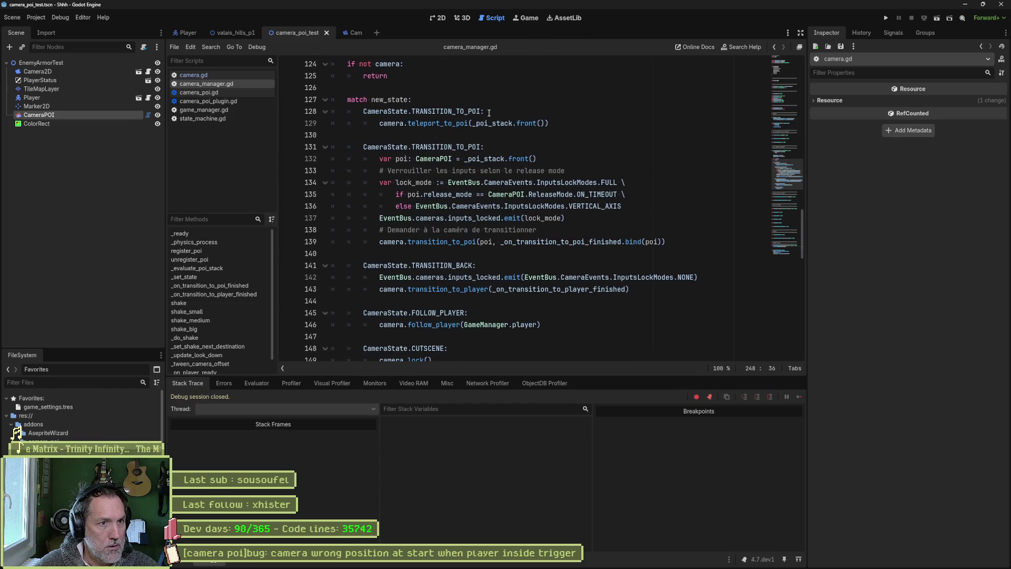
{"action": "scroll", "coordinate": [505, 222], "scroll_direction": "down", "scroll_amount": 1}
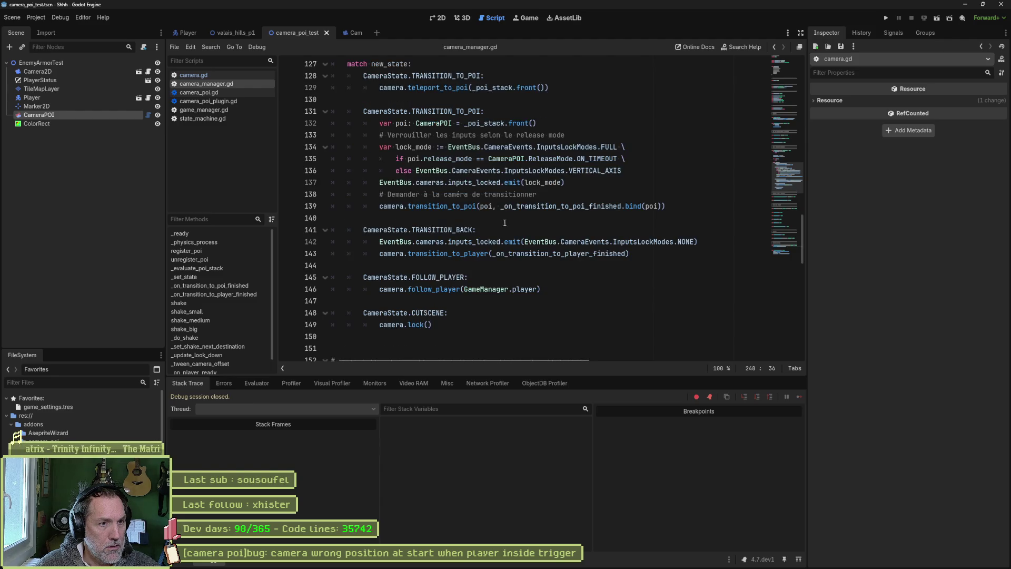
{"action": "scroll", "coordinate": [498, 213], "scroll_direction": "up", "scroll_amount": 1}
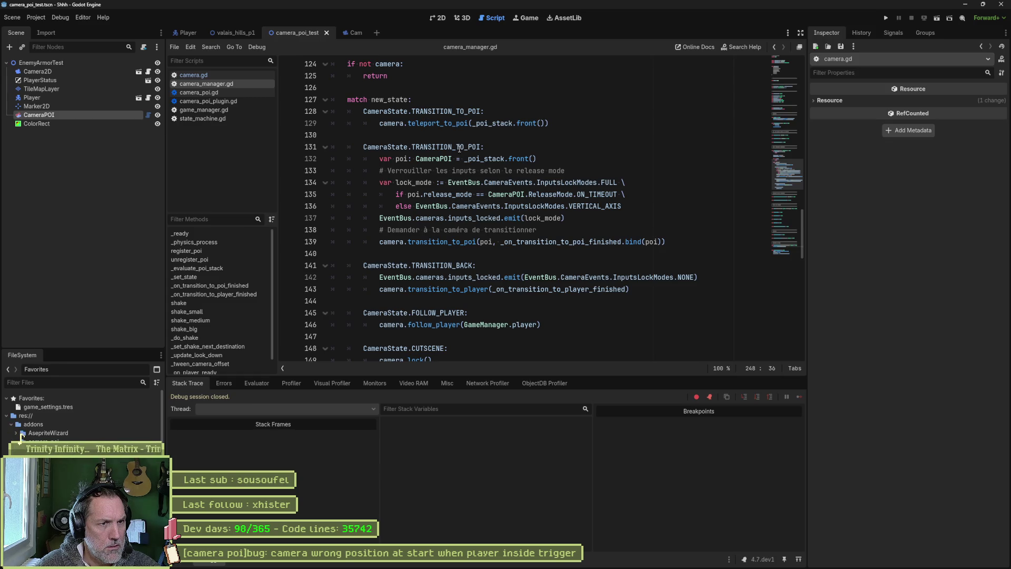
{"action": "double_click", "coordinate": [583, 113]}
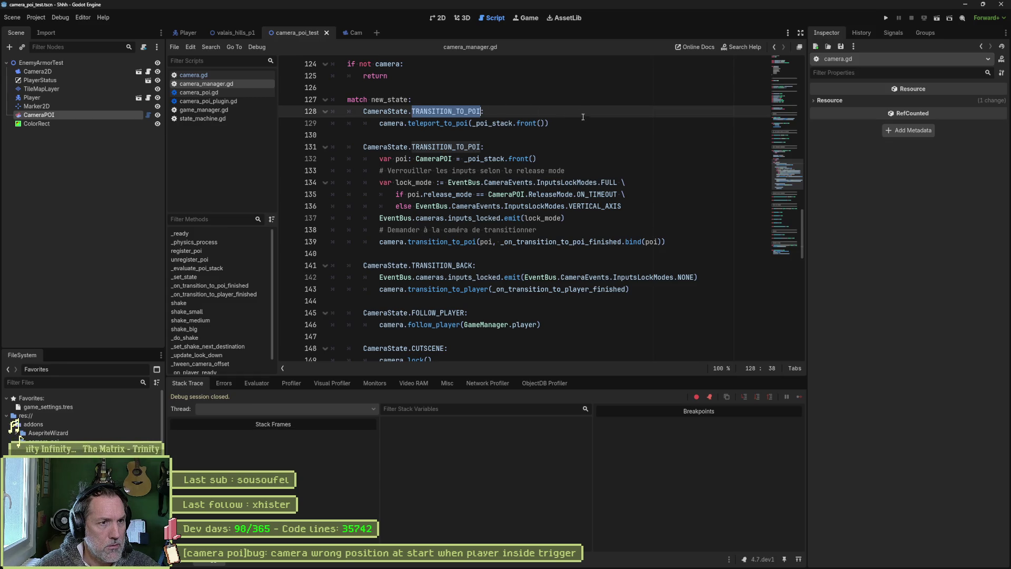
{"action": "scroll", "coordinate": [552, 150], "scroll_direction": "up", "scroll_amount": 6}
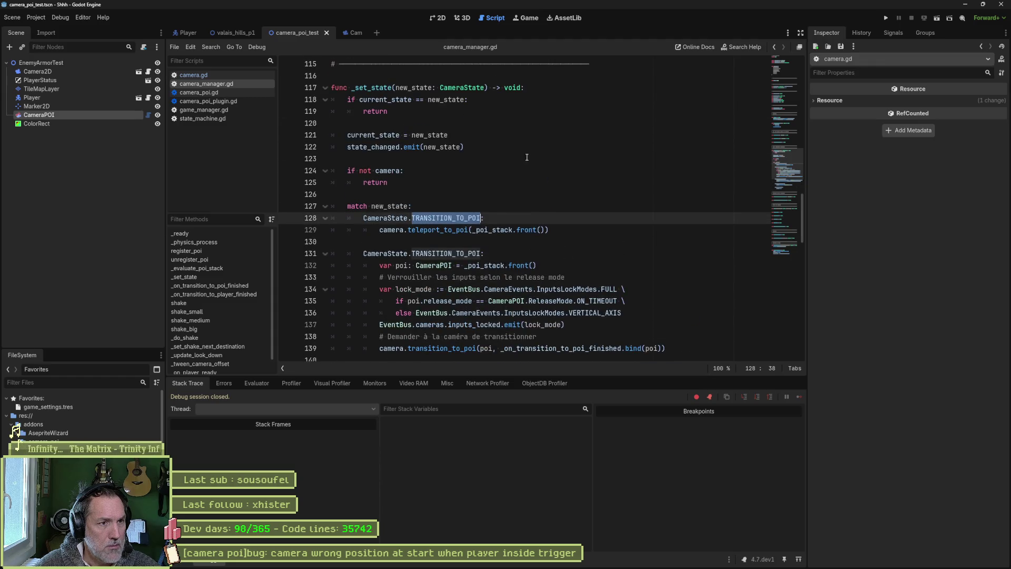
{"action": "scroll", "coordinate": [521, 158], "scroll_direction": "up", "scroll_amount": 10}
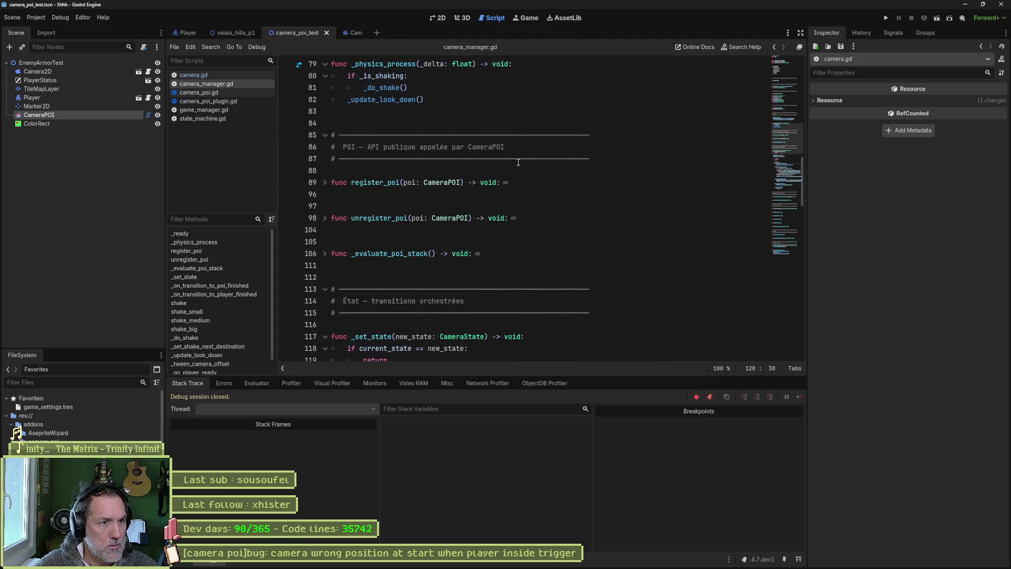
{"action": "scroll", "coordinate": [489, 153], "scroll_direction": "up", "scroll_amount": 10}
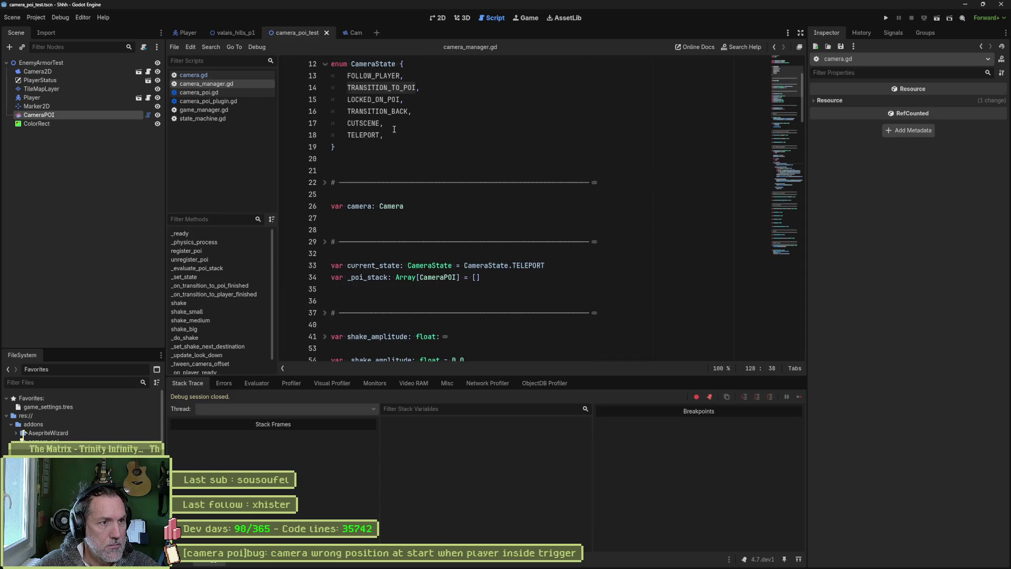
{"action": "left_click", "coordinate": [373, 135]}
{"action": "double_click", "coordinate": [372, 135]}
{"action": "key", "text": "ctrl+c"}
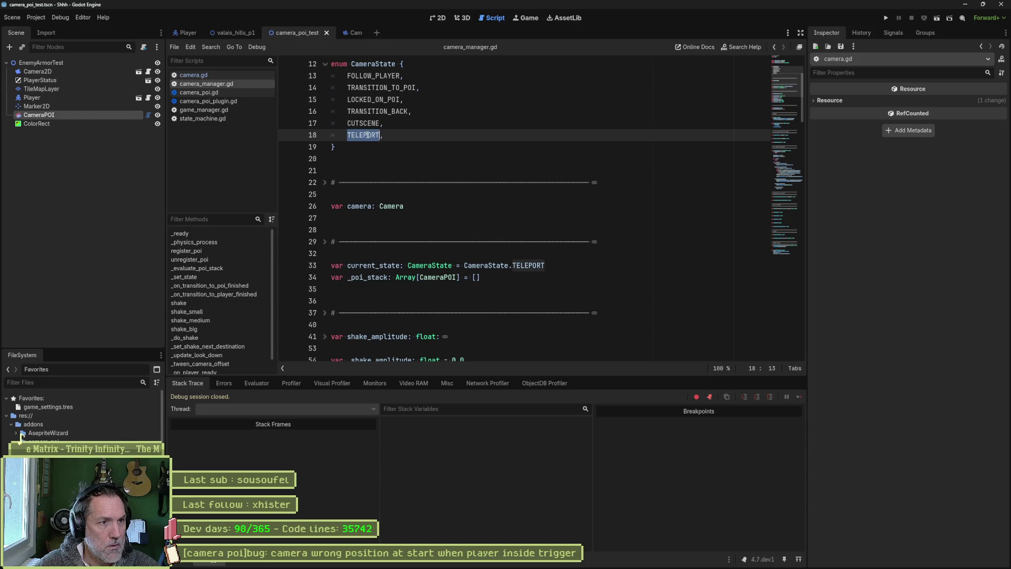
{"action": "scroll", "coordinate": [471, 225], "scroll_direction": "down", "scroll_amount": 20}
{"action": "scroll", "coordinate": [470, 225], "scroll_direction": "up", "scroll_amount": 1}
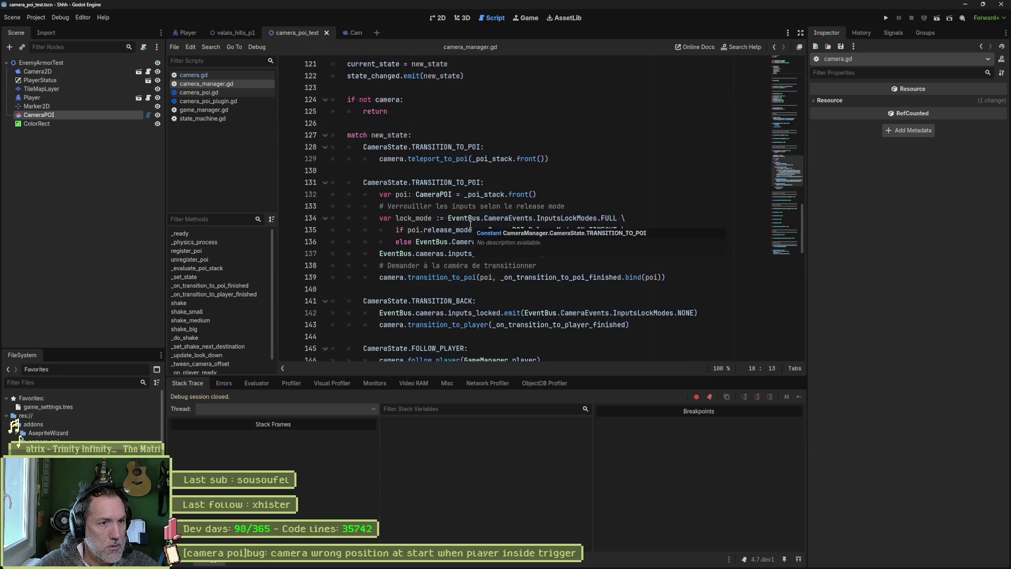
- Change line 128's match case from TRANSITION_TO_POI to TELEPORT and open a new line beneath it
{"action": "double_click", "coordinate": [458, 149]}
{"action": "key", "text": "ctrl+v"}
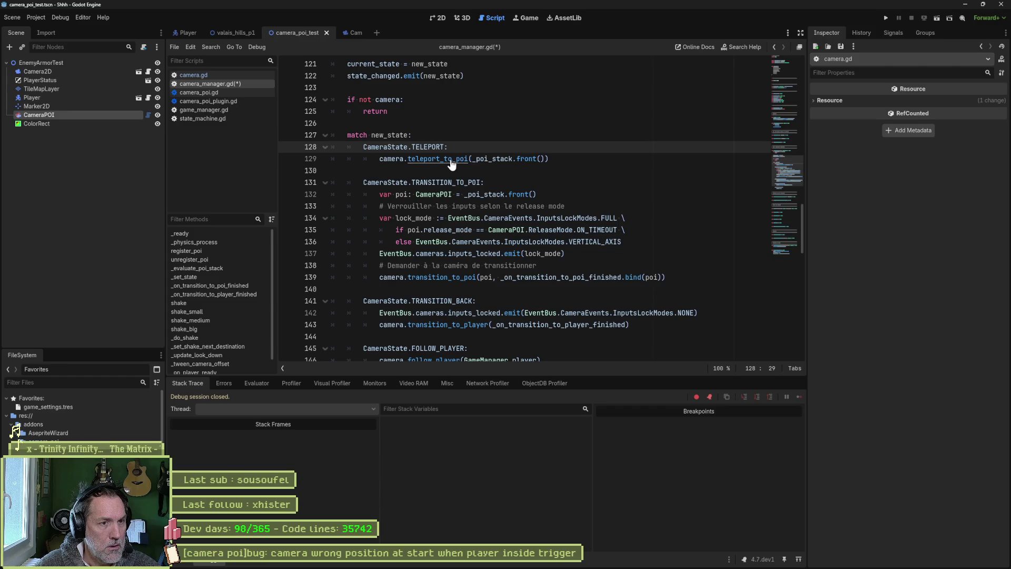
{"action": "left_click", "coordinate": [471, 152]}
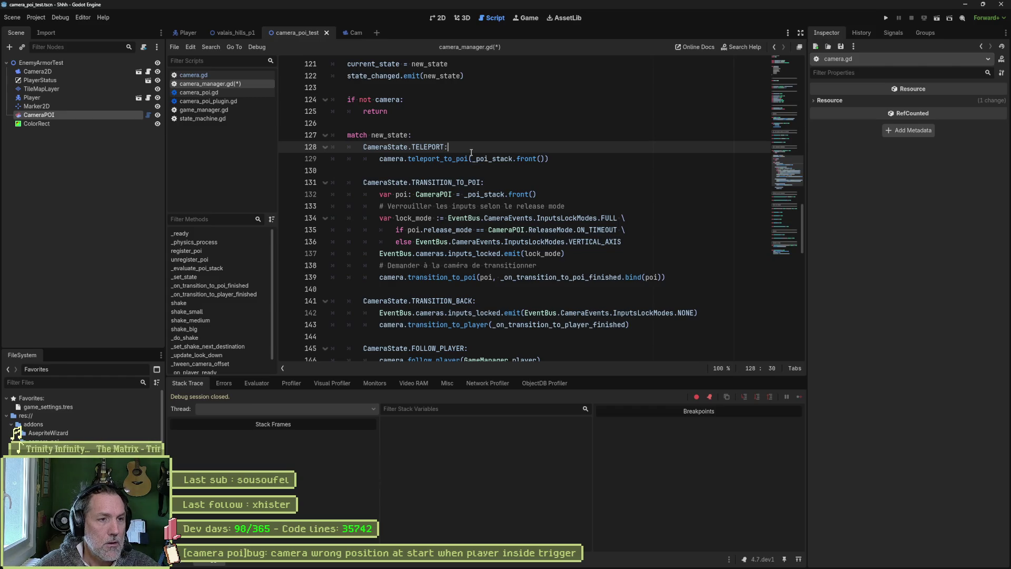
{"action": "key", "text": "Return"}
{"action": "scroll", "coordinate": [553, 145], "scroll_direction": "up", "scroll_amount": 2}
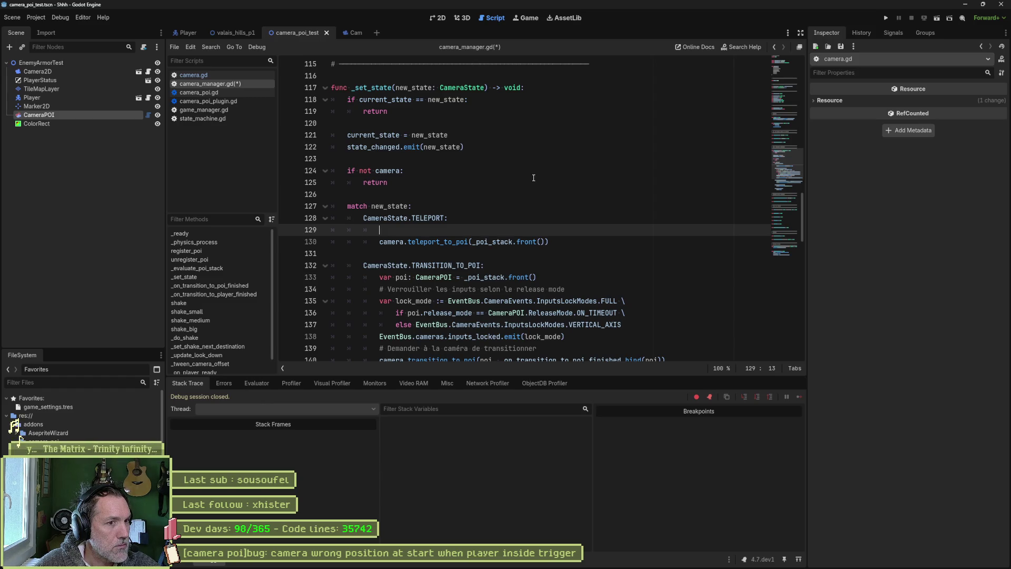
{"action": "scroll", "coordinate": [188, 331], "scroll_direction": "down", "scroll_amount": 1}
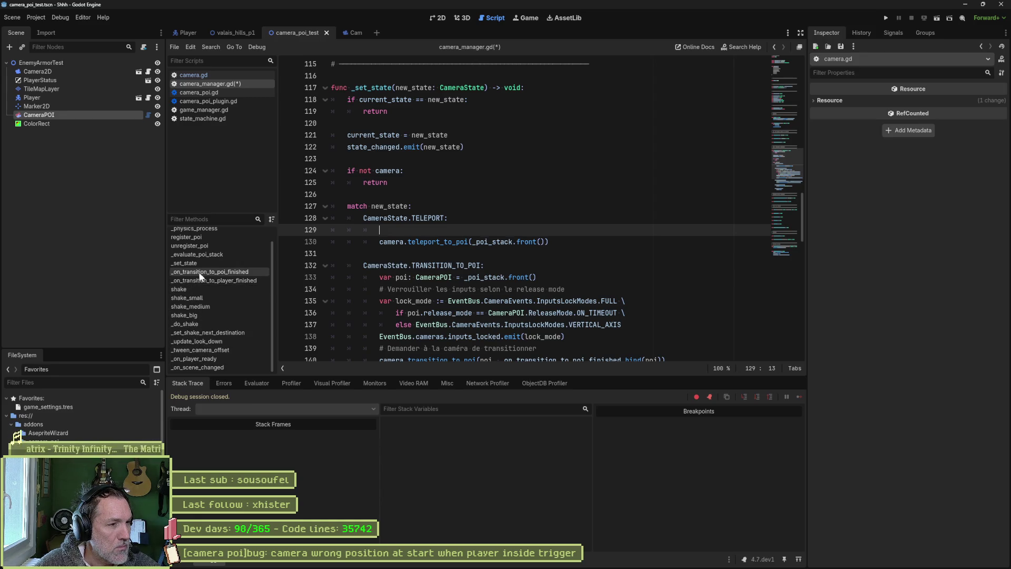
{"action": "scroll", "coordinate": [210, 290], "scroll_direction": "up", "scroll_amount": 1}
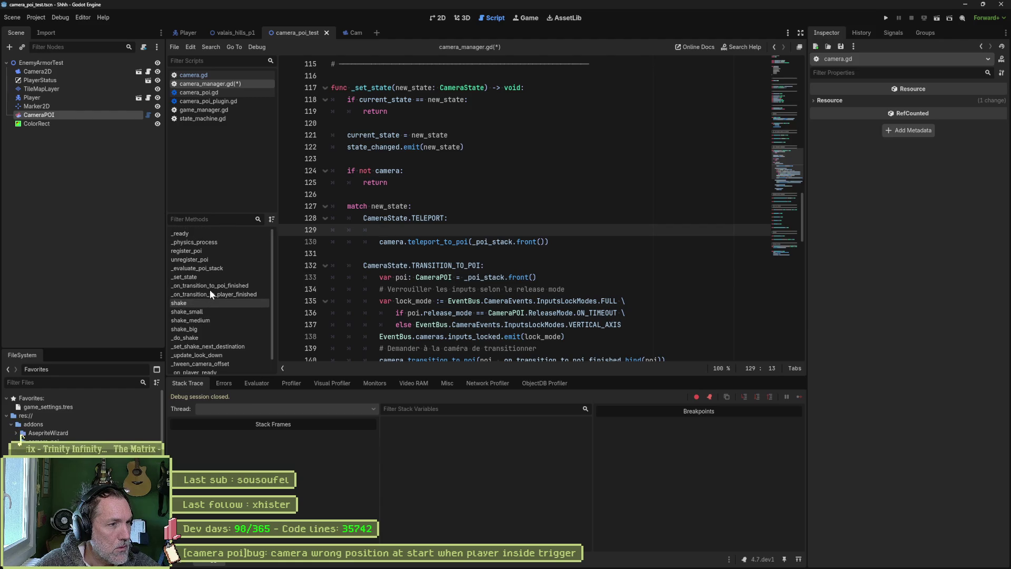
{"action": "left_click", "coordinate": [208, 253]}
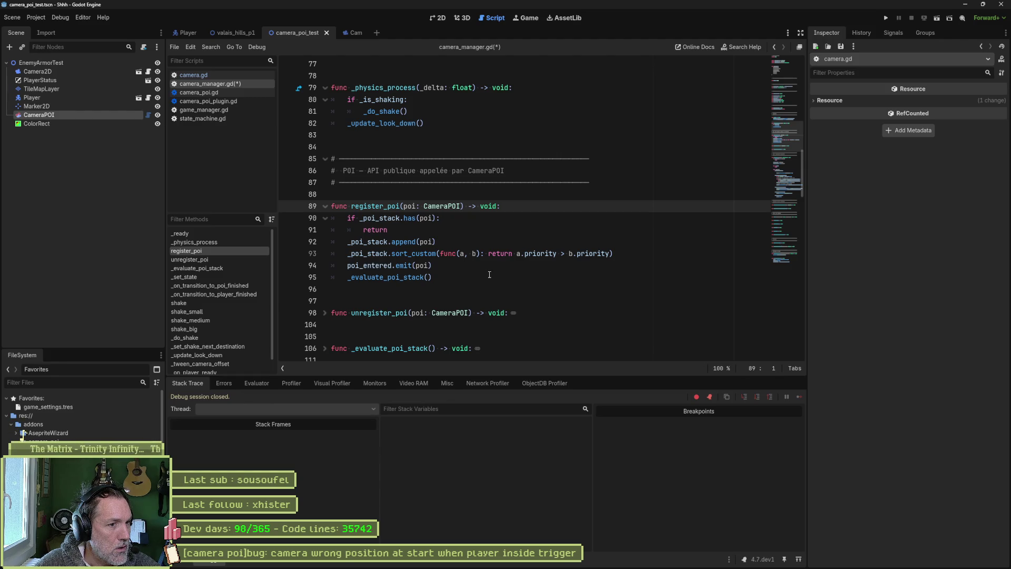
{"action": "left_click_drag", "start_coordinate": [348, 266], "coordinate": [437, 265]}
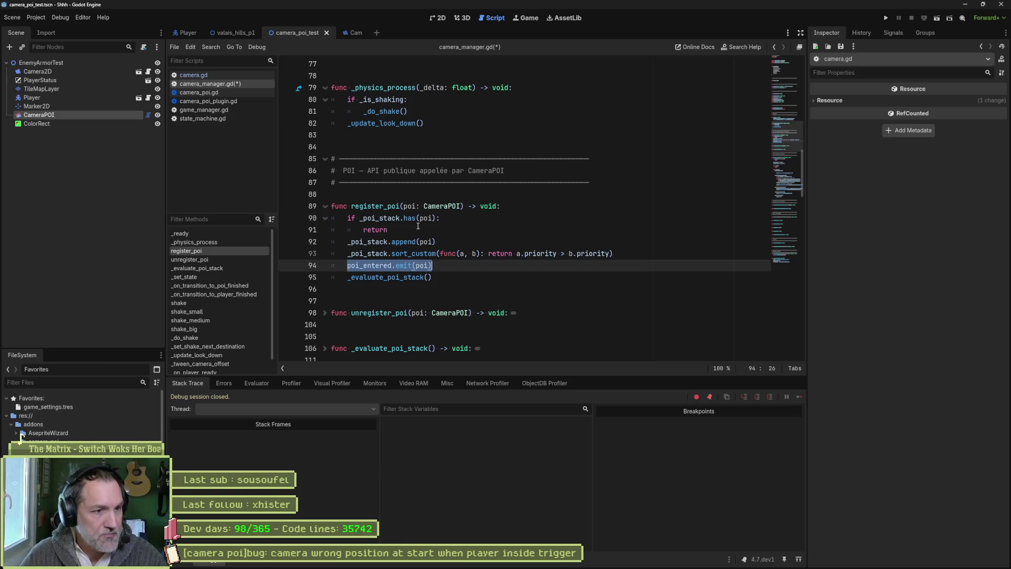
{"action": "mouse_move", "coordinate": [527, 568]}
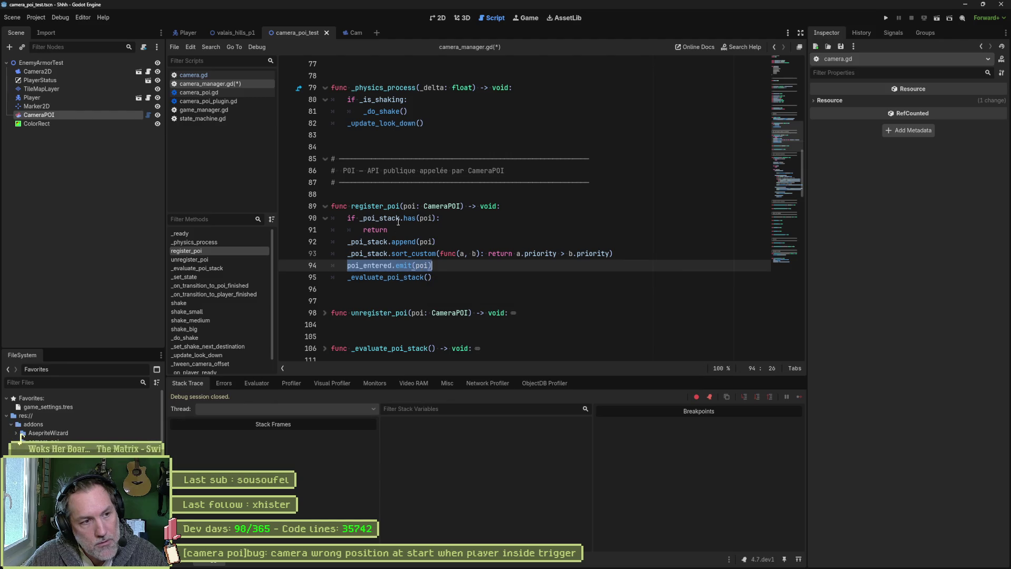
{"action": "double_click", "coordinate": [379, 218]}
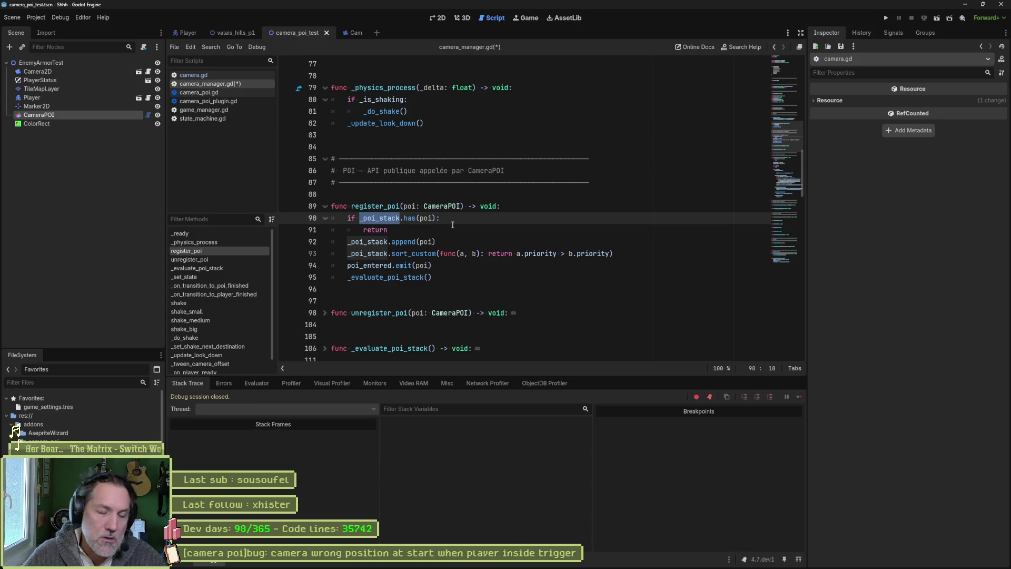
{"action": "left_click", "coordinate": [324, 312]}
{"action": "scroll", "coordinate": [457, 322], "scroll_direction": "down", "scroll_amount": 2}
{"action": "scroll", "coordinate": [457, 321], "scroll_direction": "down", "scroll_amount": 1}
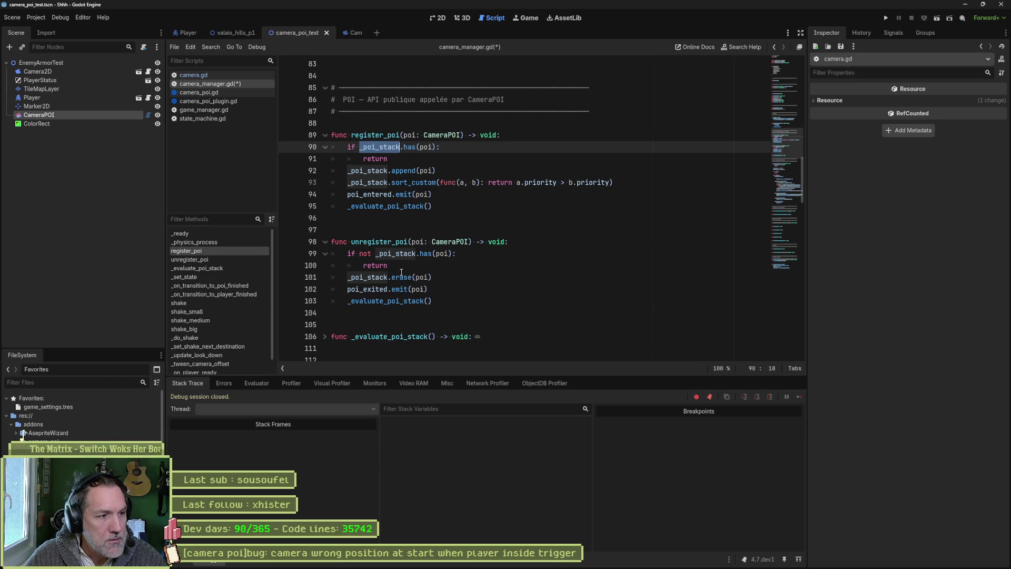
{"action": "scroll", "coordinate": [462, 272], "scroll_direction": "down", "scroll_amount": 5}
{"action": "scroll", "coordinate": [463, 272], "scroll_direction": "down", "scroll_amount": 4}
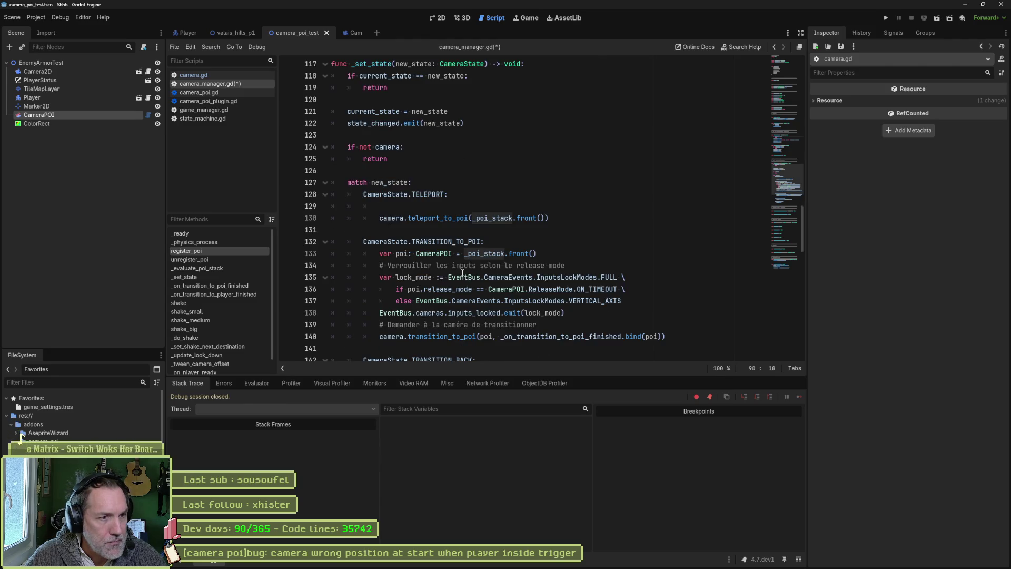
- Wrap the TELEPORT case's teleport_to_poi call in an if _poi_stack.size() > 0 condition
{"action": "left_click", "coordinate": [430, 206]}
{"action": "type", "text": "if"}
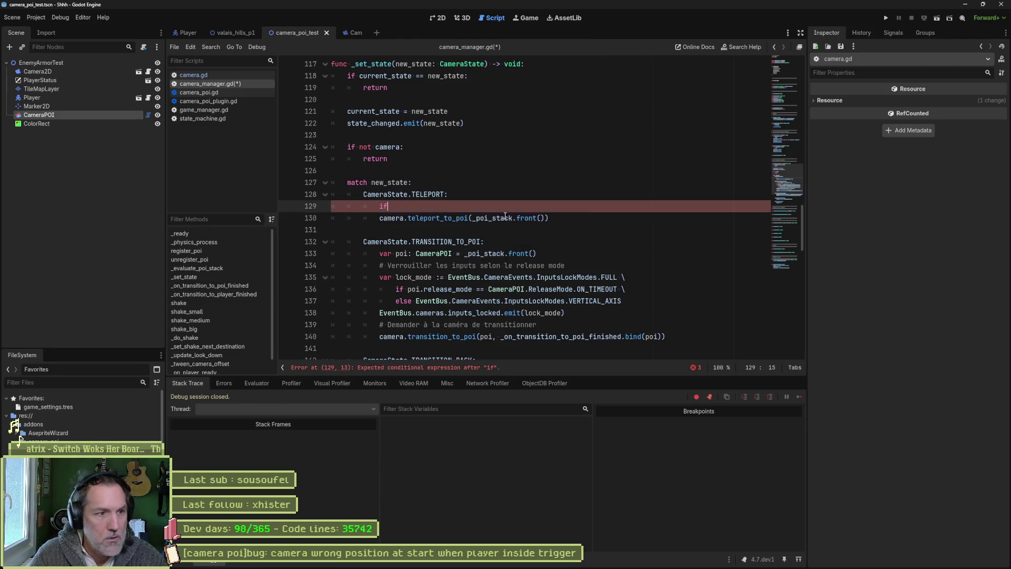
{"action": "scroll", "coordinate": [504, 220], "scroll_direction": "up", "scroll_amount": 6}
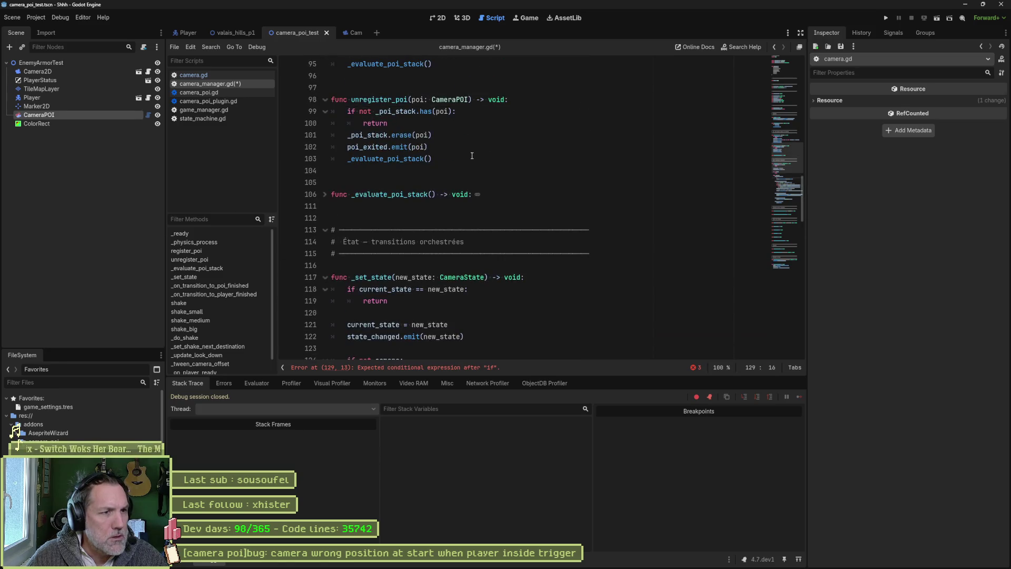
{"action": "double_click", "coordinate": [412, 111]}
{"action": "key", "text": "ctrl+c"}
{"action": "scroll", "coordinate": [457, 226], "scroll_direction": "down", "scroll_amount": 6}
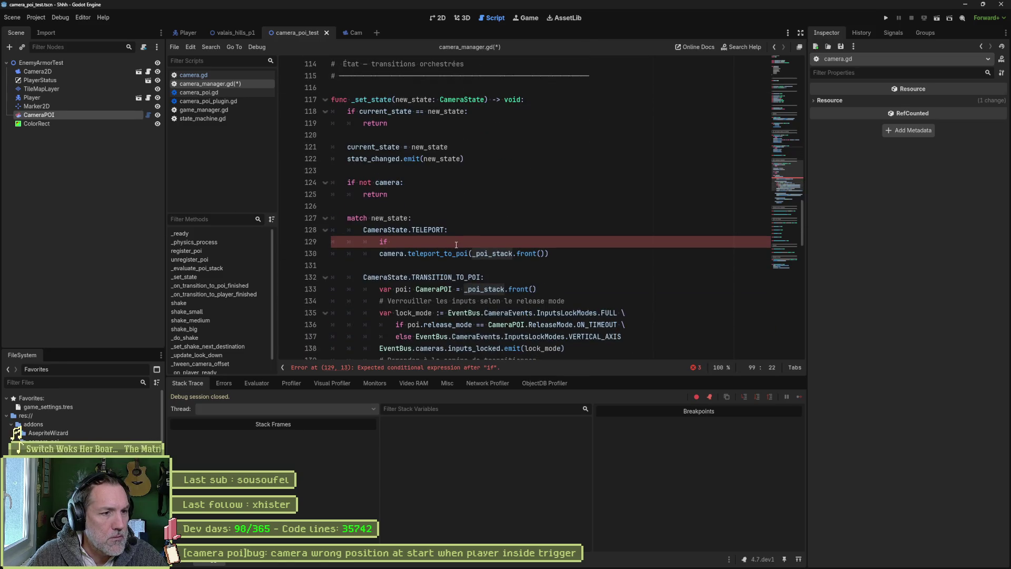
{"action": "left_click", "coordinate": [457, 241]}
{"action": "key", "text": "ctrl+v"}
{"action": "type", "text": ".s"}
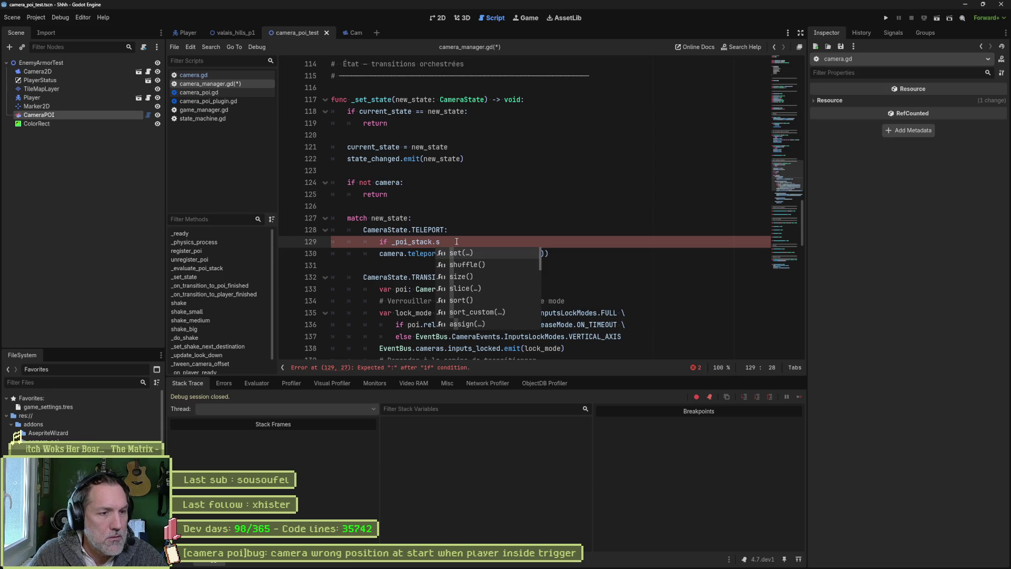
{"action": "type", "text": "i"}
{"action": "key", "text": "Return"}
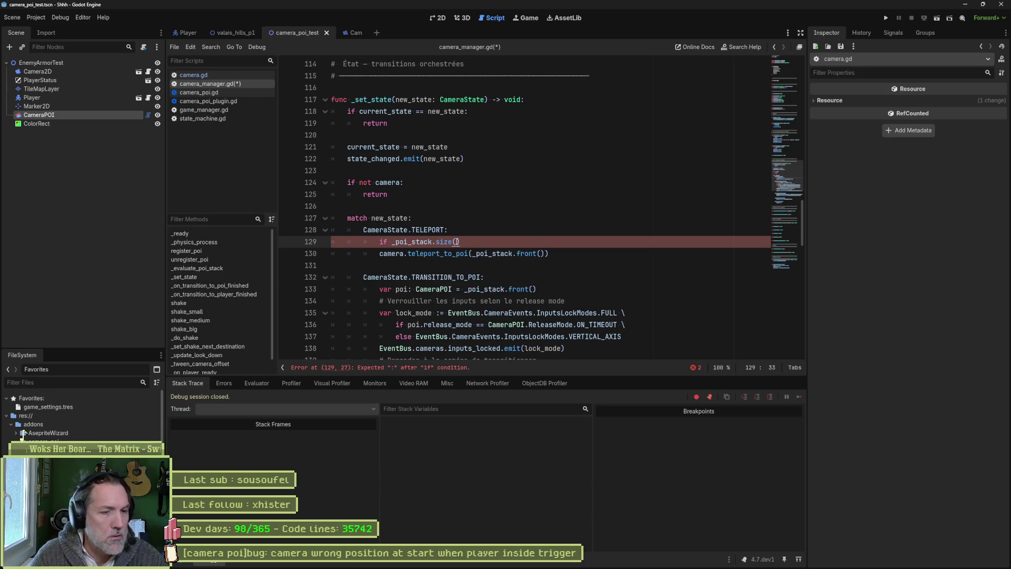
{"action": "type", "text": " > 0:"}
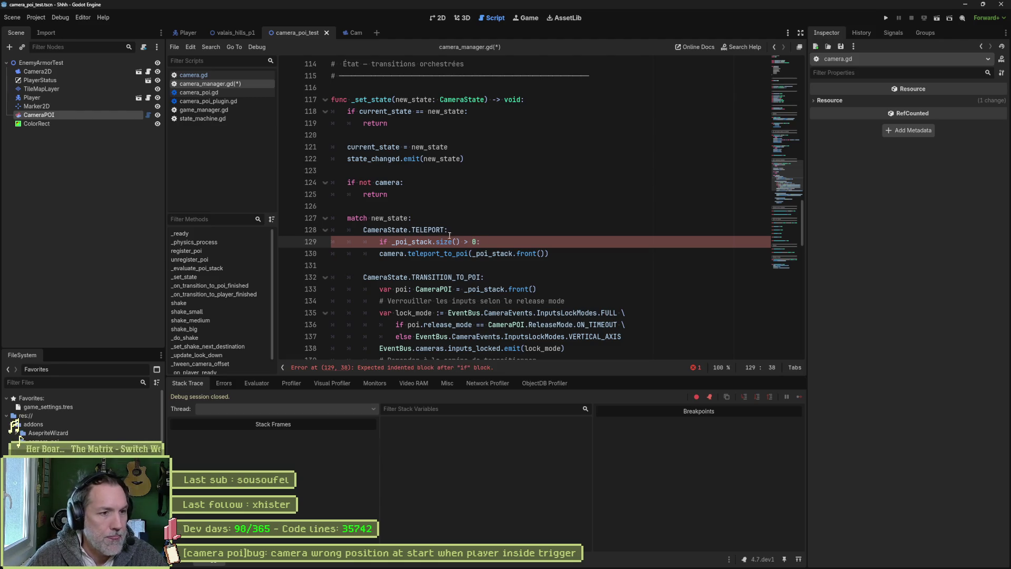
{"action": "left_click", "coordinate": [380, 254]}
{"action": "key", "text": "Tab"}
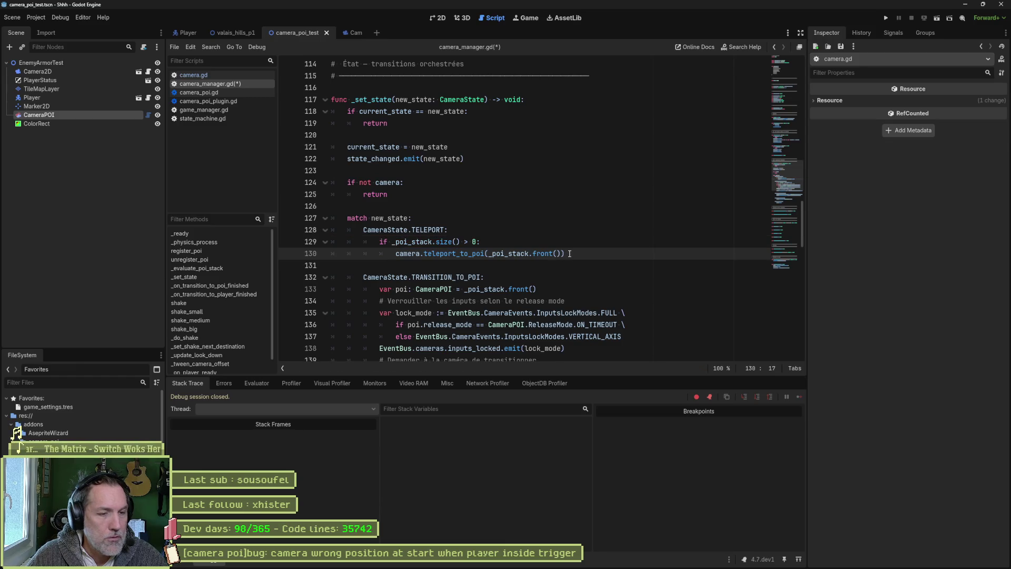
- Save, then add an else branch calling camera.teleport_to_player() with no argument
{"action": "key", "text": "ctrl+s"}
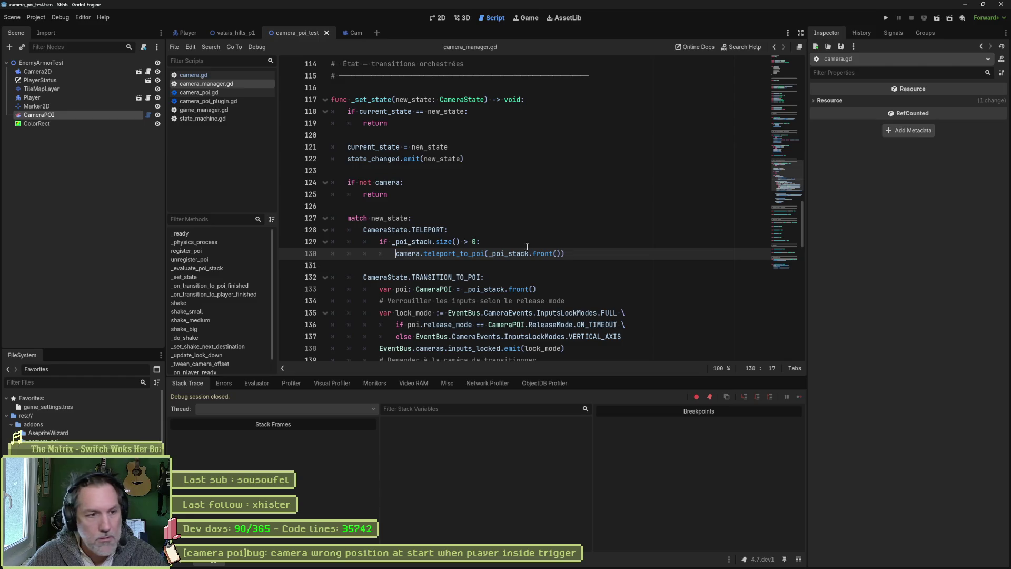
{"action": "left_click_drag", "start_coordinate": [575, 254], "coordinate": [580, 235]}
{"action": "key", "text": "ctrl+shift+d"}
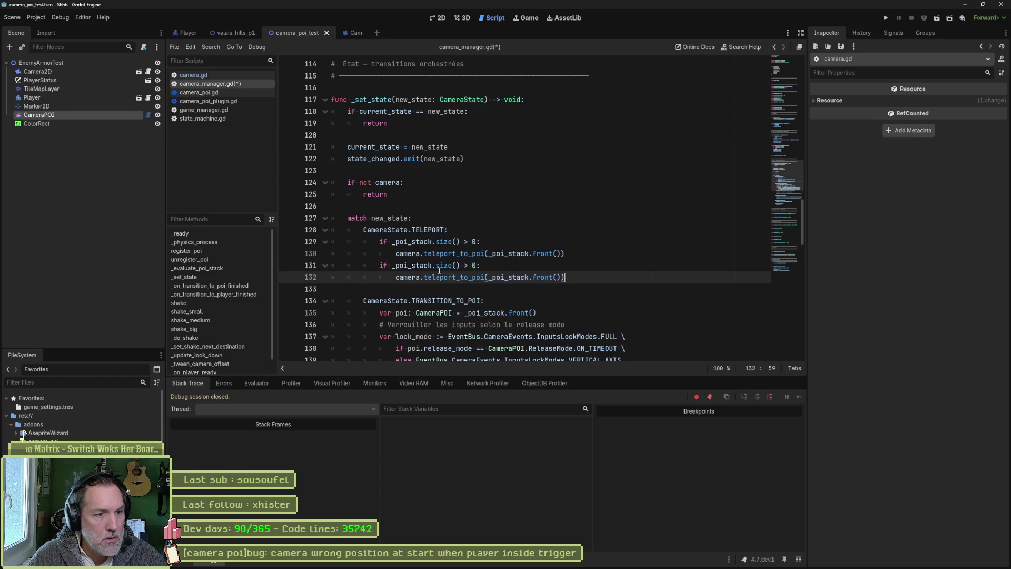
{"action": "left_click_drag", "start_coordinate": [379, 266], "coordinate": [471, 266]}
{"action": "type", "text": "else:"}
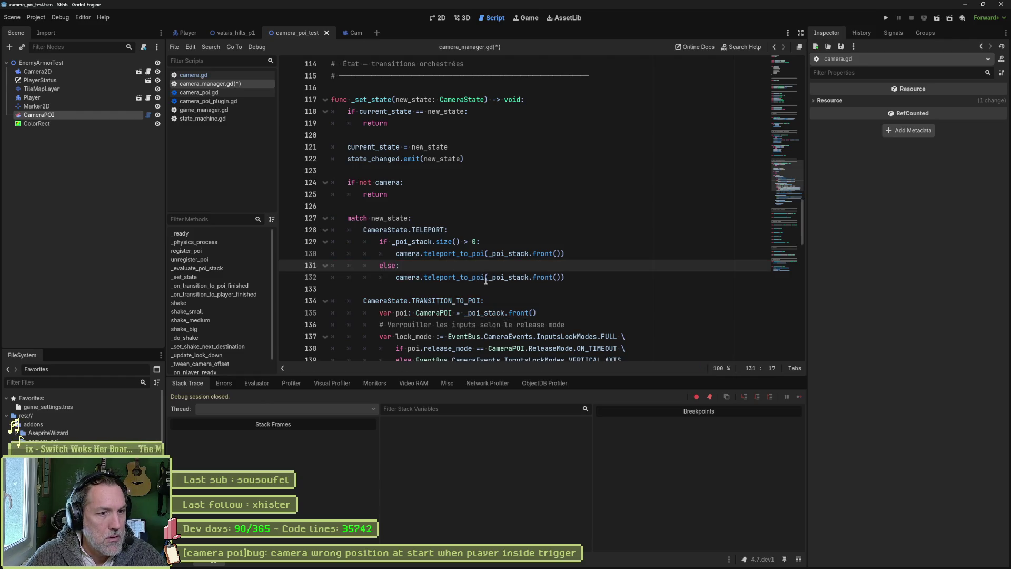
{"action": "double_click", "coordinate": [479, 278]}
{"action": "type", "text": "player"}
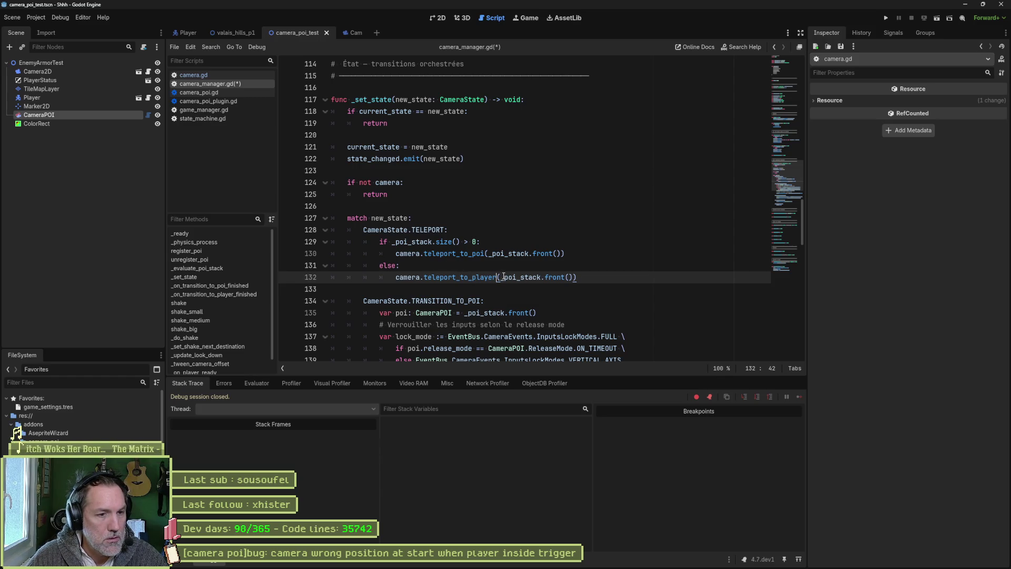
{"action": "left_click_drag", "start_coordinate": [501, 277], "coordinate": [572, 281]}
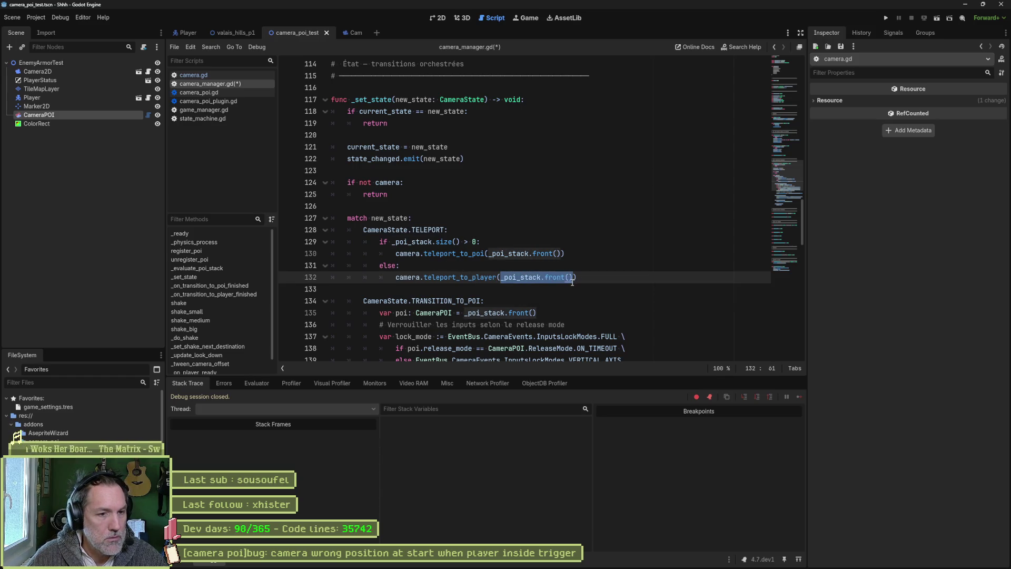
{"action": "key", "text": "BackSpace"}
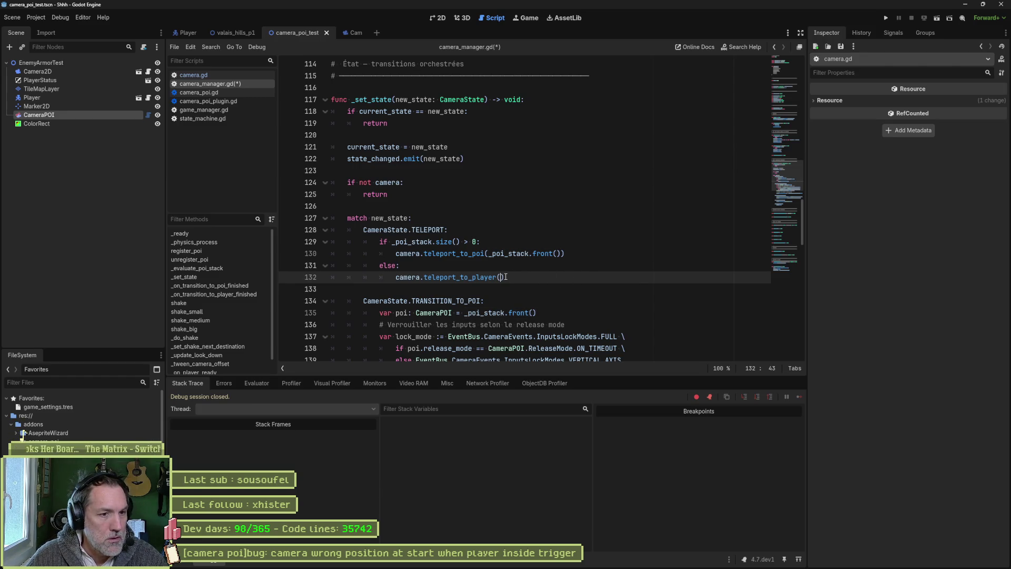
{"action": "left_click", "coordinate": [471, 252], "text": "ctrl"}
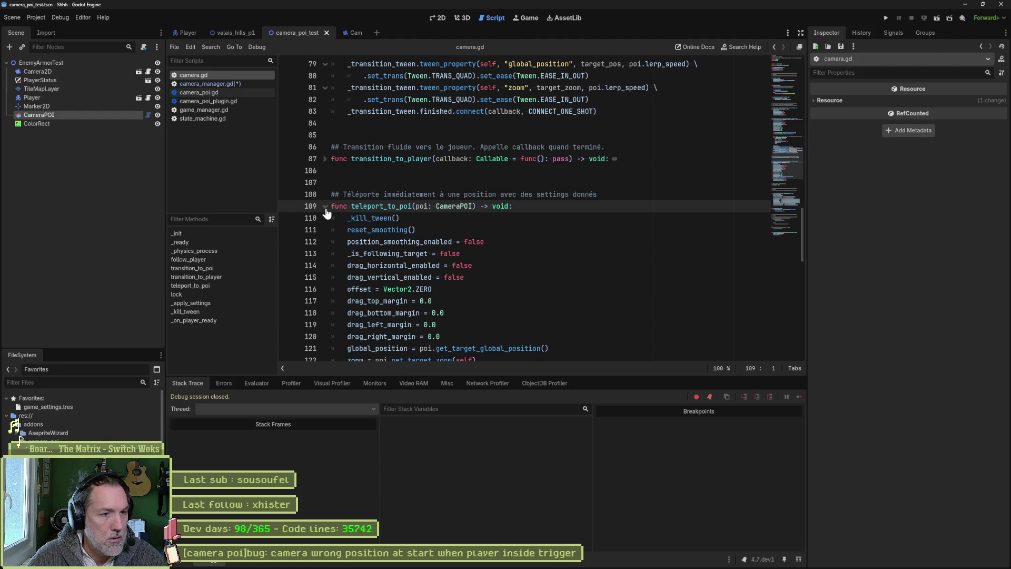
- Declare func teleport_to_player() -> void: with a pass body below teleport_to_poi
{"action": "scroll", "coordinate": [326, 212], "scroll_direction": "down", "scroll_amount": 10}
{"action": "left_click", "coordinate": [366, 229]}
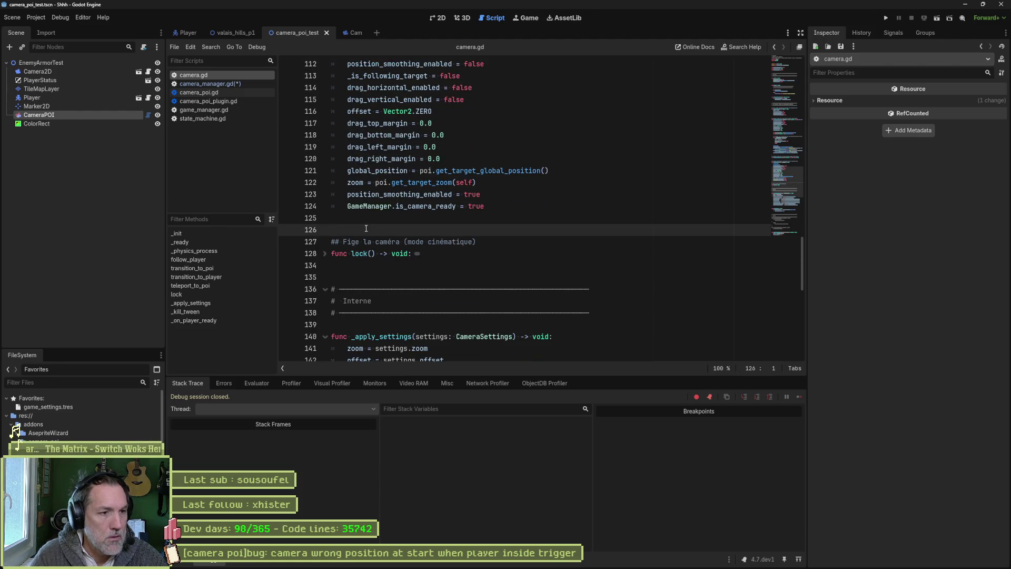
{"action": "type", "text": "func teleport_to_player()"}
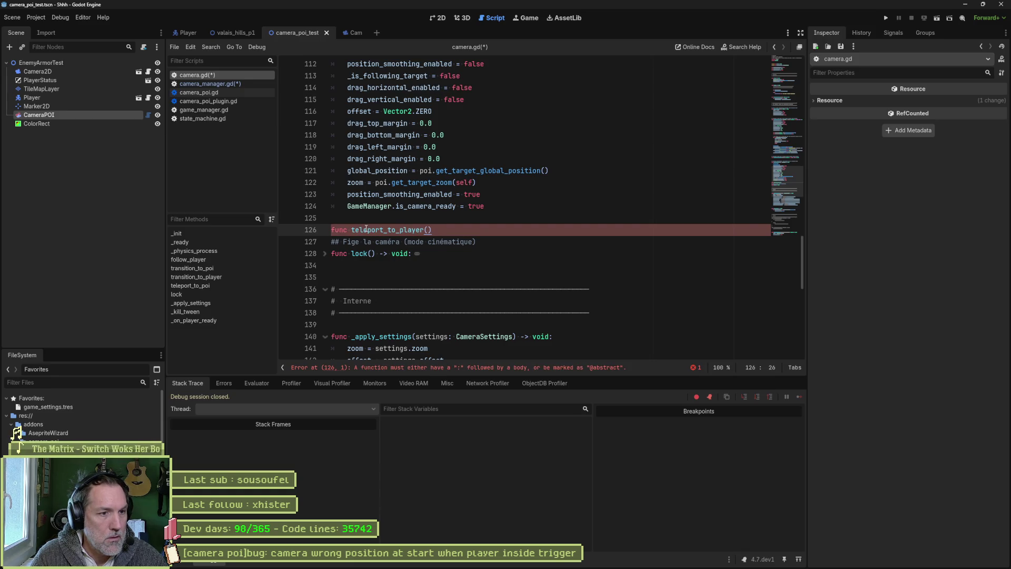
{"action": "type", "text": " -> void:"}
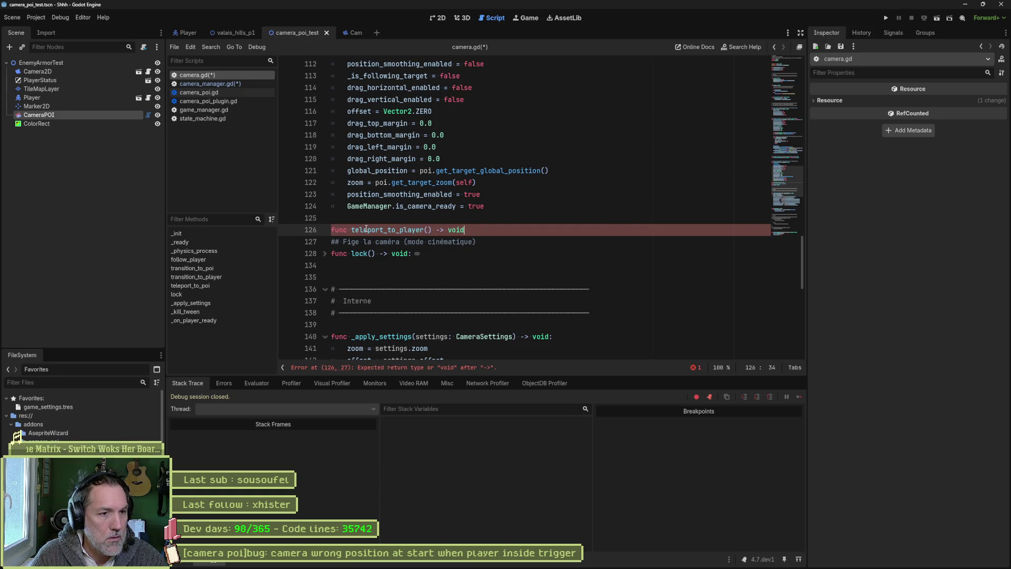
{"action": "key", "text": "Return"}
{"action": "type", "text": "pass"}
{"action": "key", "text": "Return"}
{"action": "key", "text": "Return"}
- Insert a blank line separating teleport_to_player from the end of teleport_to_poi
{"action": "scroll", "coordinate": [433, 290], "scroll_direction": "up", "scroll_amount": 2}
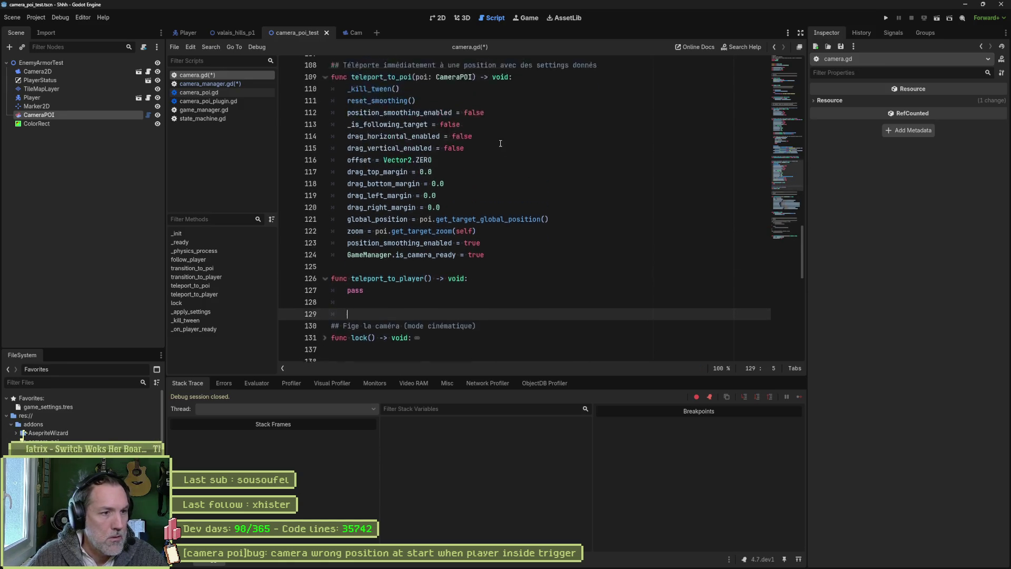
{"action": "left_click", "coordinate": [433, 291]}
{"action": "key", "text": "Return"}
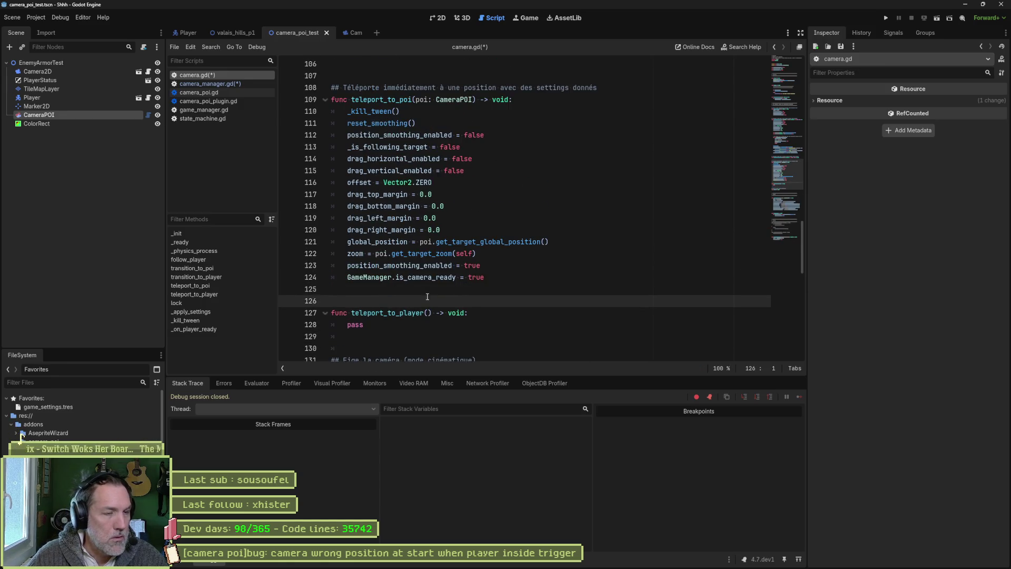
{"action": "left_click", "coordinate": [496, 277]}
- Copy teleport_to_poi's body and paste it over pass in teleport_to_player
{"action": "mouse_move", "coordinate": [496, 277]}
{"action": "left_mouse_down"}
{"action": "mouse_move", "coordinate": [506, 111]}
{"action": "mouse_move", "coordinate": [516, 100]}
{"action": "left_mouse_up"}
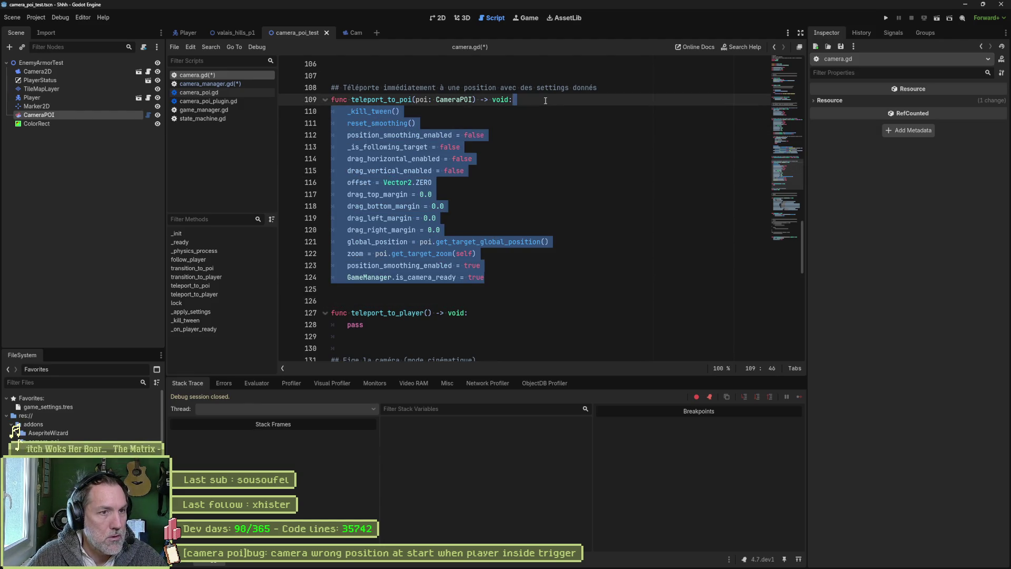
{"action": "key", "text": "ctrl+c"}
{"action": "double_click", "coordinate": [480, 324]}
{"action": "key", "text": "ctrl+v"}
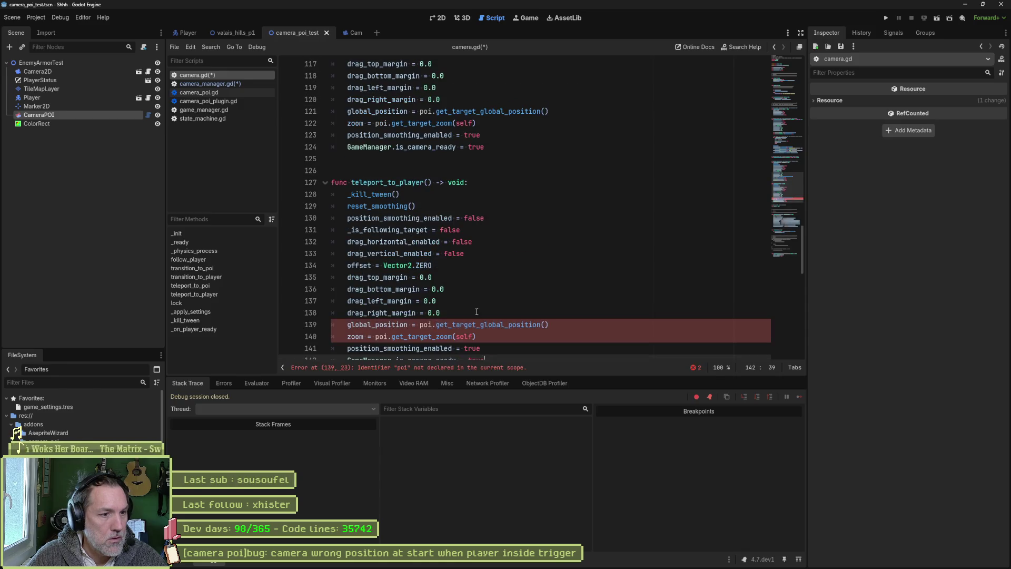
- Replace poi's target position with GameManager.player.global_position on the global_position line
{"action": "scroll", "coordinate": [447, 283], "scroll_direction": "down", "scroll_amount": 2}
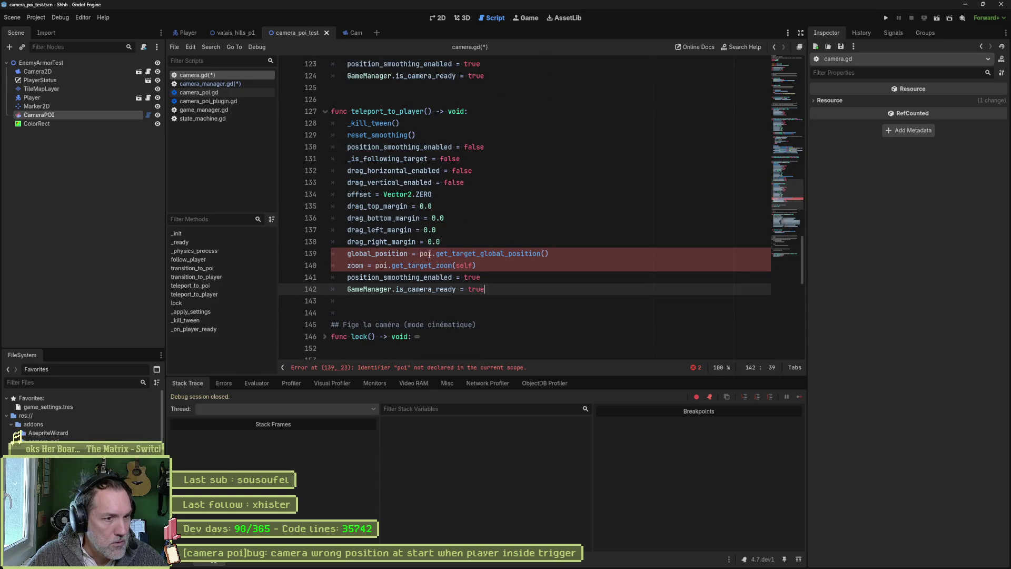
{"action": "left_click_drag", "start_coordinate": [420, 253], "coordinate": [433, 254]}
{"action": "type", "text": "GameManager.playe"}
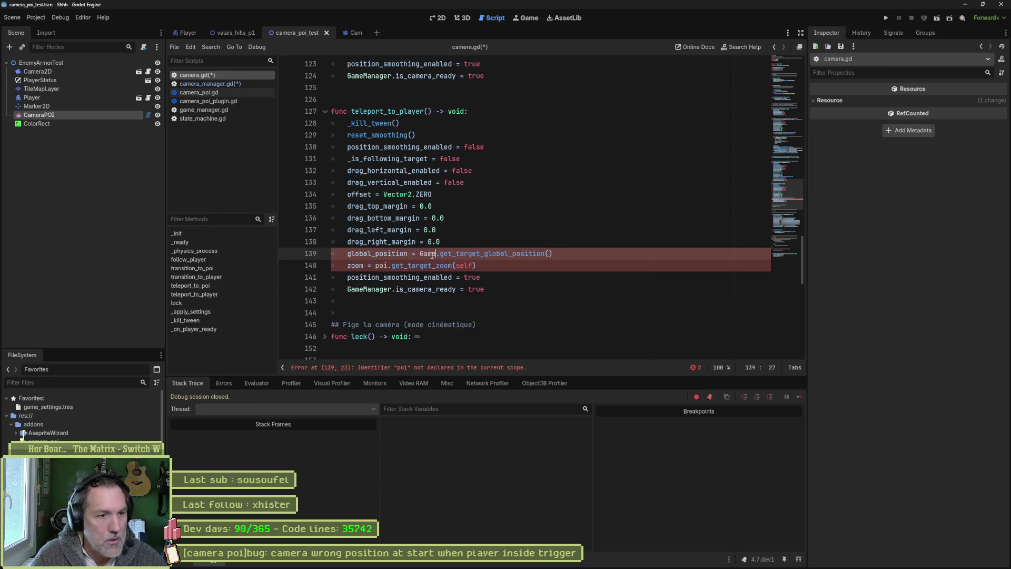
{"action": "type", "text": "r."}
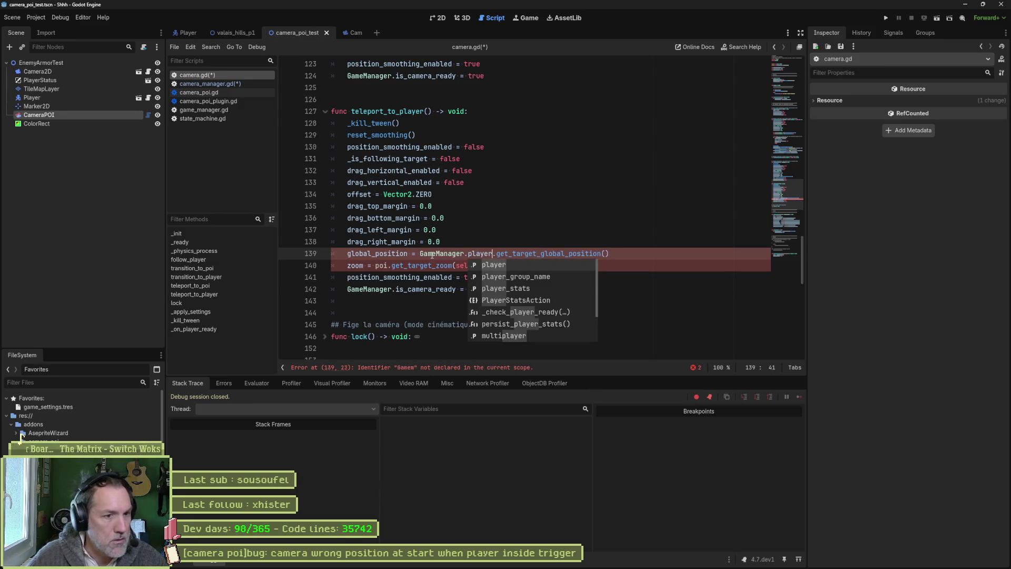
{"action": "key", "text": "ctrl+shift+Right"}
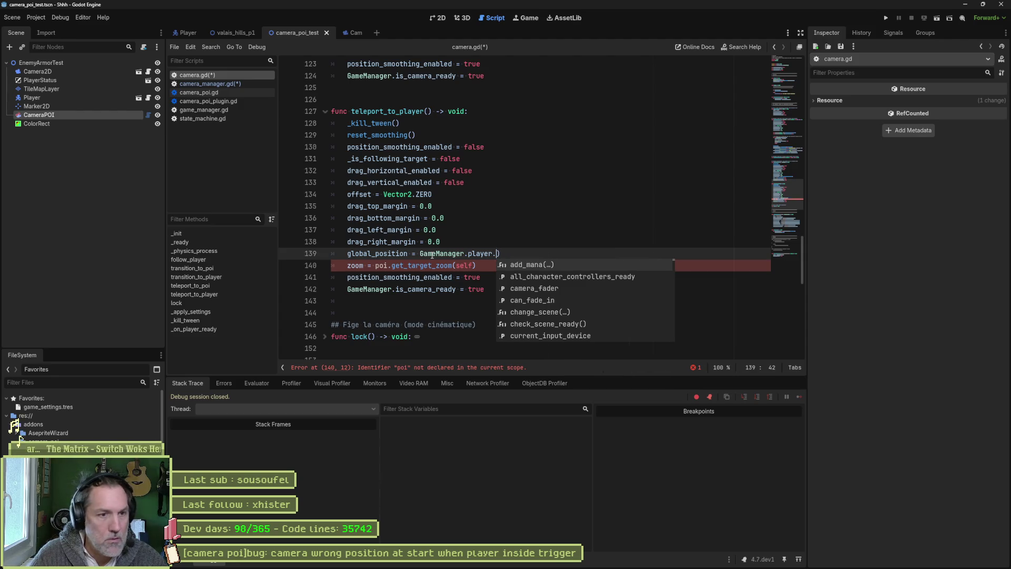
{"action": "key", "text": "BackSpace"}
{"action": "type", "text": "glo"}
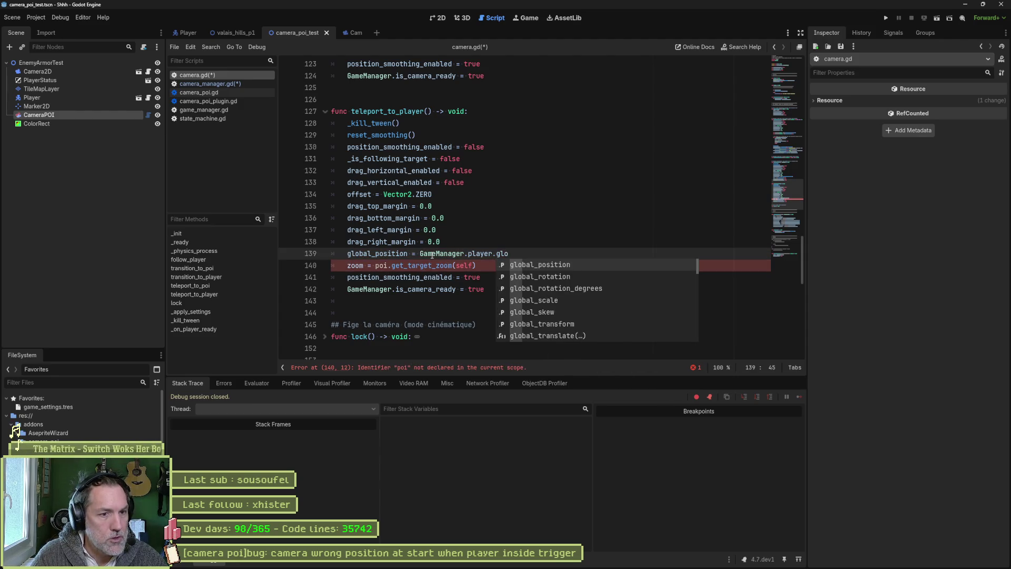
{"action": "key", "text": "Return"}
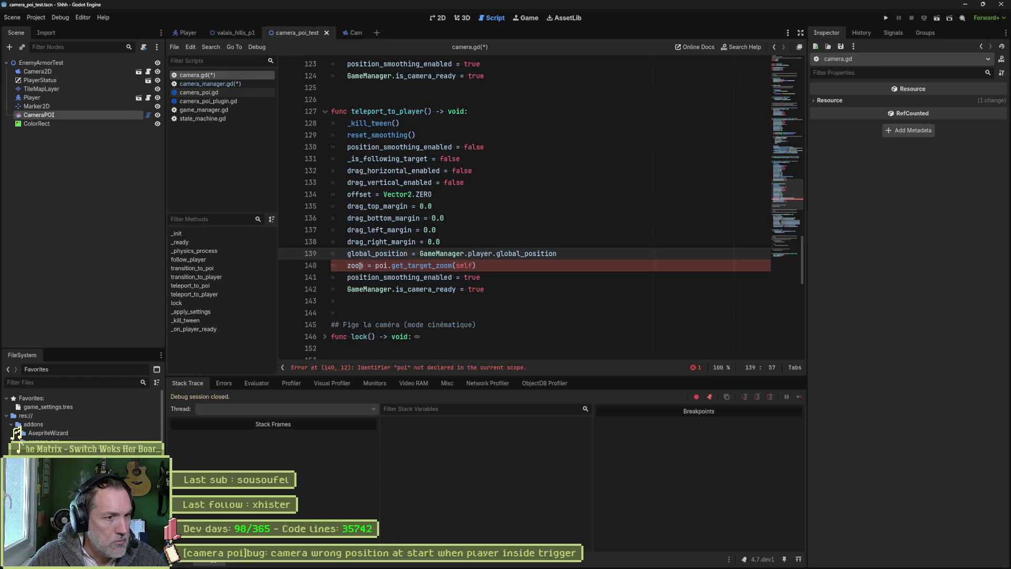
- Start replacing poi.get_target_zoom(self) on line 140 with CameraManager.sett
{"action": "left_click", "coordinate": [376, 266]}
{"action": "left_click_drag", "start_coordinate": [375, 266], "coordinate": [476, 266]}
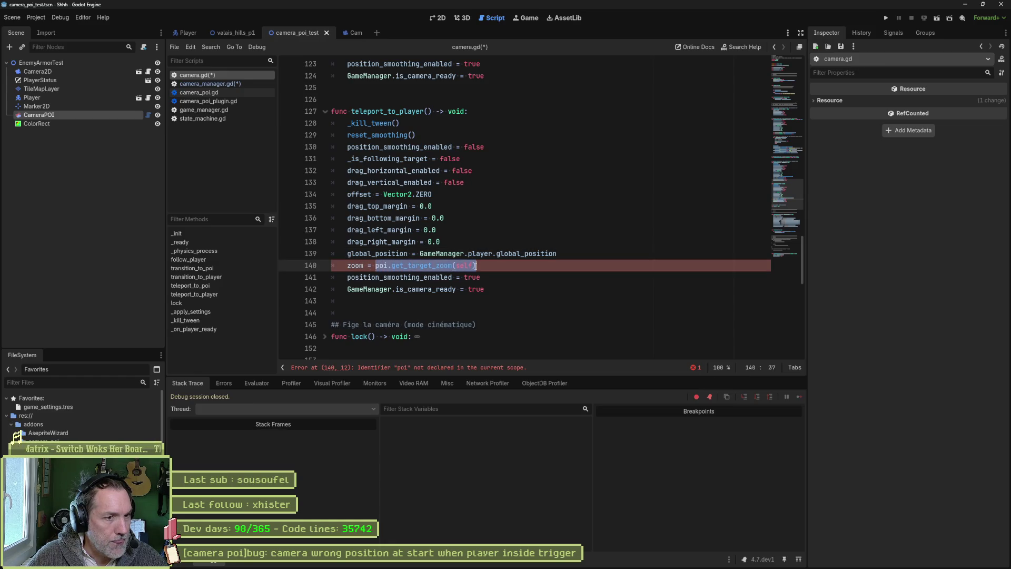
{"action": "type", "text": "Camera"}
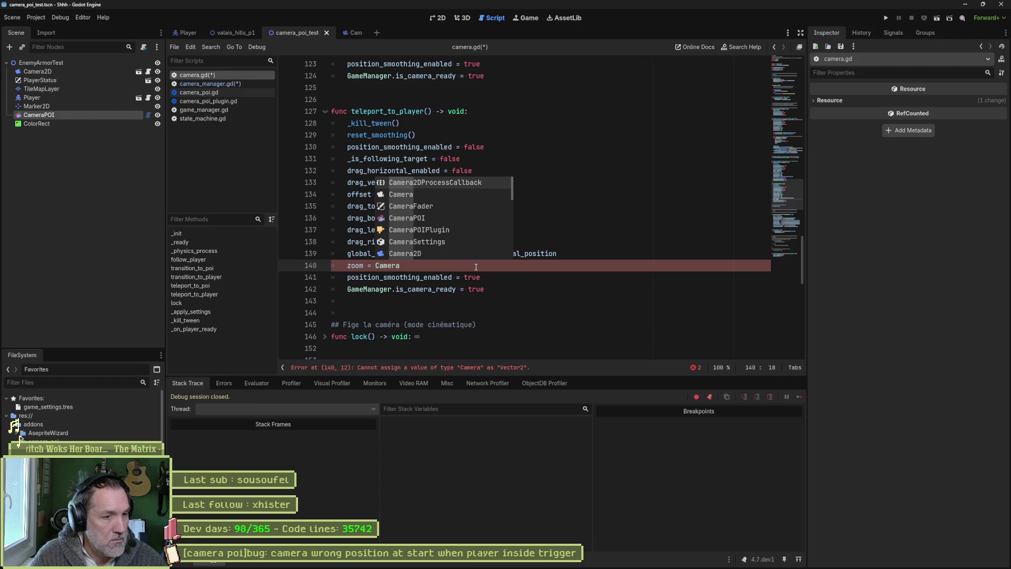
{"action": "type", "text": "M"}
{"action": "key", "text": "Return"}
{"action": "type", "text": "."}
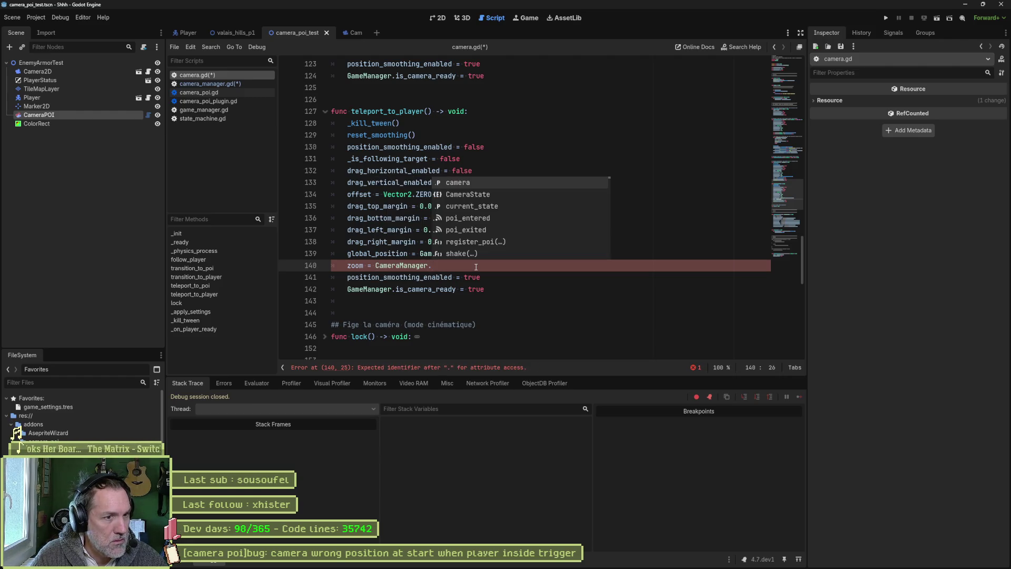
{"action": "type", "text": "sett"}
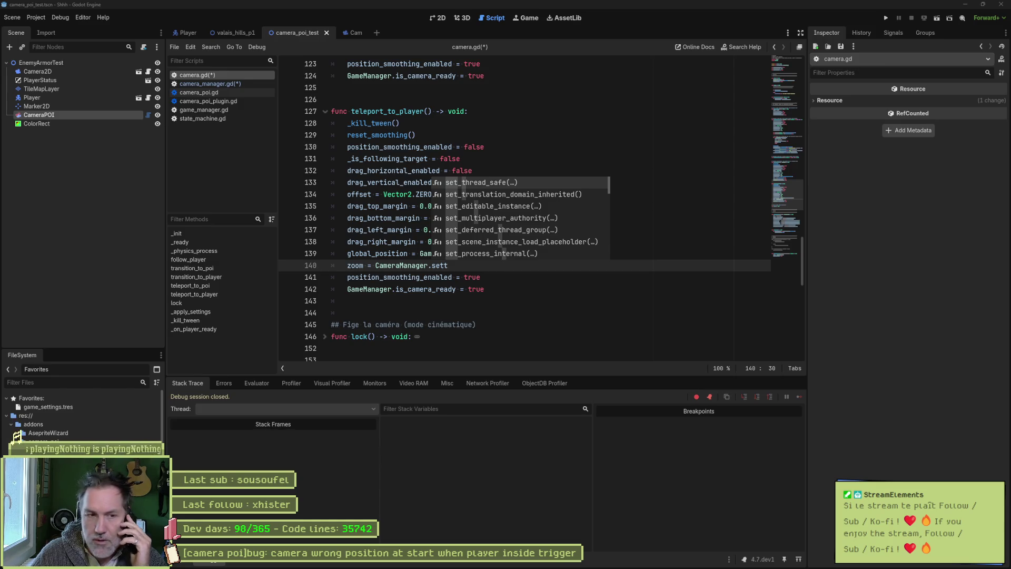
{"action": "mouse_move", "coordinate": [564, 565]}
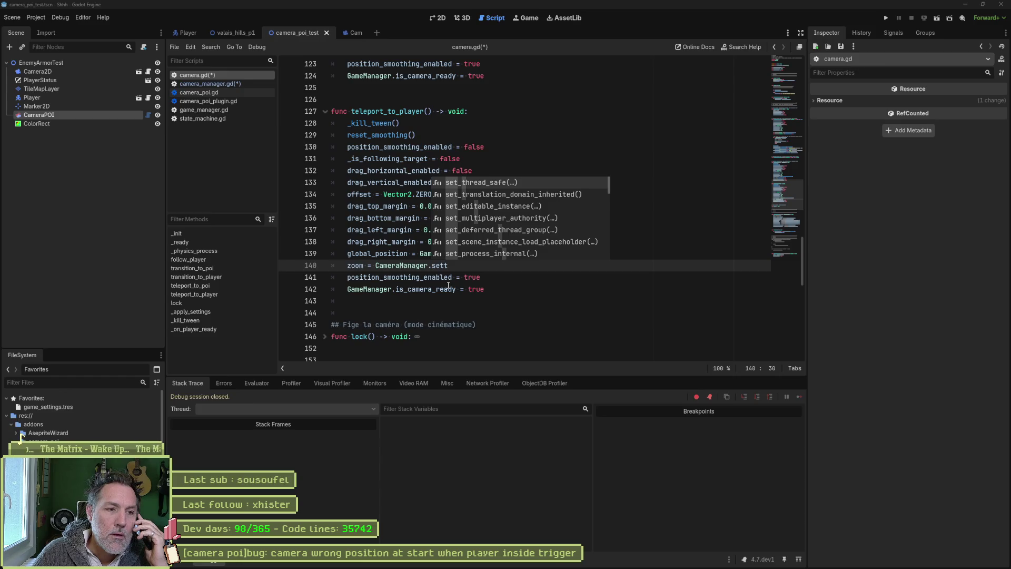
{"action": "left_click_drag", "start_coordinate": [451, 278], "coordinate": [348, 277]}
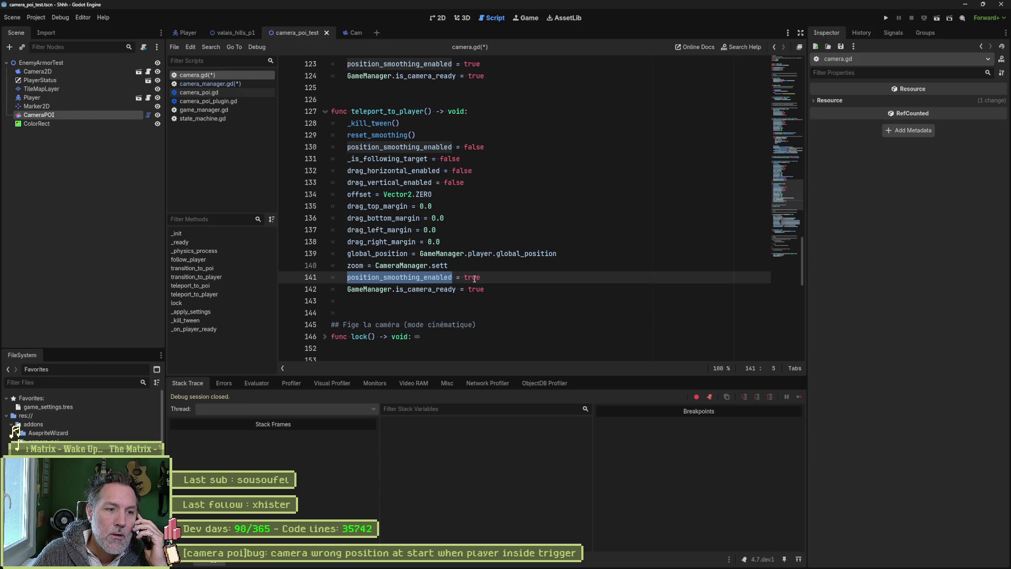
{"action": "left_click_drag", "start_coordinate": [481, 277], "coordinate": [349, 277]}
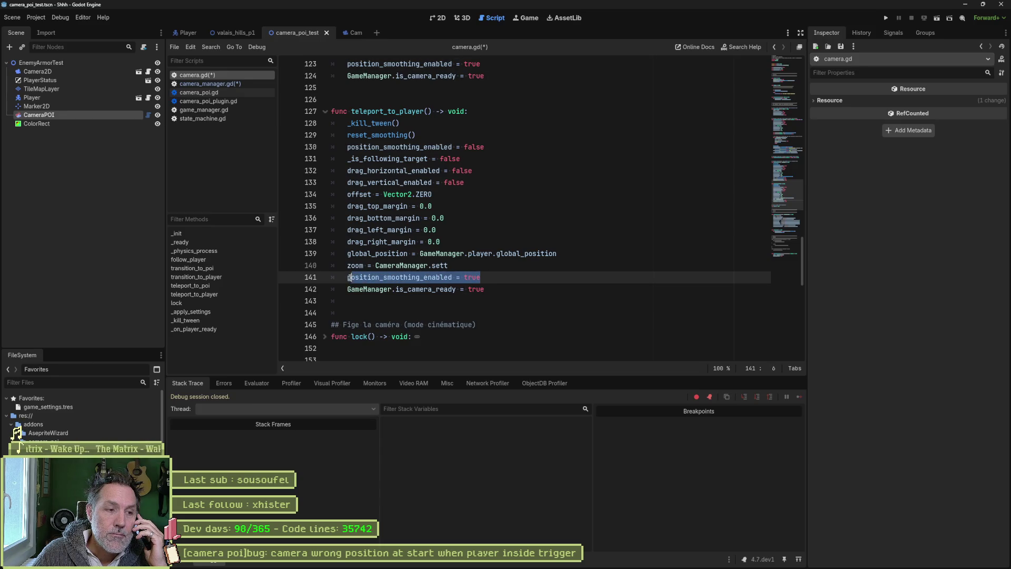
{"action": "mouse_move", "coordinate": [484, 292]}
{"action": "left_mouse_down"}
{"action": "mouse_move", "coordinate": [337, 290]}
{"action": "mouse_move", "coordinate": [349, 277]}
{"action": "mouse_move", "coordinate": [485, 278]}
{"action": "left_mouse_up"}
{"action": "key", "text": "Right"}
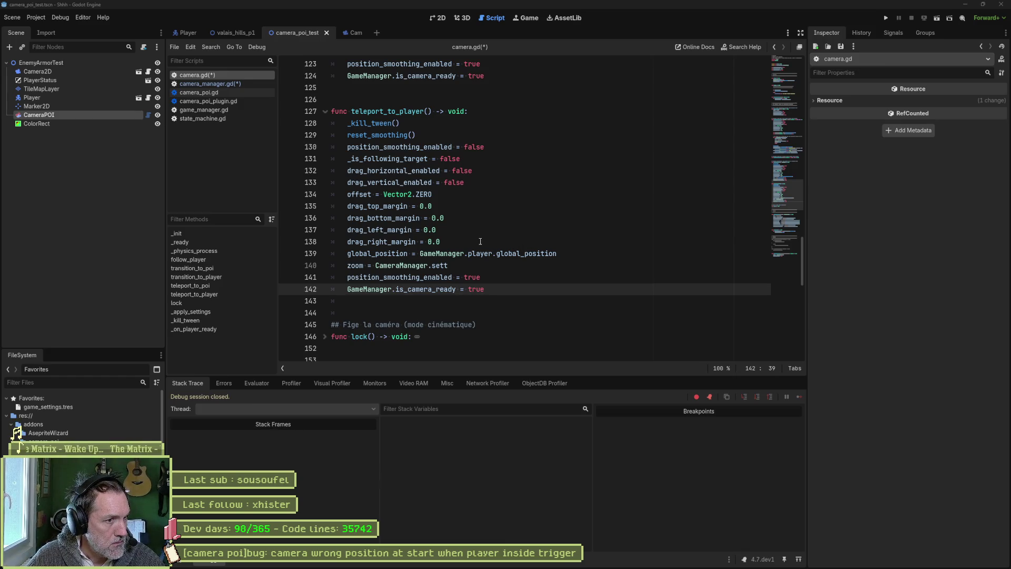
{"action": "left_click_drag", "start_coordinate": [393, 206], "coordinate": [388, 241]}
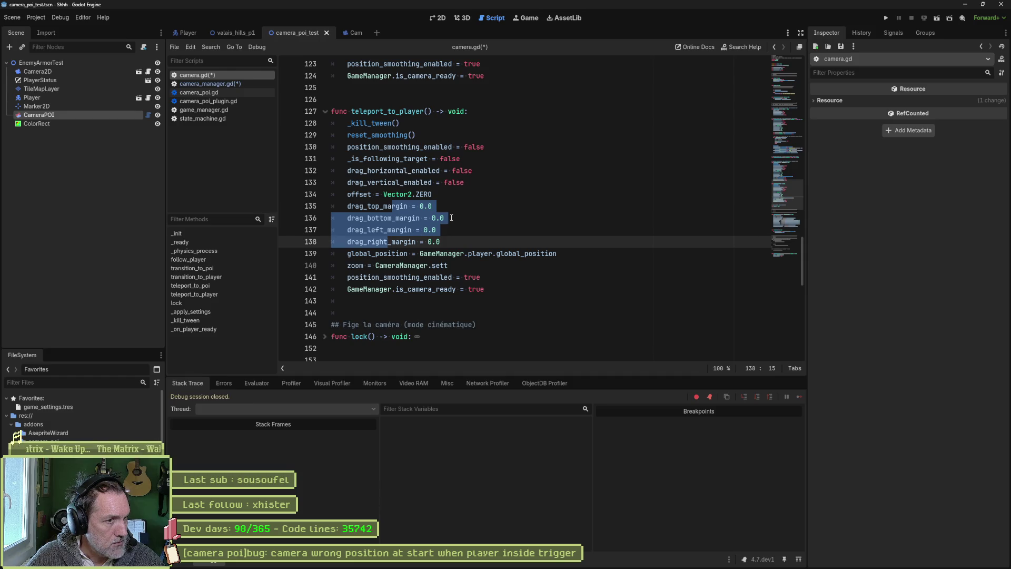
- Jump from CameraManager on line 140 to its definition in camera_manager.gd
{"action": "left_click_drag", "start_coordinate": [364, 194], "coordinate": [367, 242]}
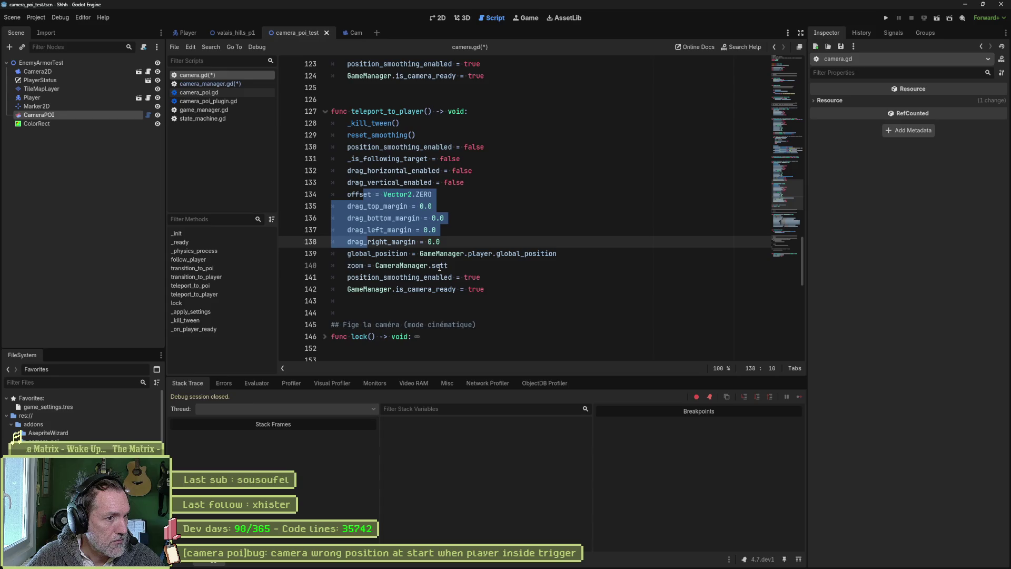
{"action": "left_click", "coordinate": [413, 266], "text": "ctrl"}
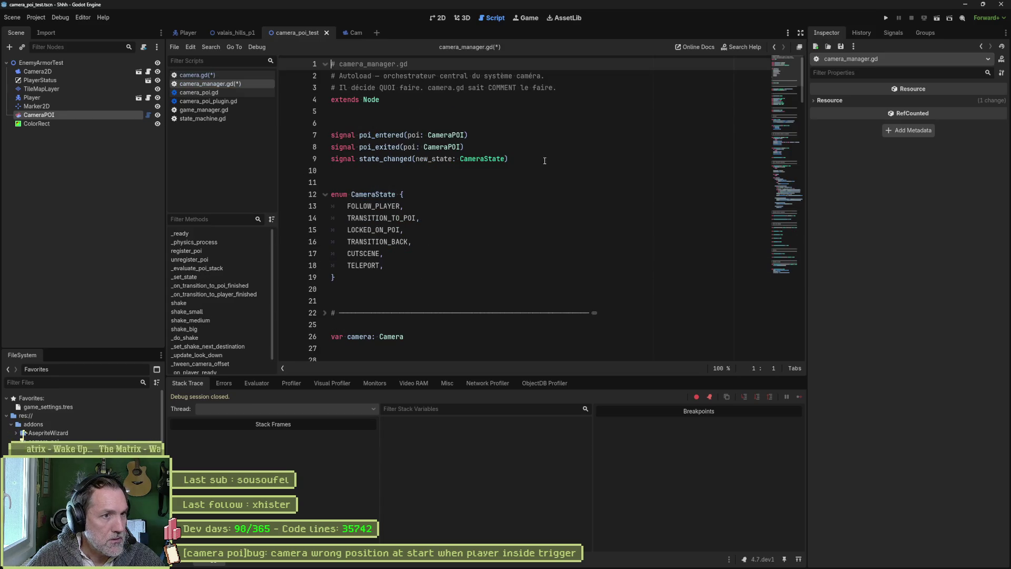
- Browse camera_manager.gd, then show game_settings.tres properties in the Inspector
{"action": "scroll", "coordinate": [500, 185], "scroll_direction": "down", "scroll_amount": 4}
{"action": "scroll", "coordinate": [491, 198], "scroll_direction": "up", "scroll_amount": 4}
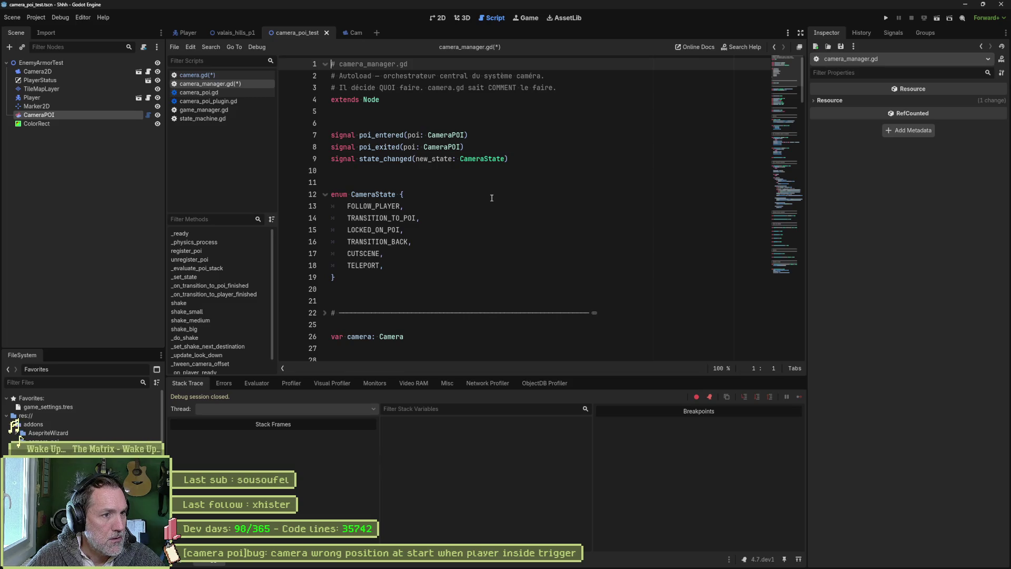
{"action": "scroll", "coordinate": [493, 199], "scroll_direction": "down", "scroll_amount": 6}
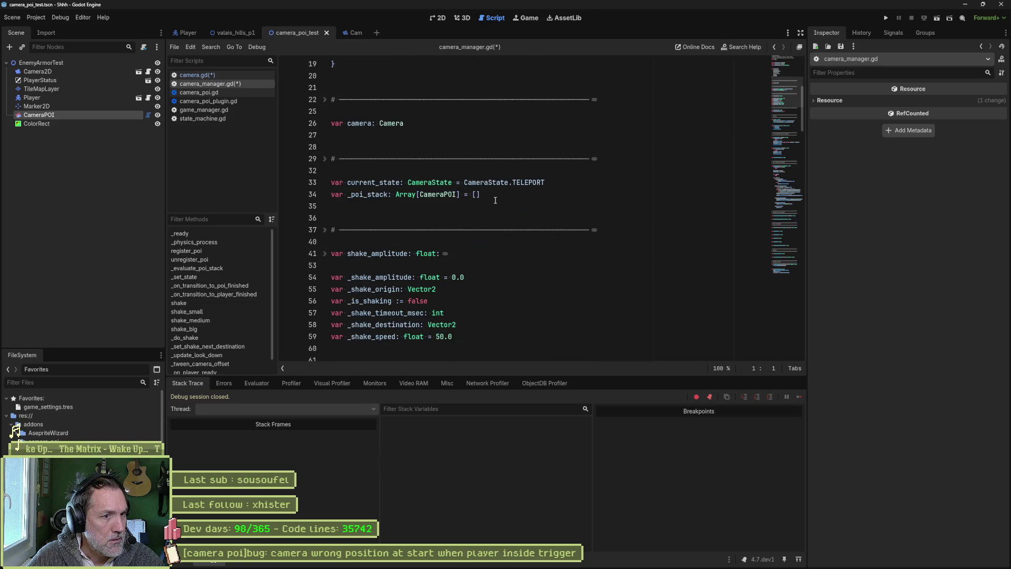
{"action": "scroll", "coordinate": [495, 200], "scroll_direction": "down", "scroll_amount": 6}
{"action": "scroll", "coordinate": [497, 201], "scroll_direction": "down", "scroll_amount": 4}
{"action": "scroll", "coordinate": [497, 201], "scroll_direction": "up", "scroll_amount": 11}
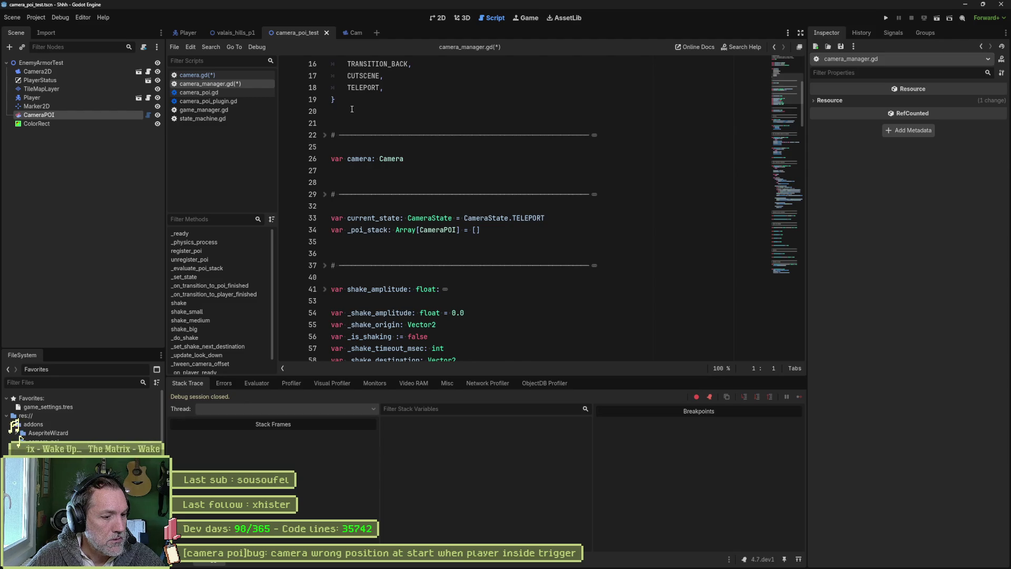
{"action": "left_click", "coordinate": [55, 409]}
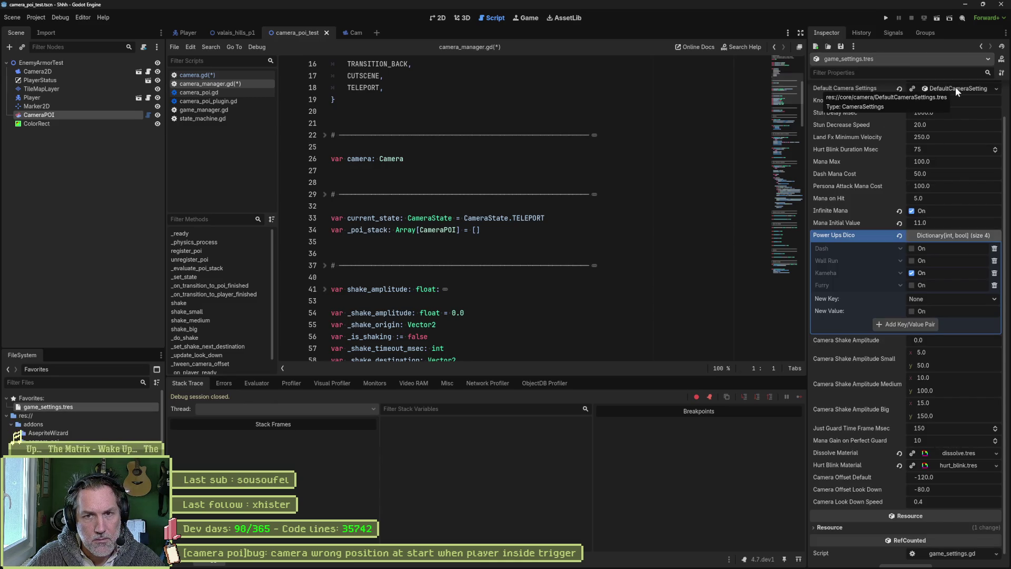
- Return to the script and bring up the quick resource search with Shift+Alt+O
{"action": "left_click", "coordinate": [758, 277]}
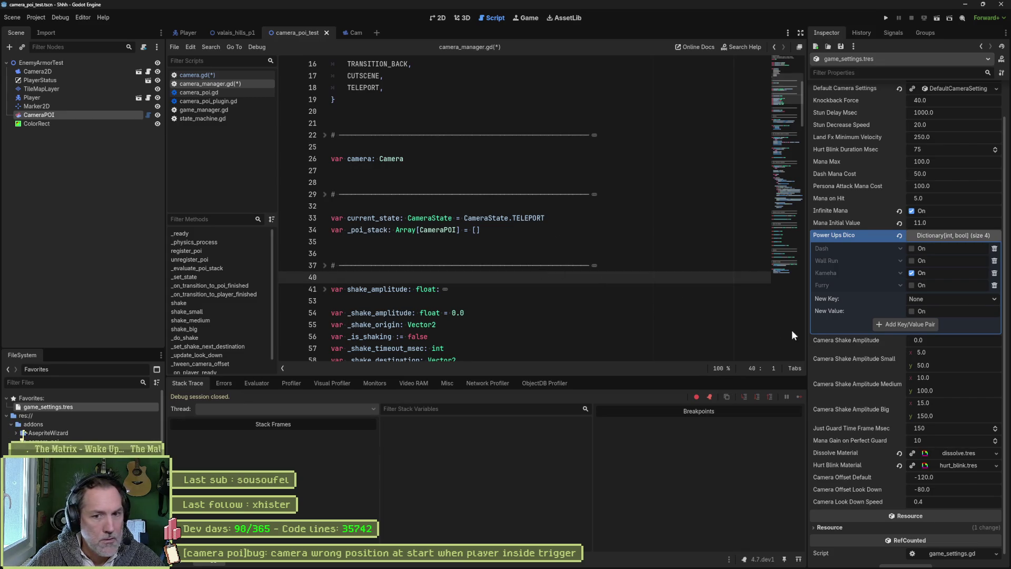
{"action": "scroll", "coordinate": [842, 368], "scroll_direction": "down", "scroll_amount": 1}
{"action": "left_click", "coordinate": [556, 315]}
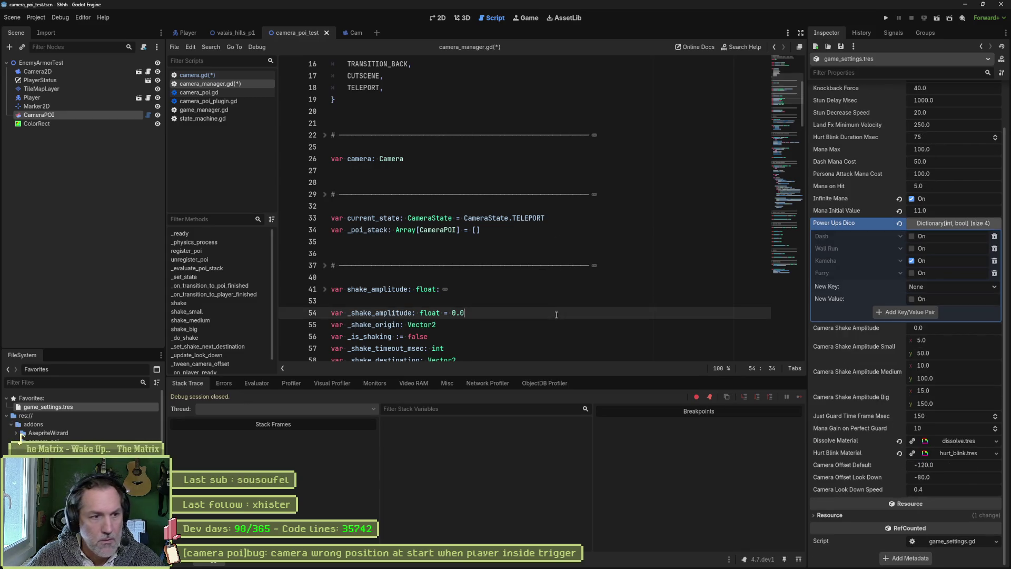
{"action": "key", "text": "shift+alt+o"}
- Find game_settings.gd via 'game?settings', check its default_camera_settings export, then return to camera.gd
{"action": "type", "text": "game?settings"}
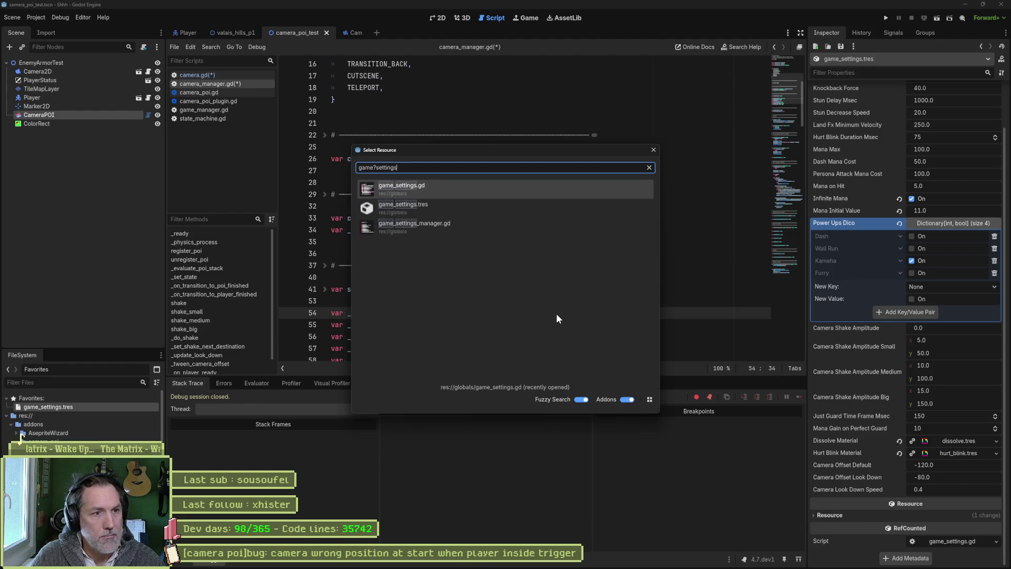
{"action": "key", "text": "Return"}
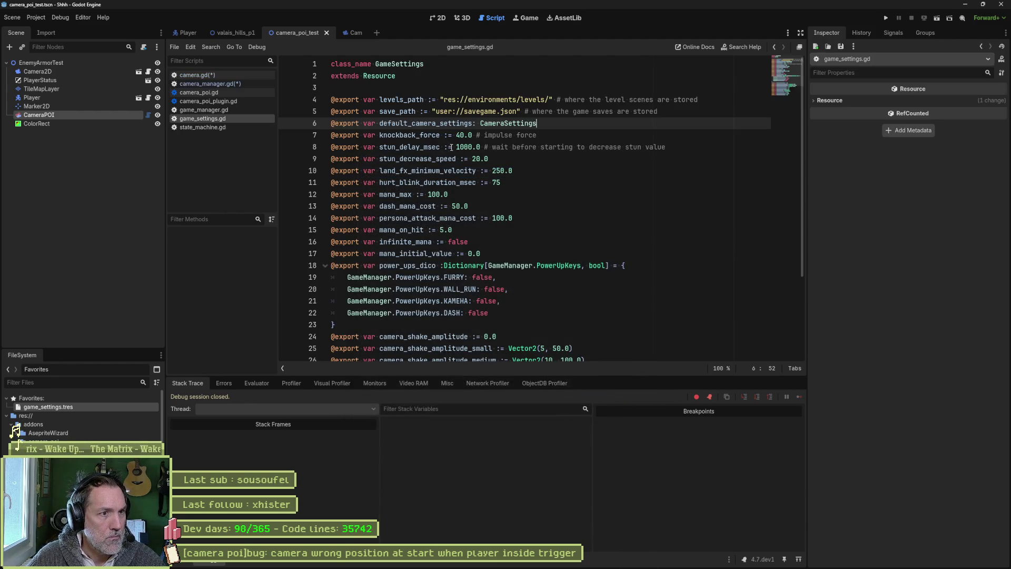
{"action": "double_click", "coordinate": [467, 125]}
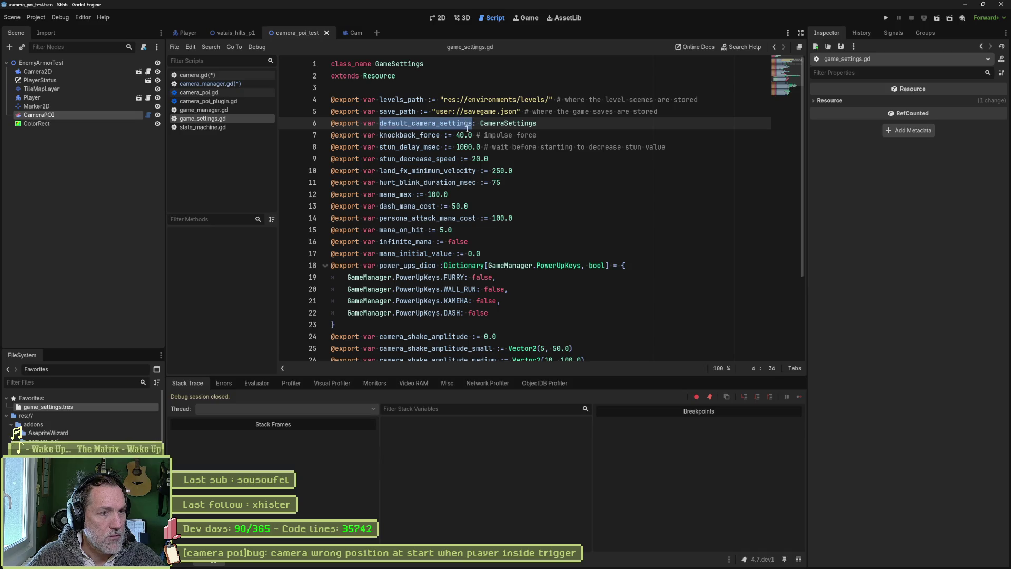
{"action": "scroll", "coordinate": [469, 132], "scroll_direction": "down", "scroll_amount": 3}
{"action": "scroll", "coordinate": [519, 190], "scroll_direction": "up", "scroll_amount": 3}
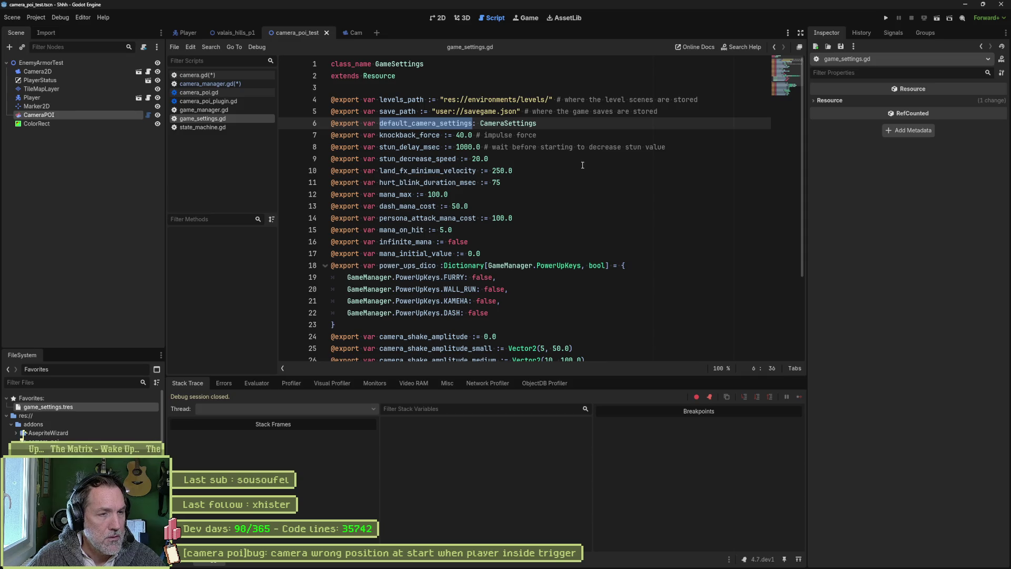
{"action": "left_click", "coordinate": [228, 84]}
{"action": "left_click", "coordinate": [230, 77]}
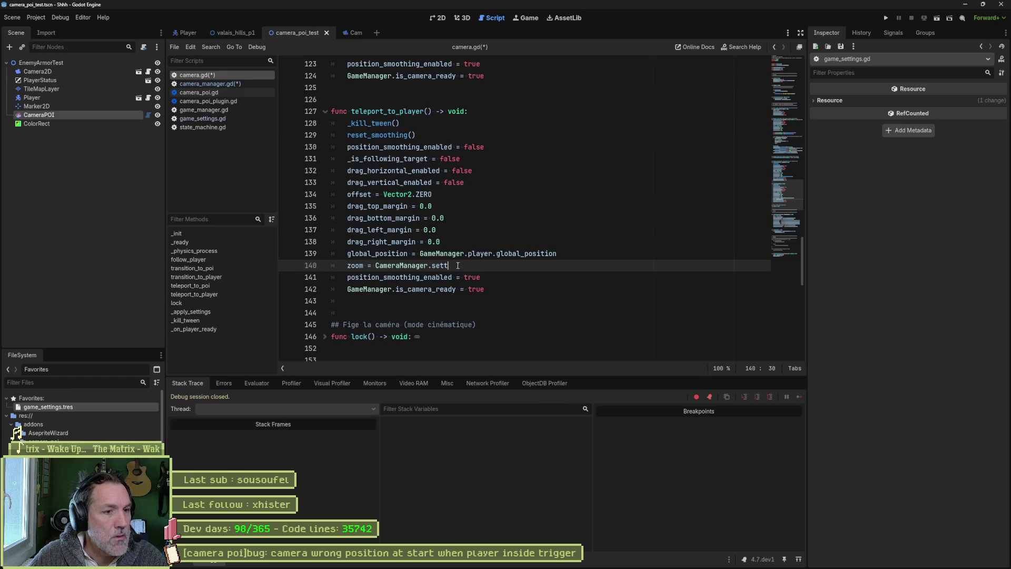
- Replace the unfinished zoom value with GameSettingsManager.default_camera_settings.zoom using autocomplete
{"action": "left_click_drag", "start_coordinate": [459, 267], "coordinate": [380, 263]}
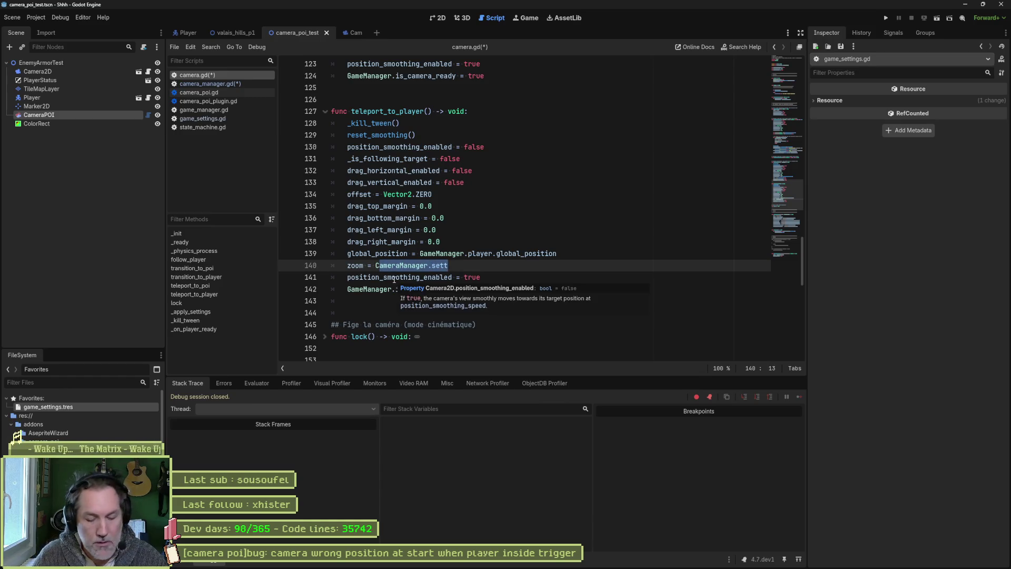
{"action": "type", "text": "game"}
{"action": "key", "text": "BackSpace"}
{"action": "key", "text": "BackSpace"}
{"action": "key", "text": "BackSpace"}
{"action": "type", "text": "gam"}
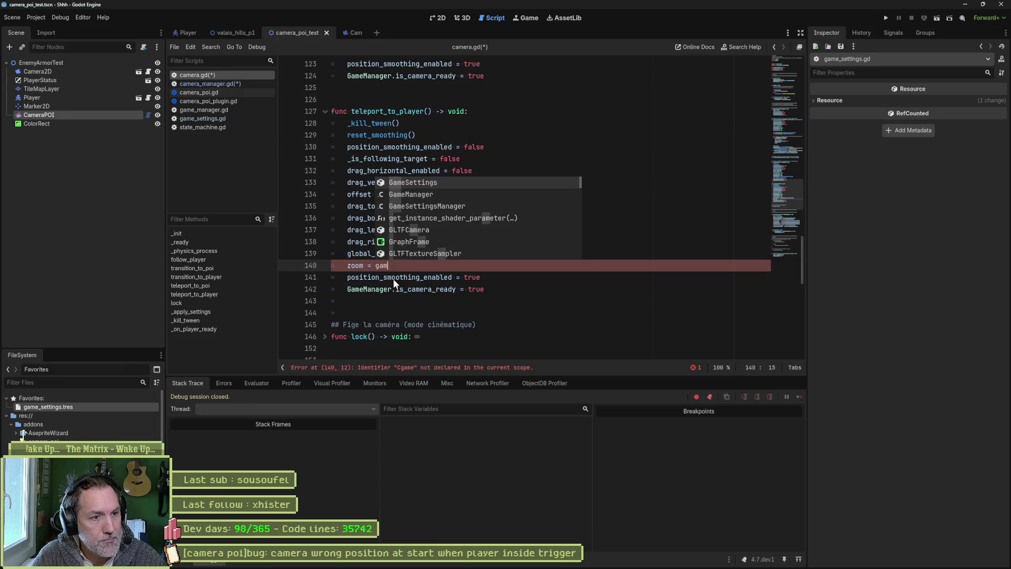
{"action": "type", "text": "esettingsm"}
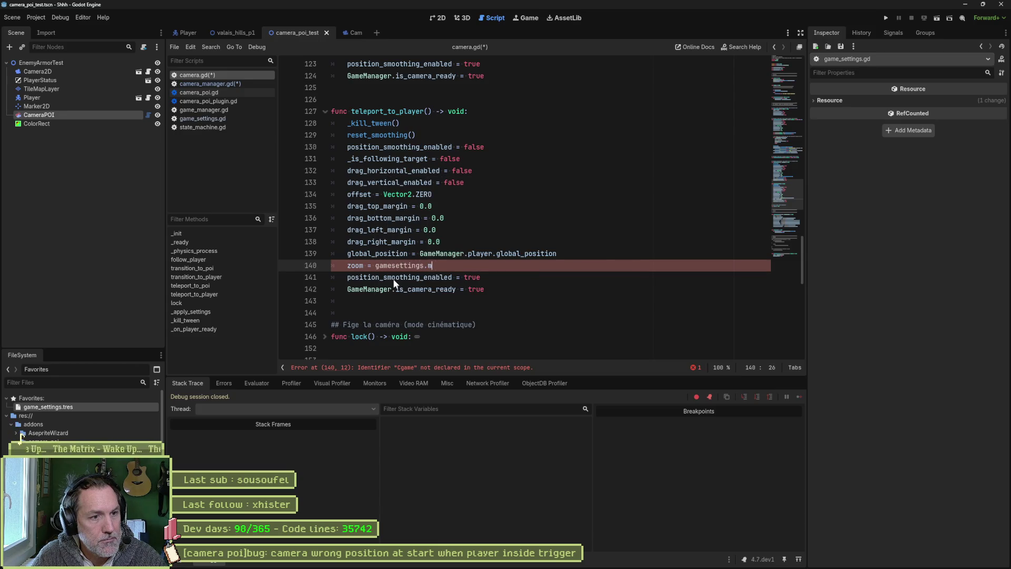
{"action": "key", "text": "Return"}
{"action": "type", "text": ".cam"}
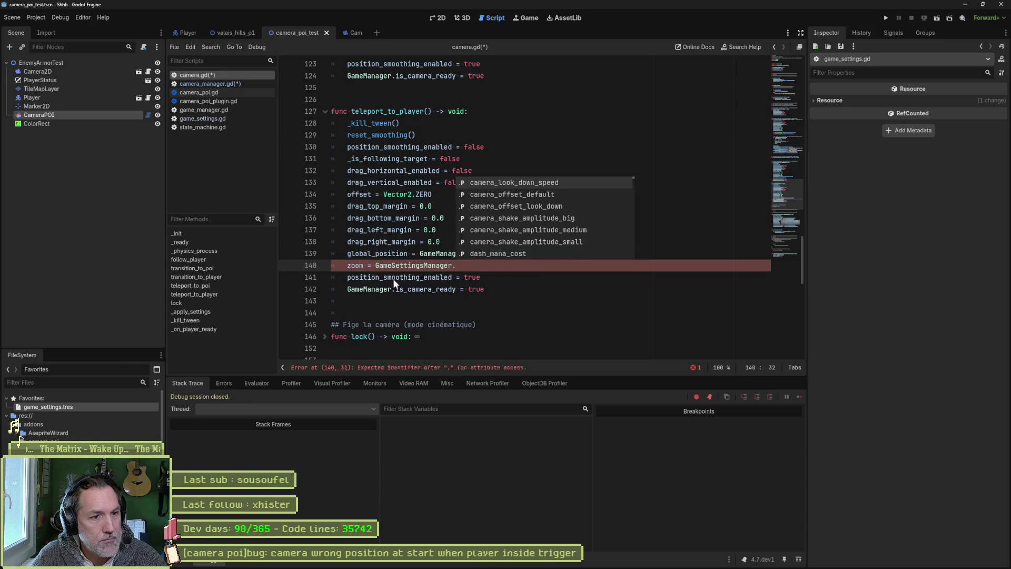
{"action": "key", "text": "BackSpace"}
{"action": "key", "text": "BackSpace"}
{"action": "key", "text": "BackSpace"}
{"action": "type", "text": "defa"}
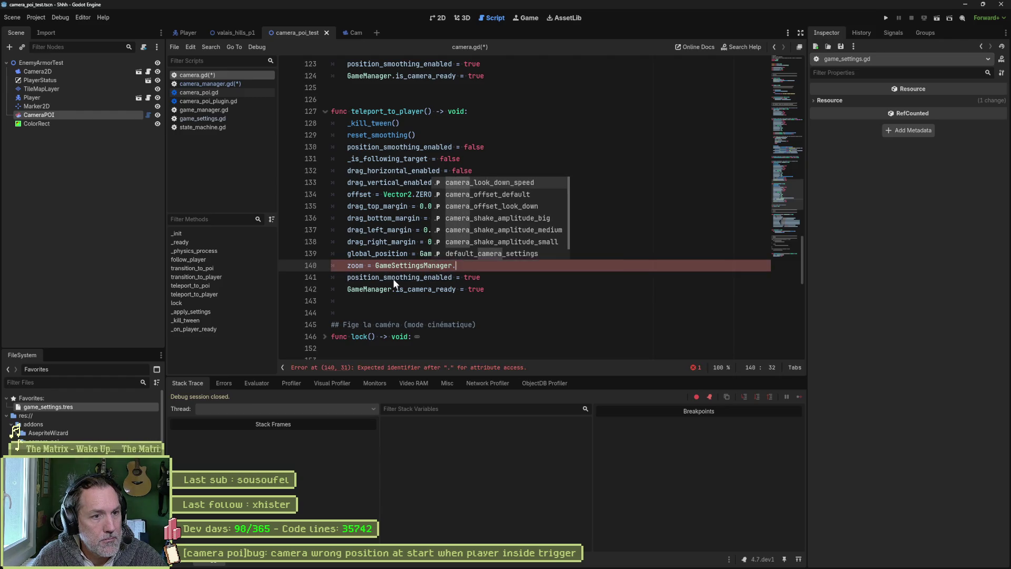
{"action": "key", "text": "Return"}
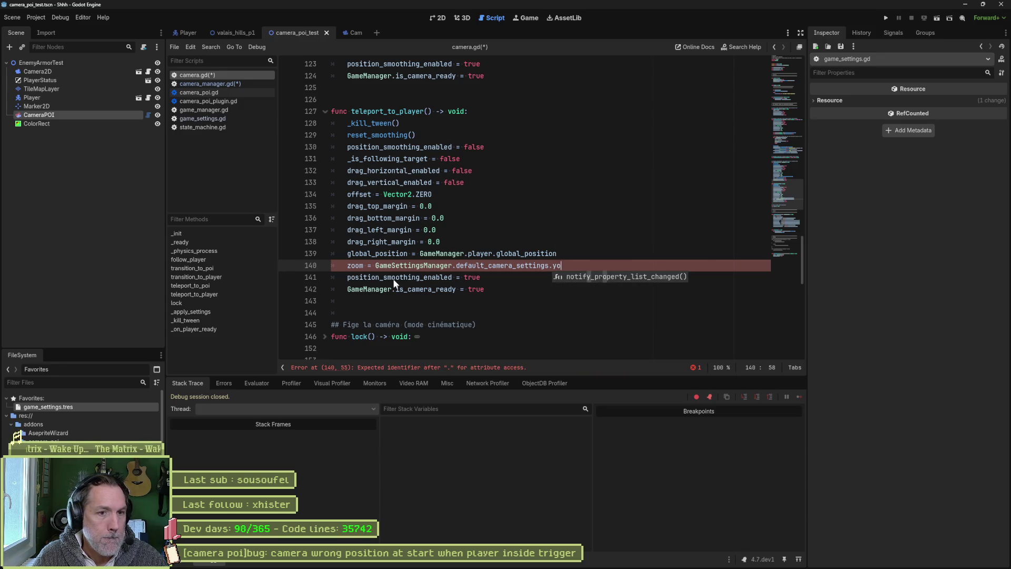
{"action": "type", "text": "z"}
{"action": "key", "text": "Return"}
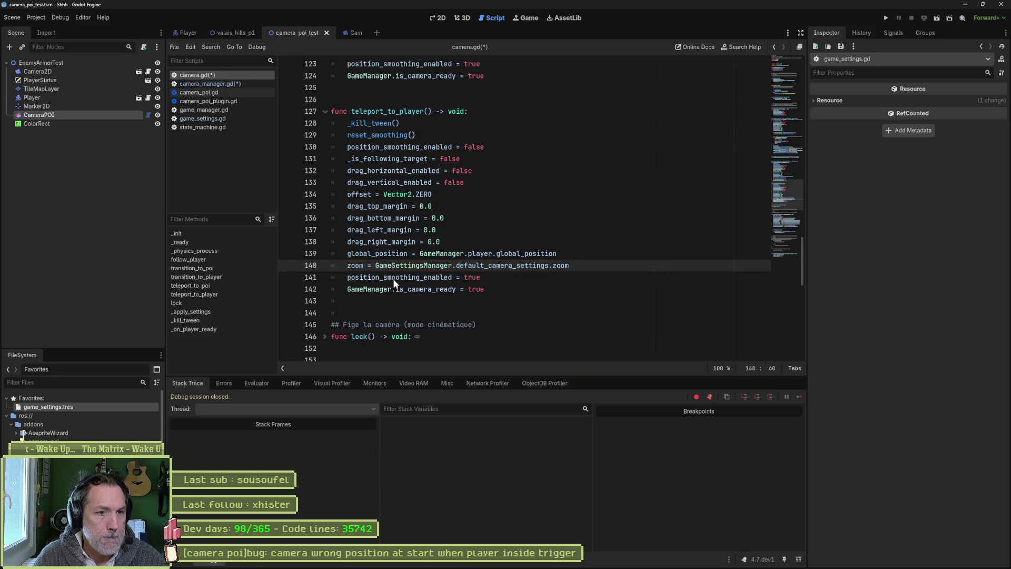
{"action": "left_click", "coordinate": [376, 265], "text": "shift"}
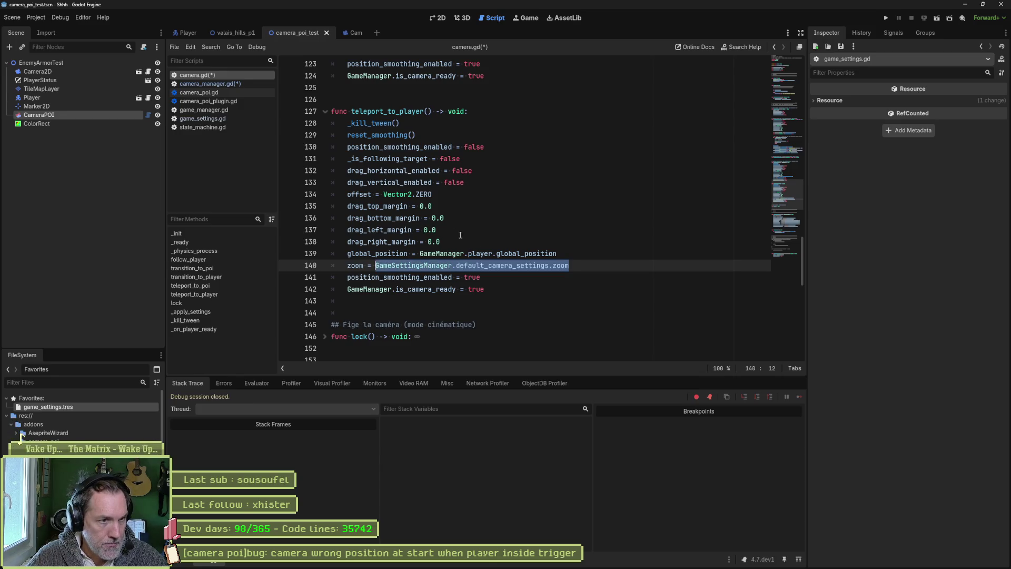
- Set all four drag margins to GameSettingsManager.default_camera_settings.drag_margins_left_top_right_bottom[ ] using multiple carets
{"action": "left_click", "coordinate": [419, 206]}
{"action": "left_click", "coordinate": [432, 218], "text": "alt"}
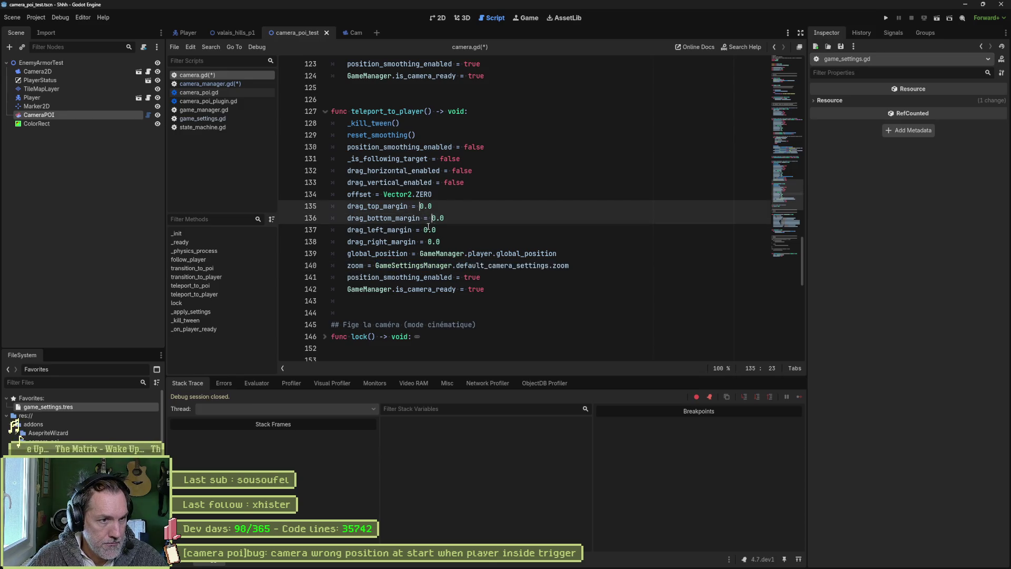
{"action": "left_click", "coordinate": [424, 230], "text": "alt"}
{"action": "left_click", "coordinate": [428, 242], "text": "alt"}
{"action": "key", "text": "Delete"}
{"action": "key", "text": "Delete"}
{"action": "key", "text": "Delete"}
{"action": "type", "text": "GameSettingsManager.default_camera_settings.zoom"}
{"action": "key", "text": "ctrl+BackSpace"}
{"action": "key", "text": "ctrl+BackSpace"}
{"action": "key", "text": "ctrl+BackSpace"}
{"action": "type", "text": "defau"}
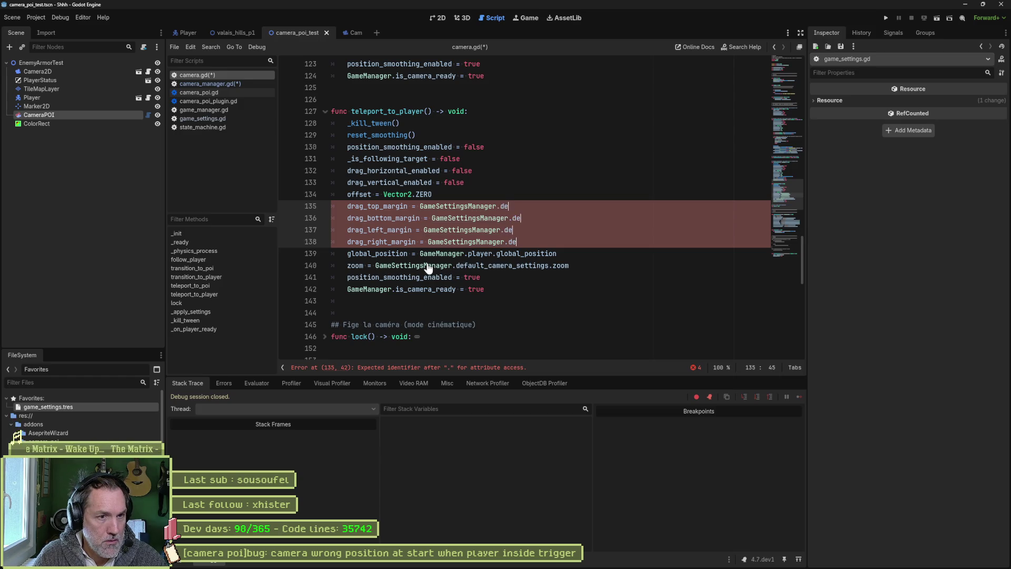
{"action": "key", "text": "Return"}
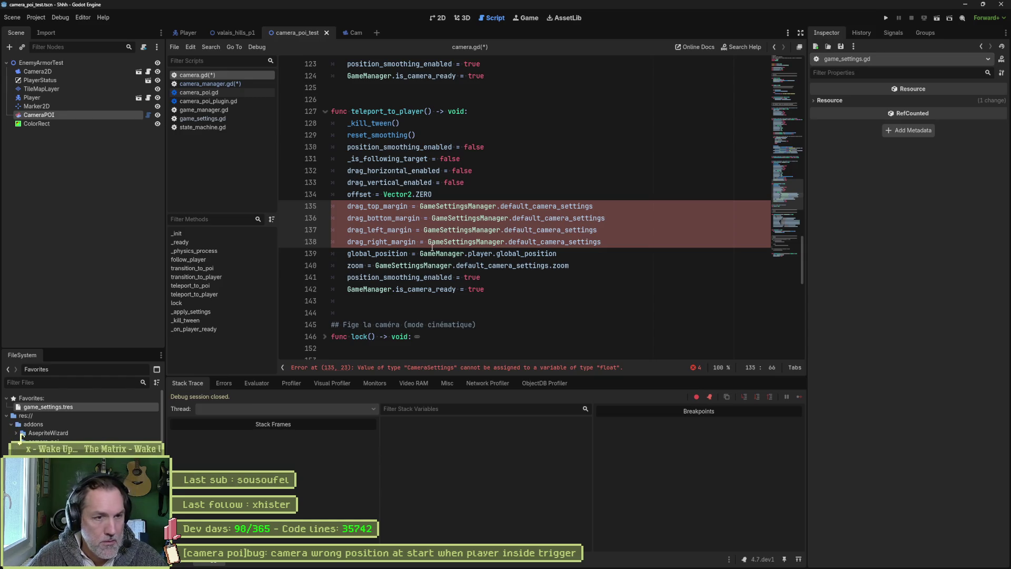
{"action": "type", "text": "."}
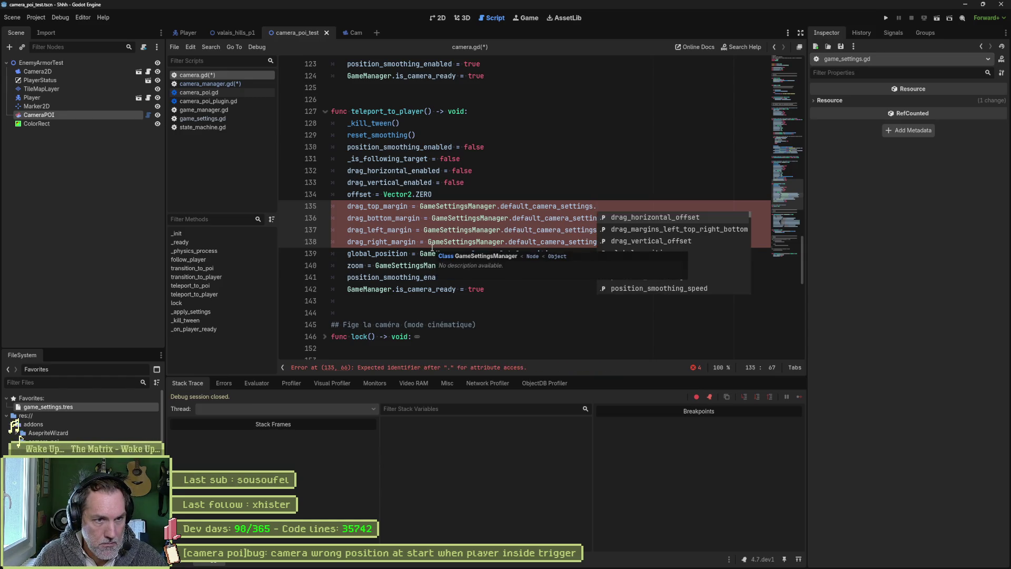
{"action": "type", "text": "mar"}
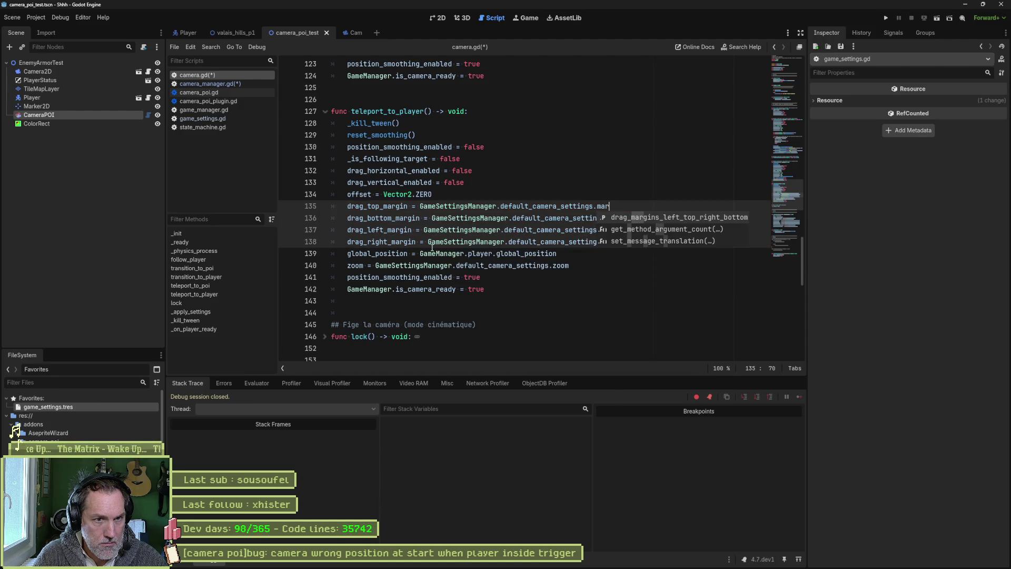
{"action": "key", "text": "Return"}
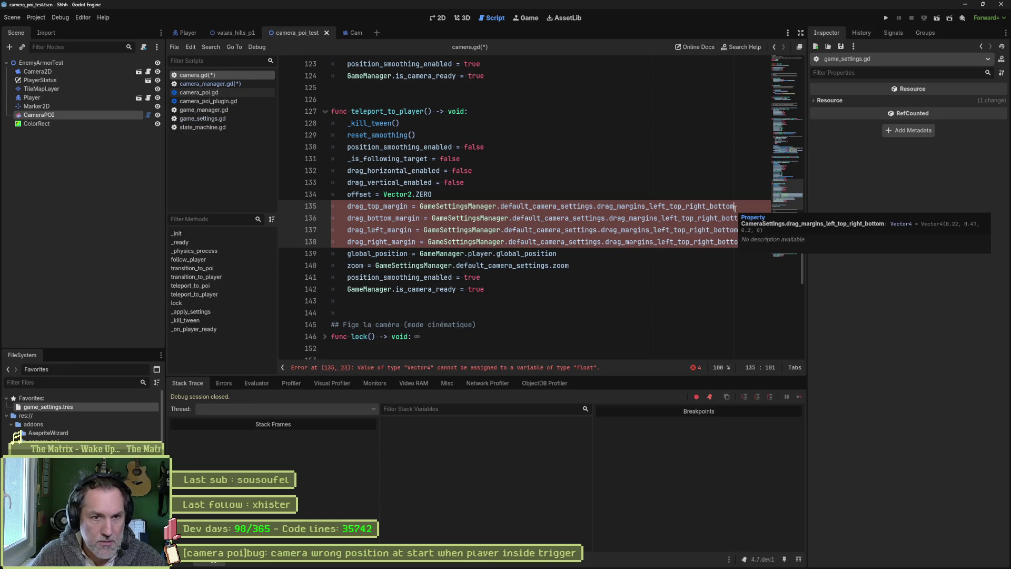
{"action": "key", "text": "BackSpace"}
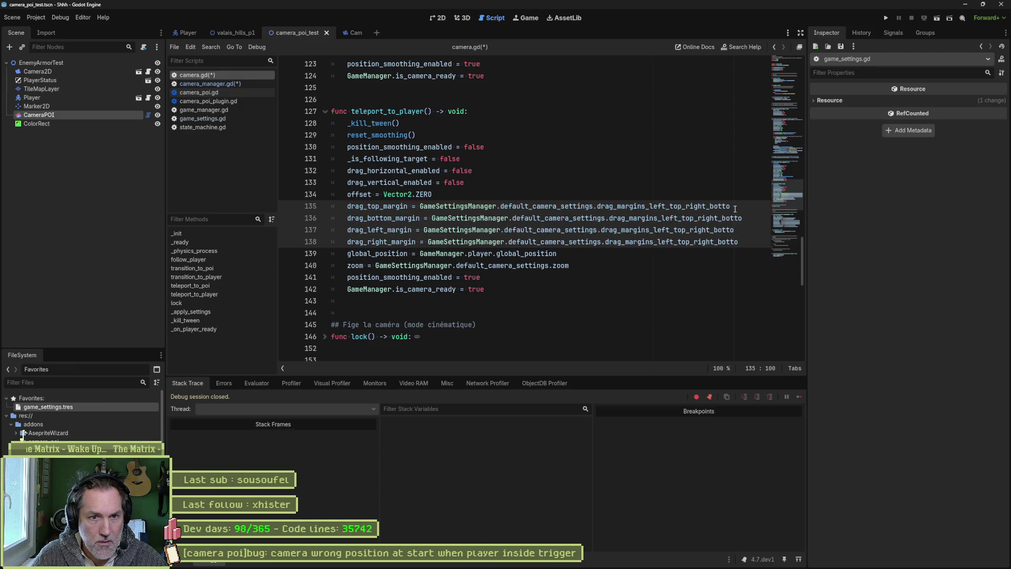
{"action": "type", "text": "m"}
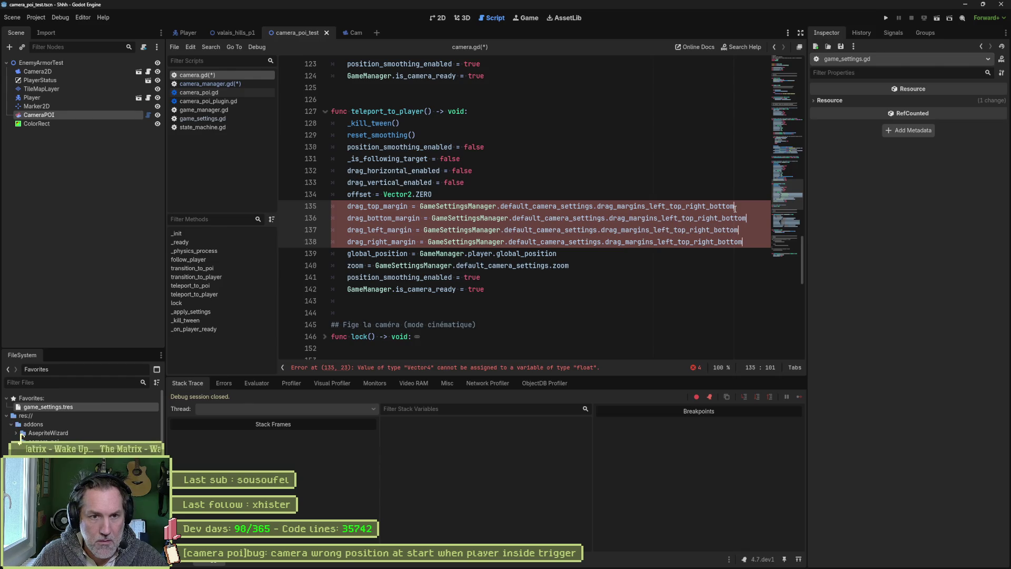
{"action": "type", "text": "["}
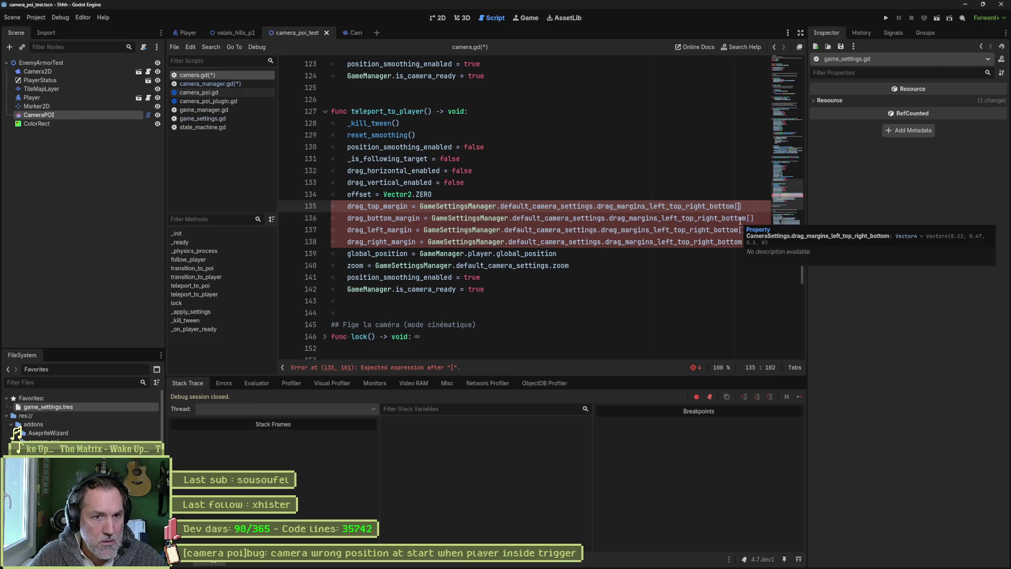
- Order the margin lines left, top, right, bottom, fill indices [0]–[3], and save
{"action": "key", "text": "alt+Up"}
{"action": "key", "text": "alt+Up"}
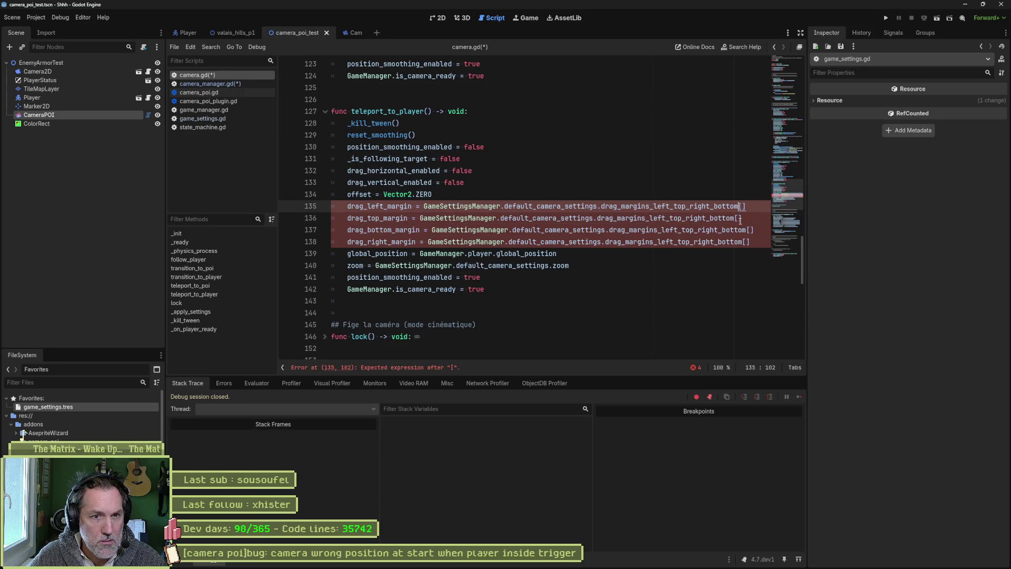
{"action": "key", "text": "Down"}
{"action": "key", "text": "Down"}
{"action": "key", "text": "alt+Down"}
{"action": "key", "text": "Up"}
{"action": "key", "text": "Up"}
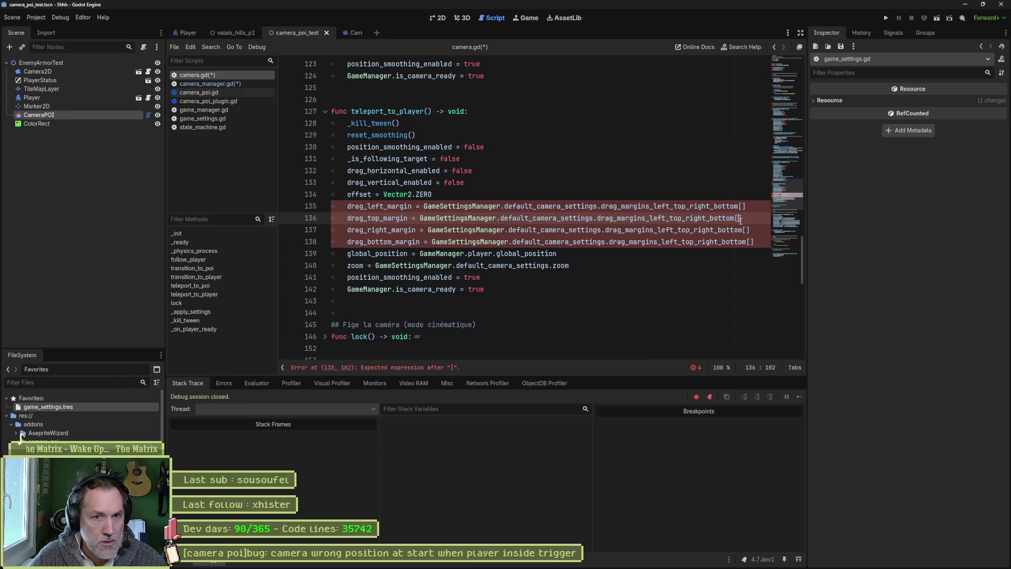
{"action": "key", "text": "Up"}
{"action": "type", "text": "0"}
{"action": "key", "text": "Down"}
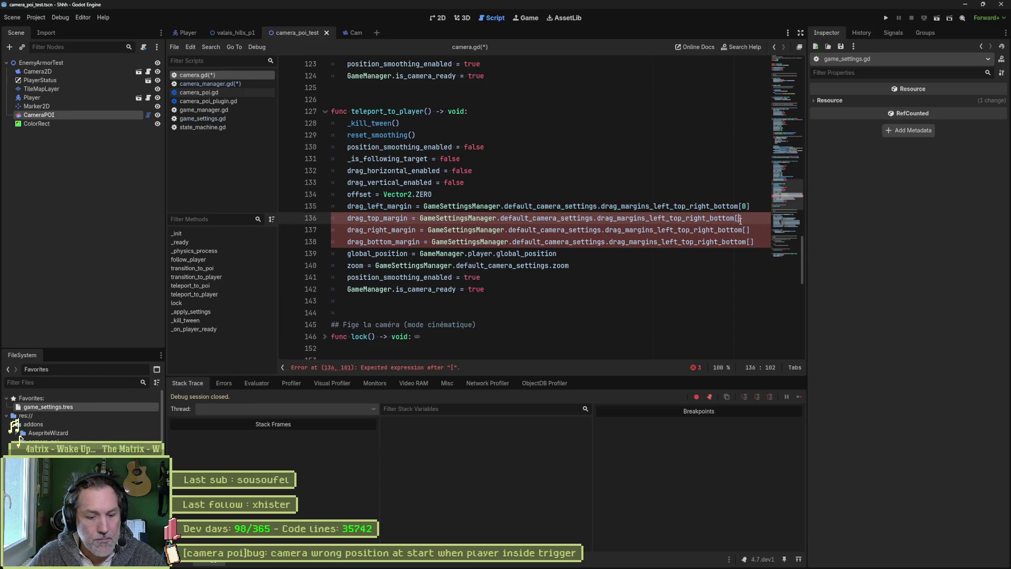
{"action": "type", "text": "1"}
{"action": "key", "text": "Down"}
{"action": "type", "text": "2"}
{"action": "key", "text": "Down"}
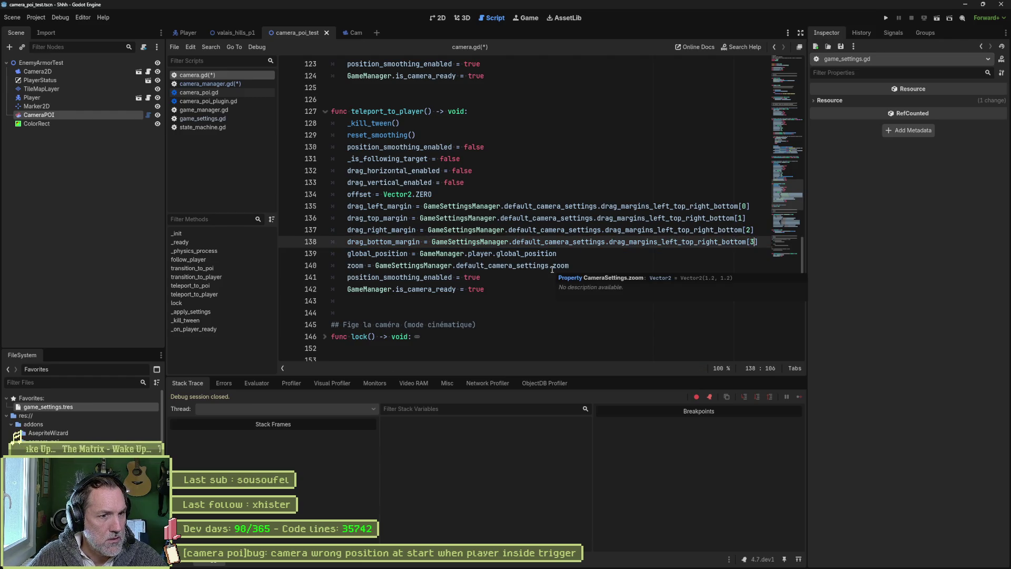
{"action": "left_click", "coordinate": [653, 272]}
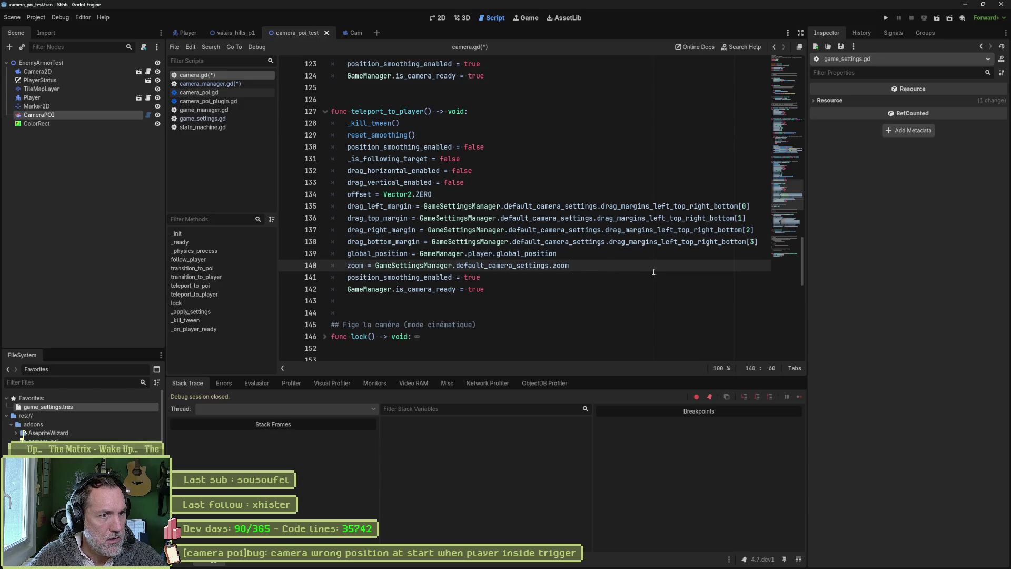
{"action": "key", "text": "ctrl+s"}
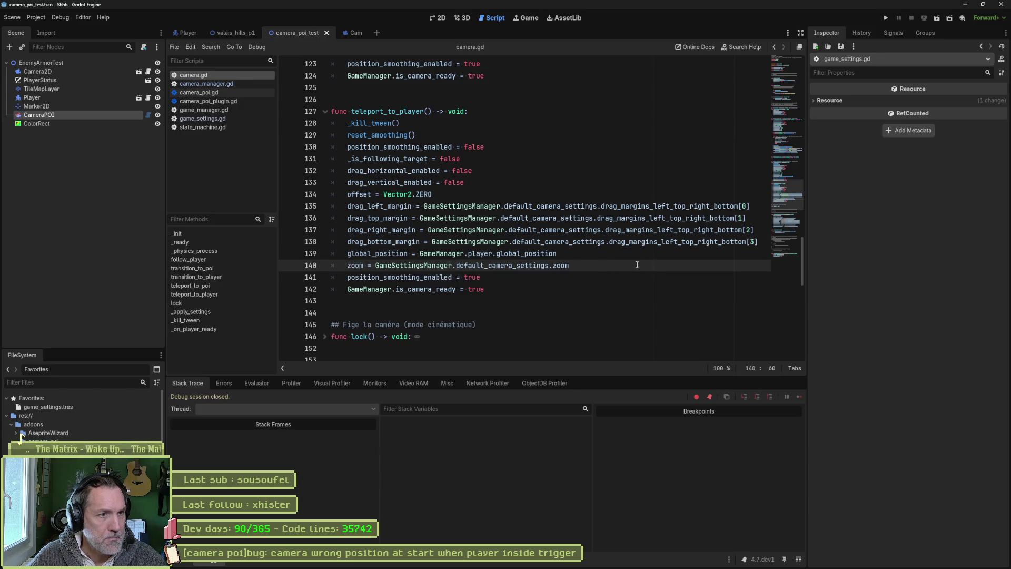
- Test-run the scene, then locate the teleport_to_player call in camera_manager.gd via Find in Files
{"action": "key", "text": "F6"}
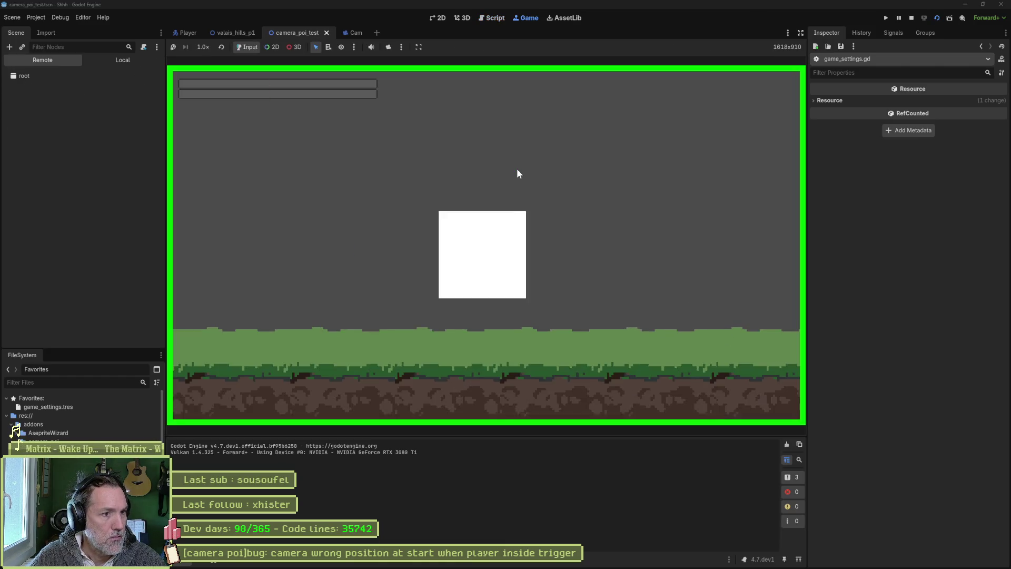
{"action": "key", "text": "F8"}
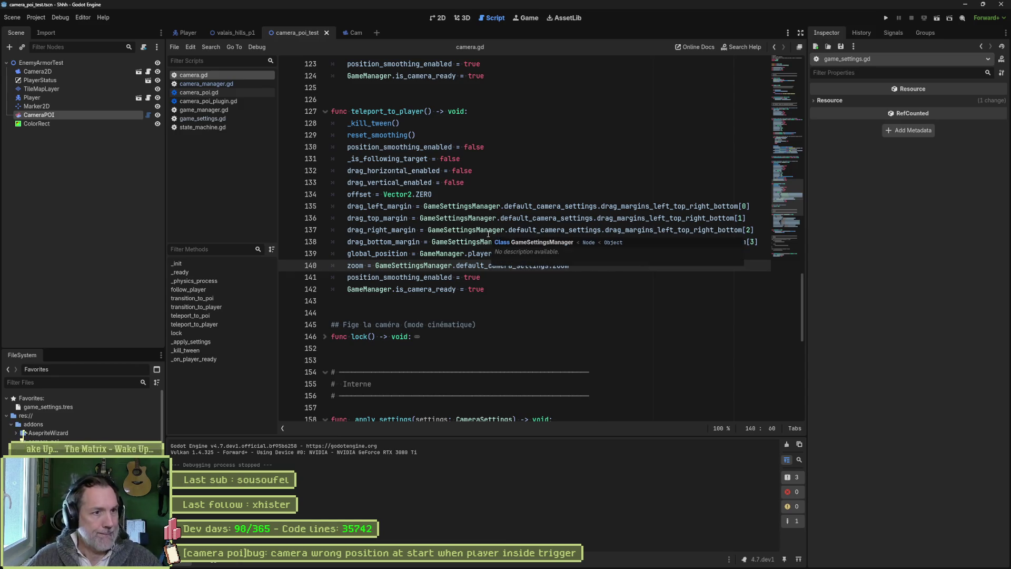
{"action": "double_click", "coordinate": [408, 112]}
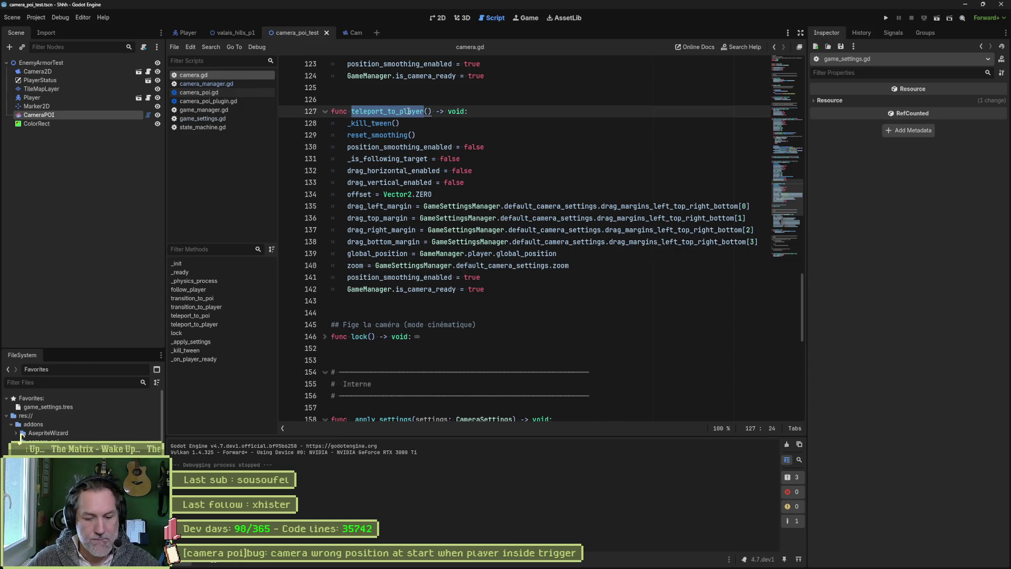
{"action": "key", "text": "ctrl+shift+f"}
{"action": "left_click", "coordinate": [516, 322]}
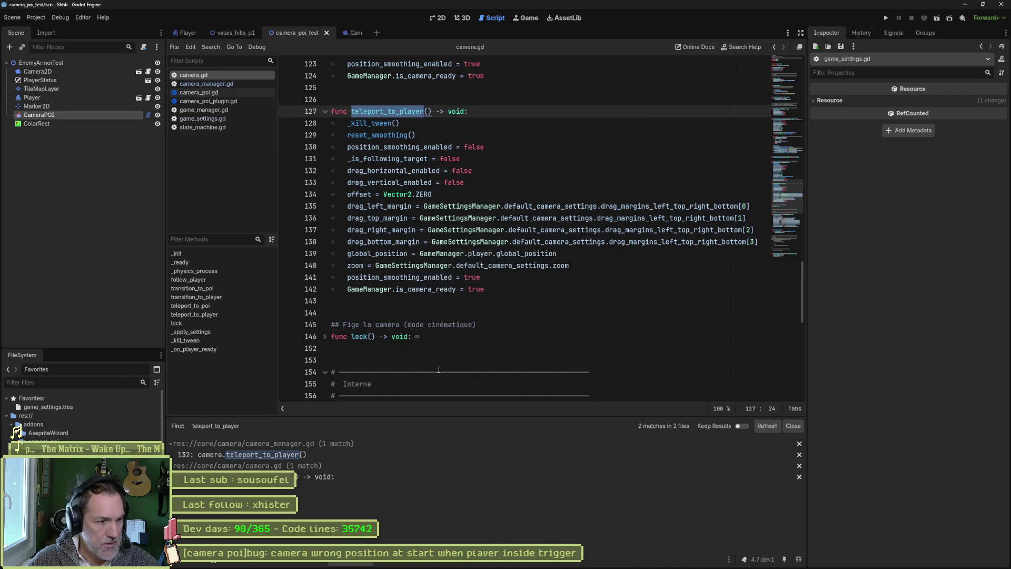
{"action": "left_click", "coordinate": [360, 458]}
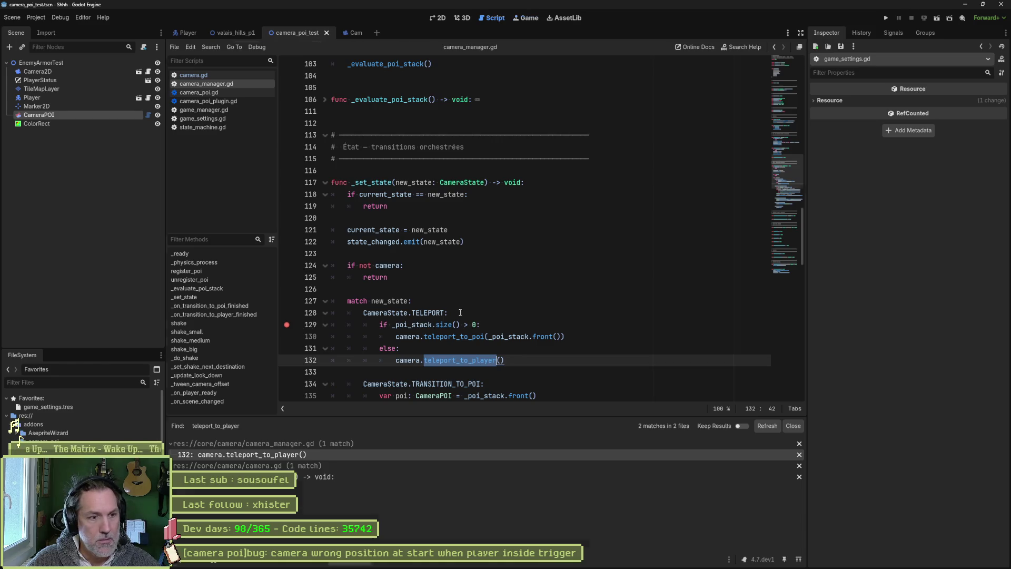
- Run the scene under the debugger, inspect the remote Camera2D, lower its zoom, and resume
{"action": "key", "text": "F6"}
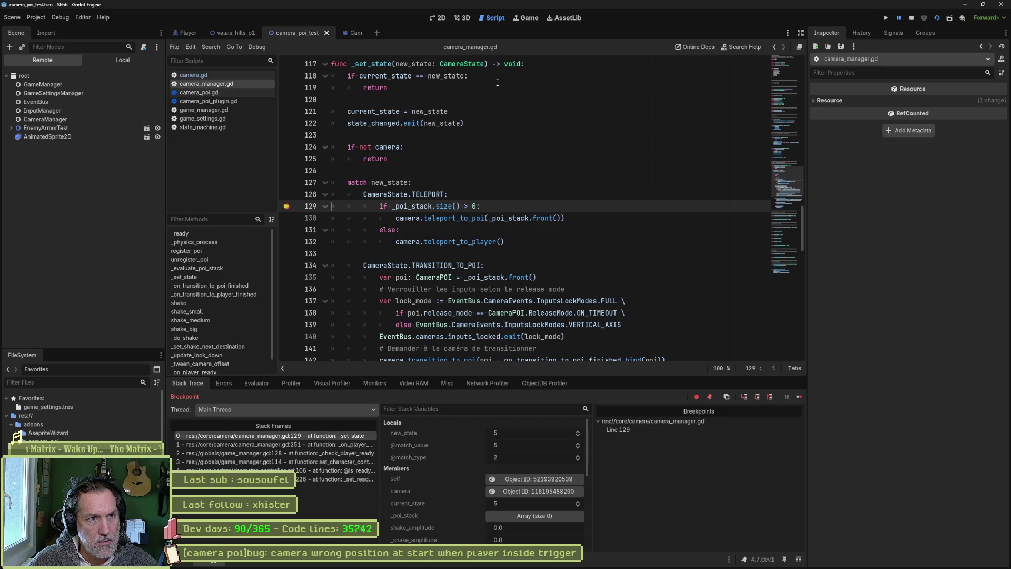
{"action": "left_click", "coordinate": [524, 19]}
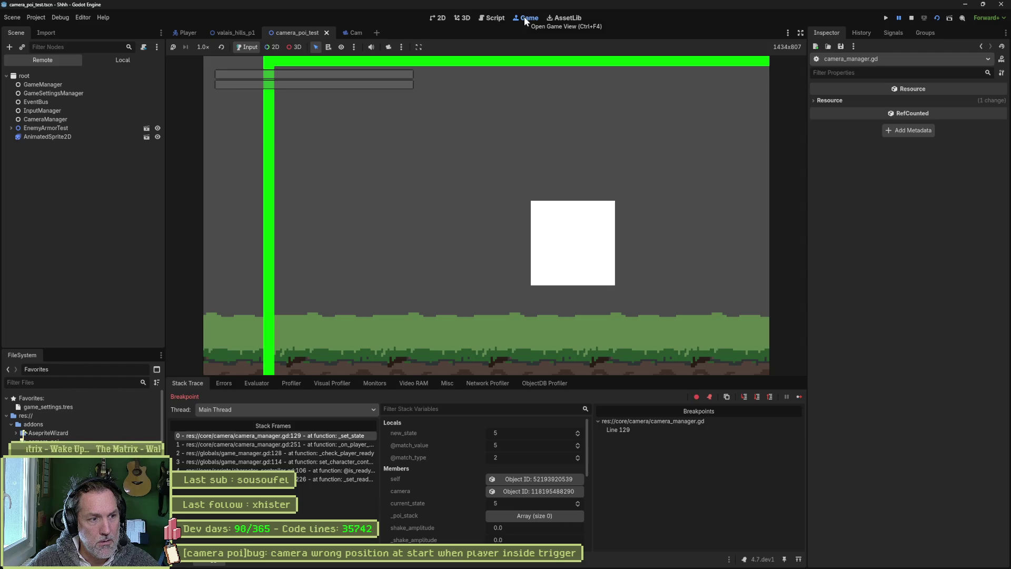
{"action": "left_click", "coordinate": [12, 128]}
{"action": "left_click", "coordinate": [42, 136]}
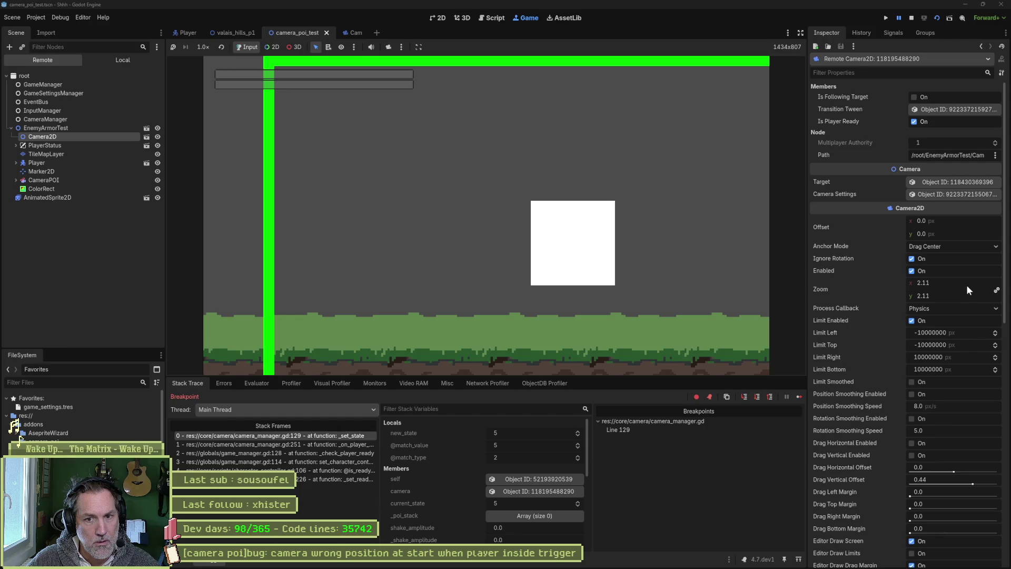
{"action": "left_click_drag", "start_coordinate": [968, 283], "coordinate": [895, 284]}
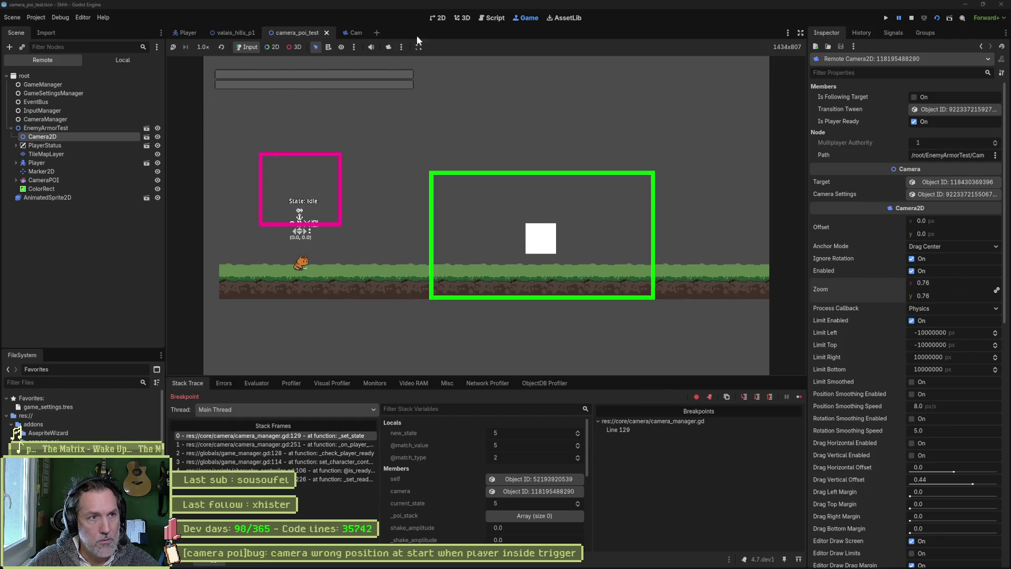
{"action": "left_click", "coordinate": [485, 17]}
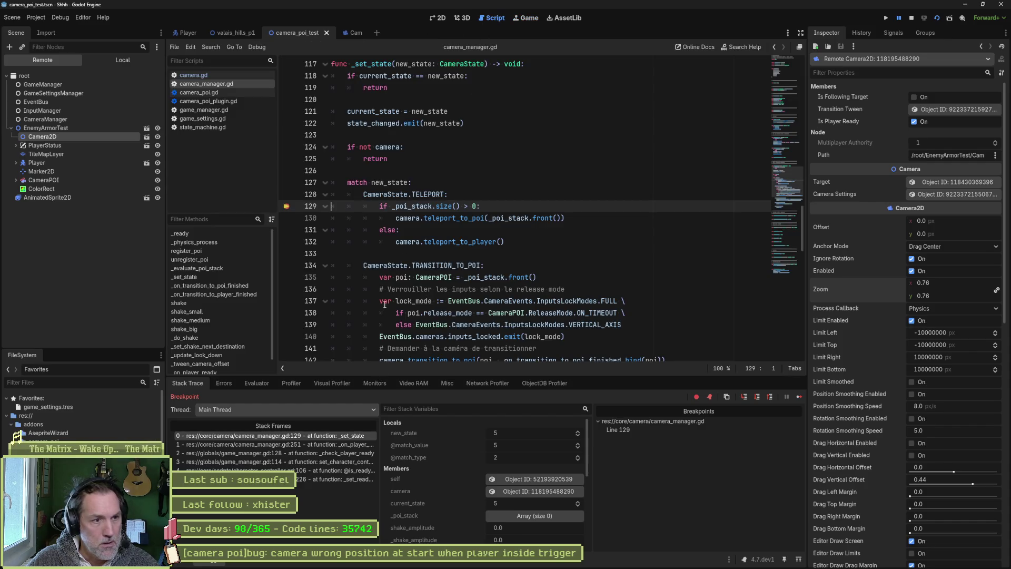
{"action": "mouse_move", "coordinate": [425, 209]}
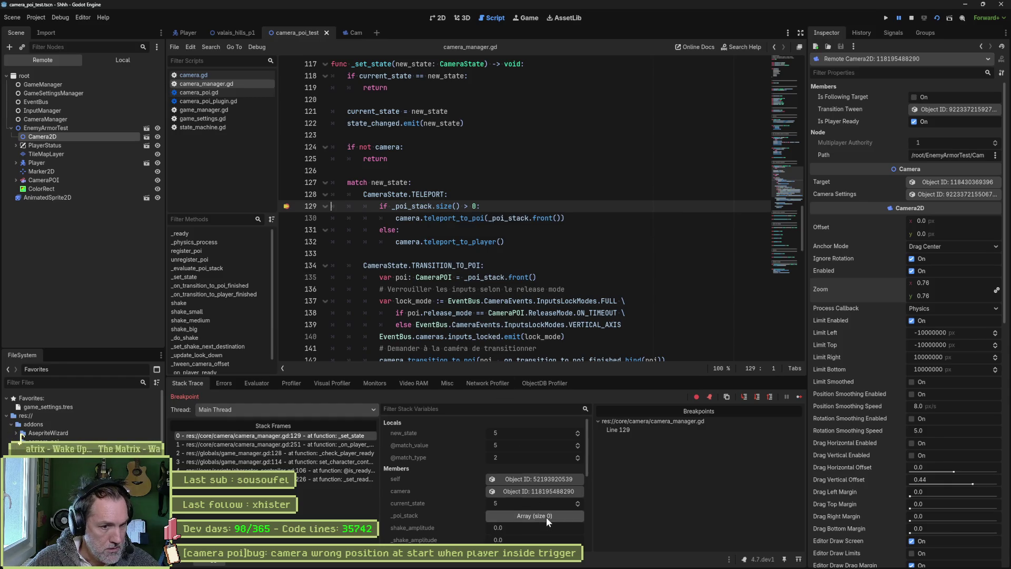
{"action": "left_click", "coordinate": [528, 242]}
{"action": "key", "text": "F12"}
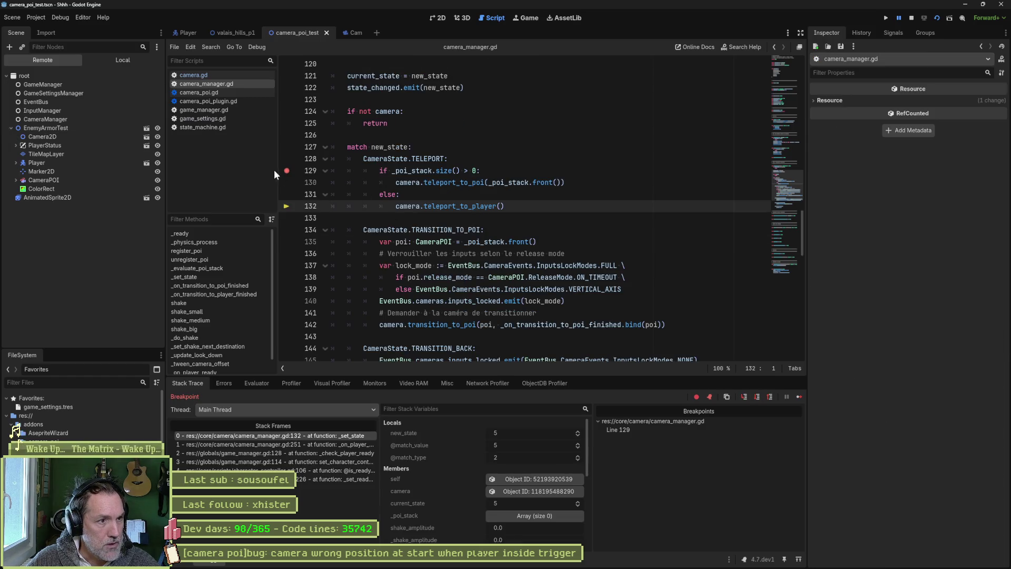
- Move the breakpoint from camera_manager.gd line 129 to camera.gd line 128 and continue to it
{"action": "left_click", "coordinate": [286, 171]}
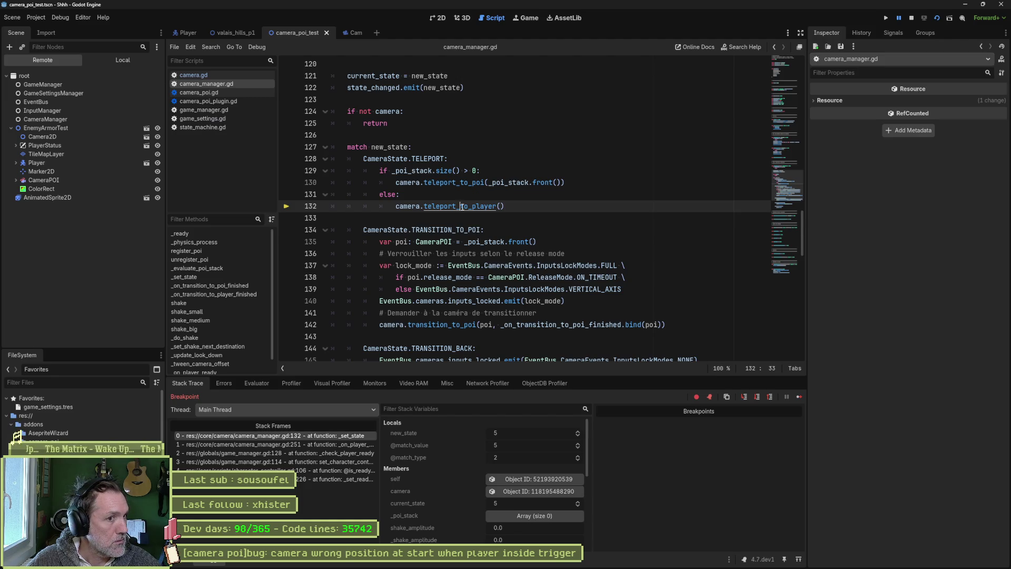
{"action": "left_click", "coordinate": [462, 207], "text": "ctrl"}
{"action": "left_click", "coordinate": [287, 241]}
{"action": "left_click", "coordinate": [799, 395]}
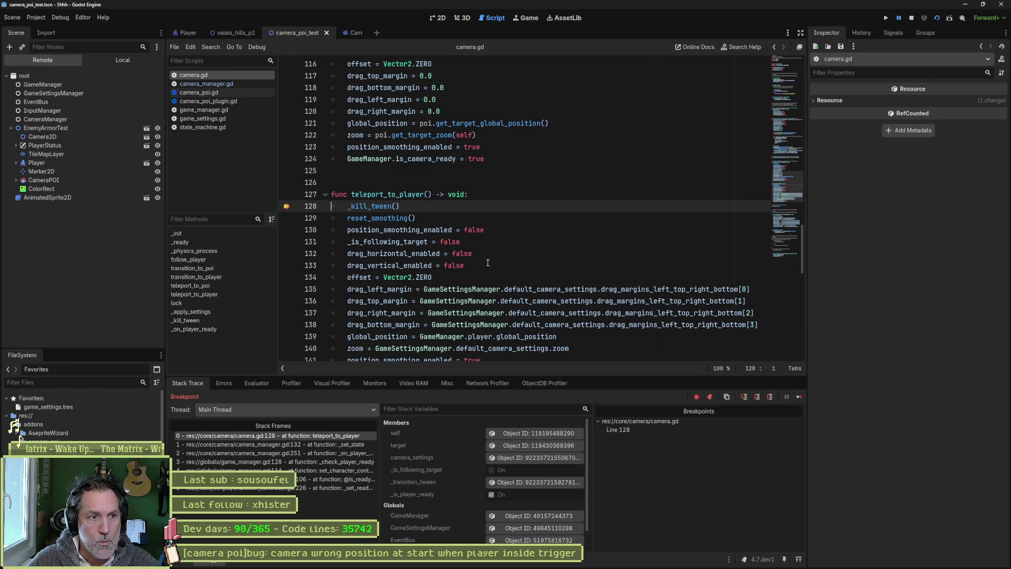
{"action": "scroll", "coordinate": [489, 263], "scroll_direction": "down", "scroll_amount": 2}
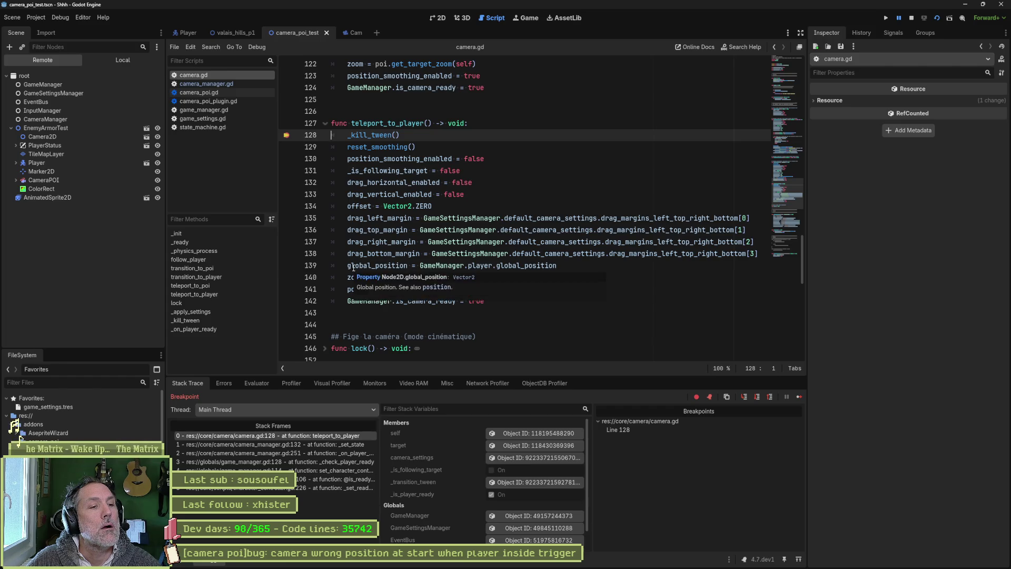
{"action": "double_click", "coordinate": [352, 267]}
{"action": "key", "text": "ctrl+c"}
{"action": "left_click", "coordinate": [258, 384]}
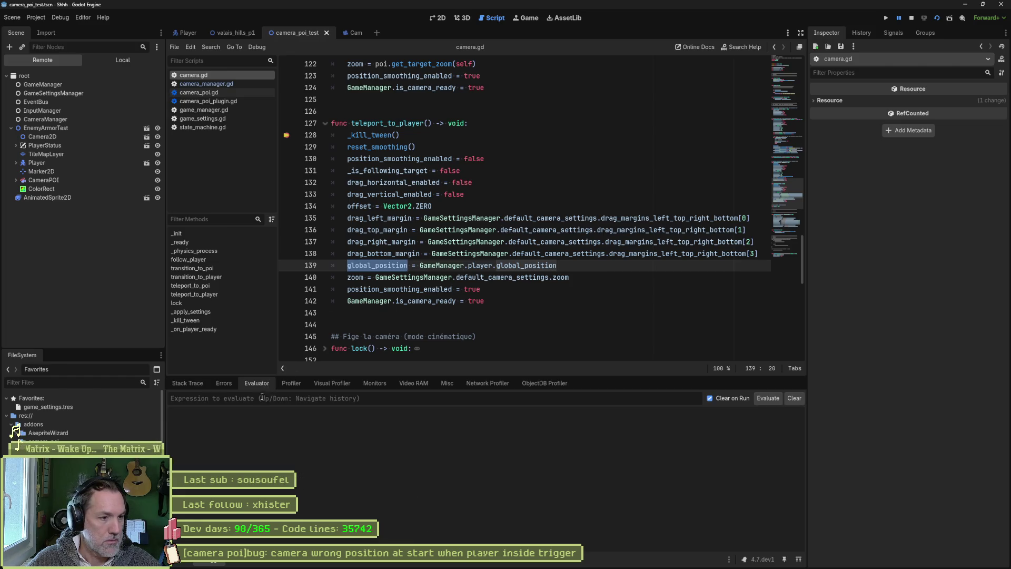
- Evaluate the camera's global_position (208.221, 108.636) and inspect the remote Camera2D
{"action": "key", "text": "ctrl+v"}
{"action": "key", "text": "Return"}
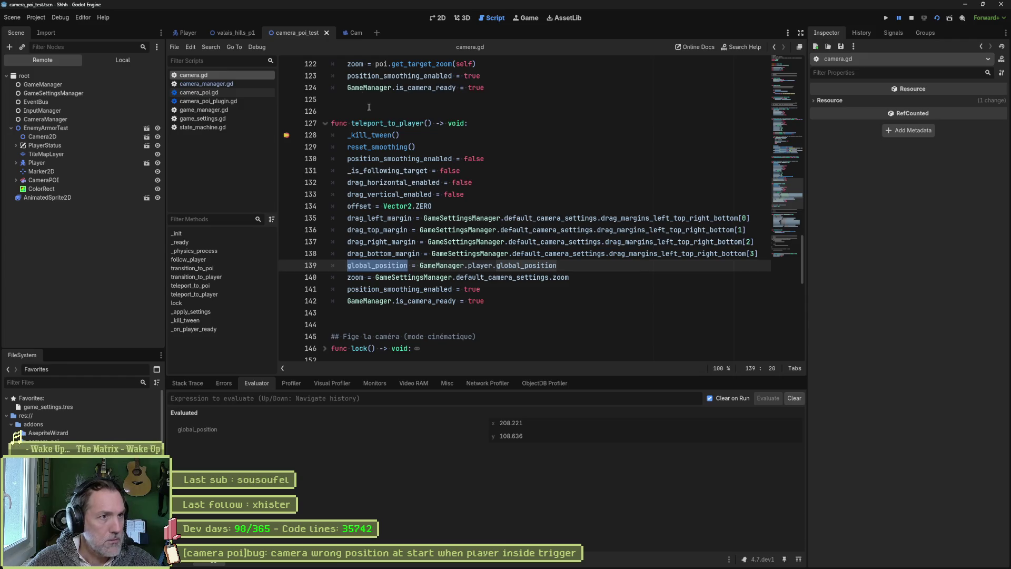
{"action": "left_click", "coordinate": [68, 136]}
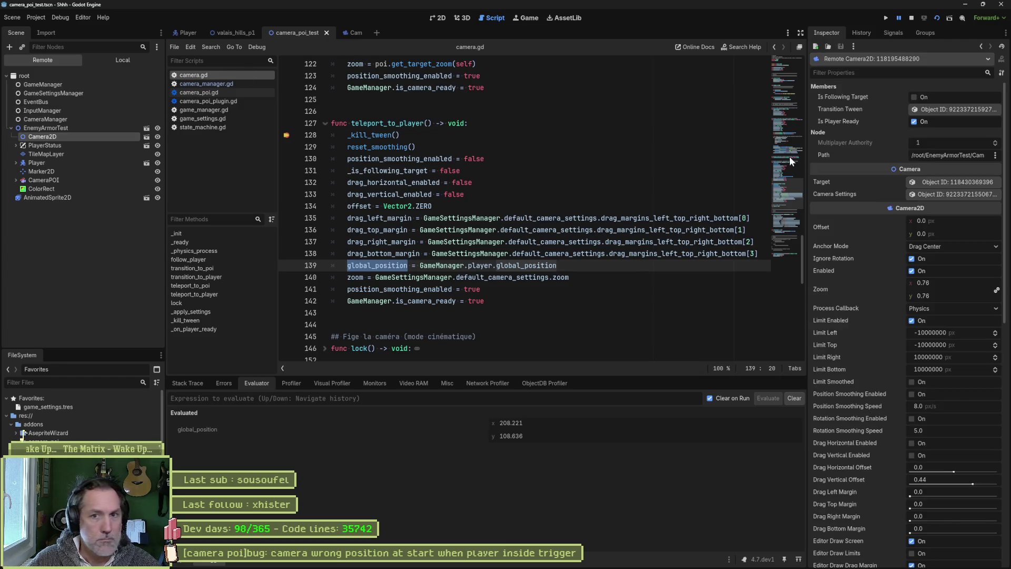
{"action": "scroll", "coordinate": [879, 263], "scroll_direction": "down", "scroll_amount": 10}
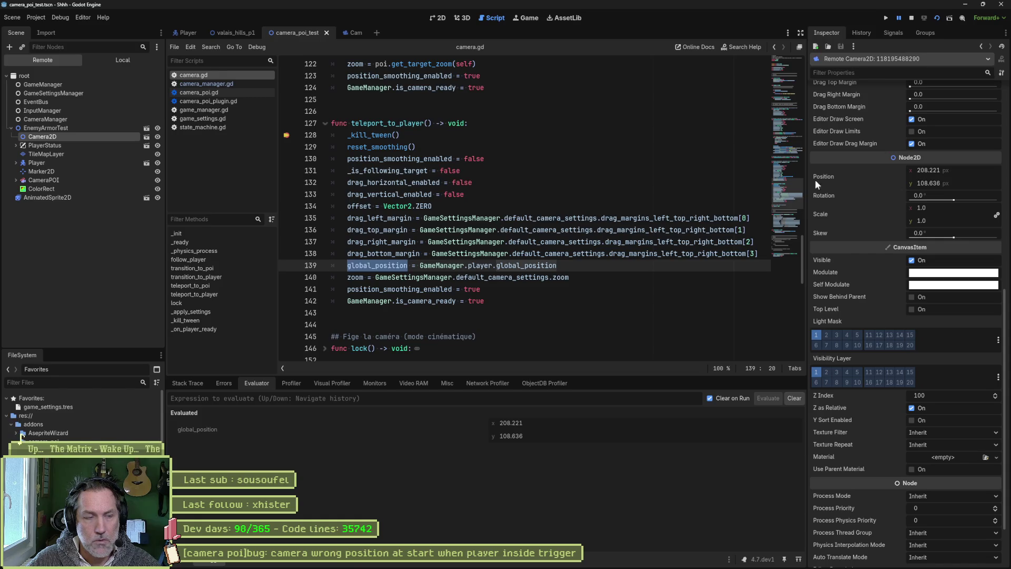
- Evaluate GameManager.player.global_position (-86.0, 152.496), inspect the remote Player, and view the stack frames
{"action": "left_click_drag", "start_coordinate": [420, 265], "coordinate": [557, 265]}
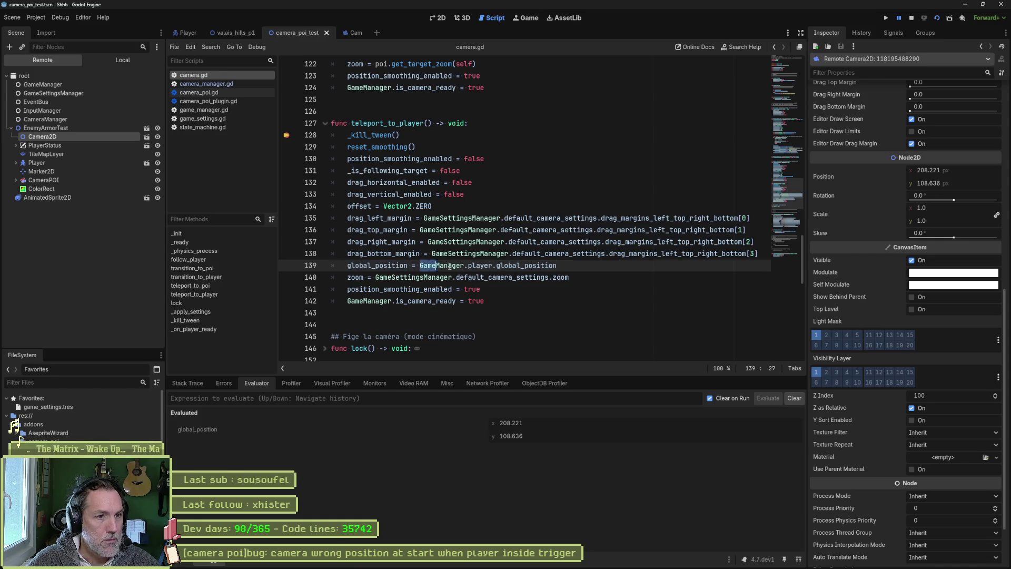
{"action": "left_click", "coordinate": [440, 400]}
{"action": "type", "text": "GameManager.player.global_position"}
{"action": "key", "text": "Return"}
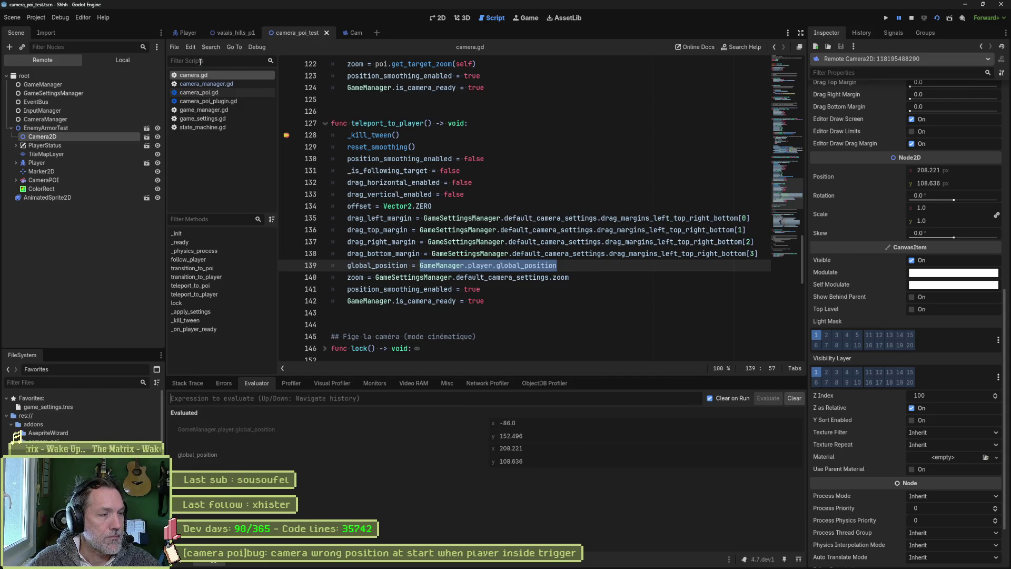
{"action": "left_click", "coordinate": [39, 159]}
{"action": "scroll", "coordinate": [892, 284], "scroll_direction": "down", "scroll_amount": 10}
{"action": "scroll", "coordinate": [882, 302], "scroll_direction": "down", "scroll_amount": 10}
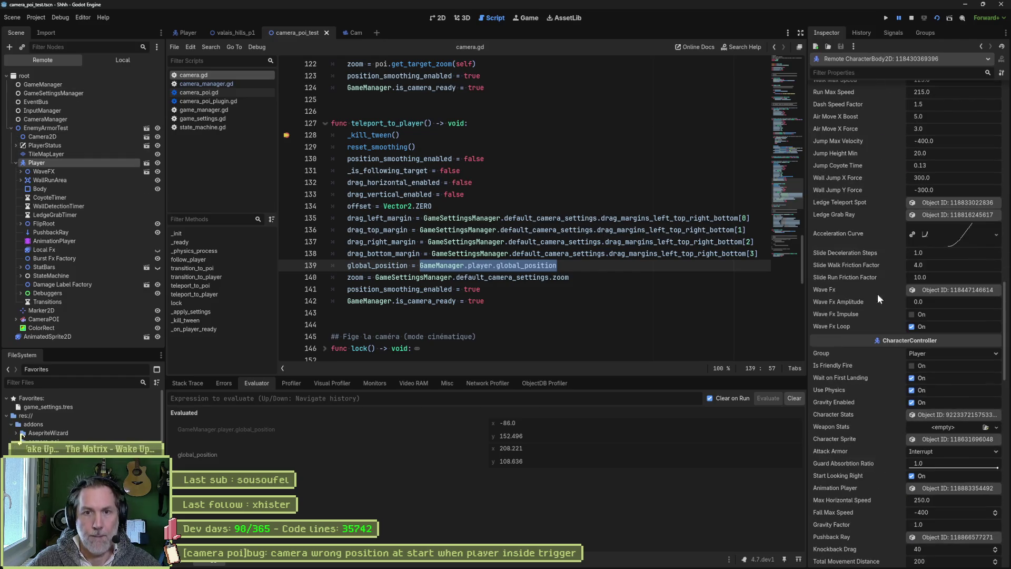
{"action": "scroll", "coordinate": [858, 232], "scroll_direction": "down", "scroll_amount": 8}
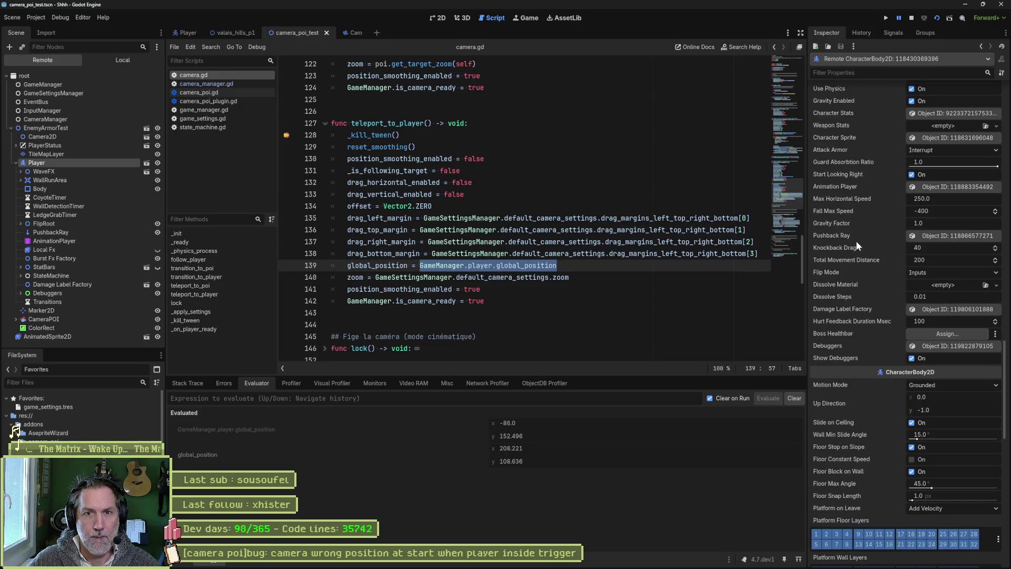
{"action": "scroll", "coordinate": [856, 247], "scroll_direction": "down", "scroll_amount": 10}
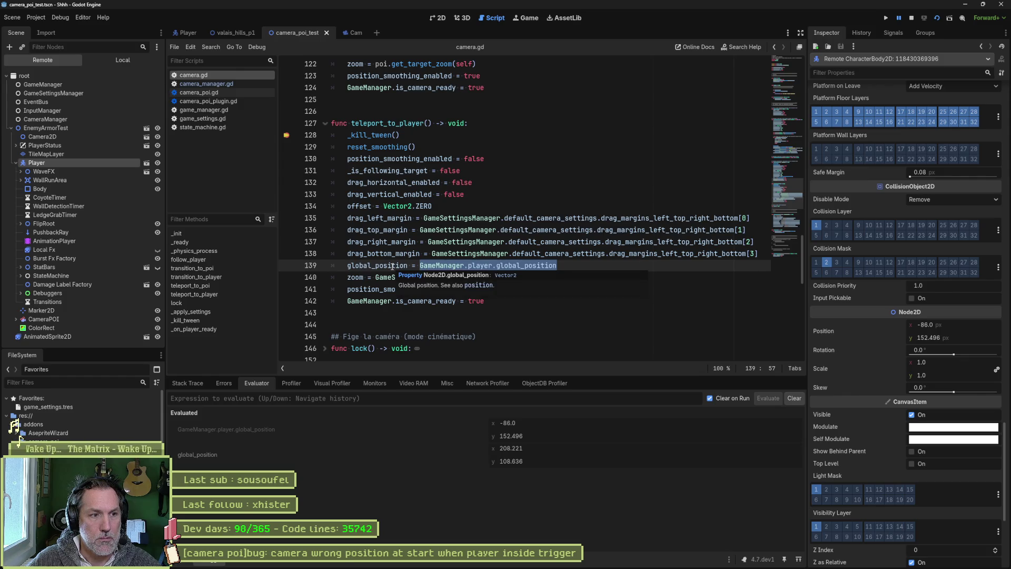
{"action": "left_click", "coordinate": [383, 277]}
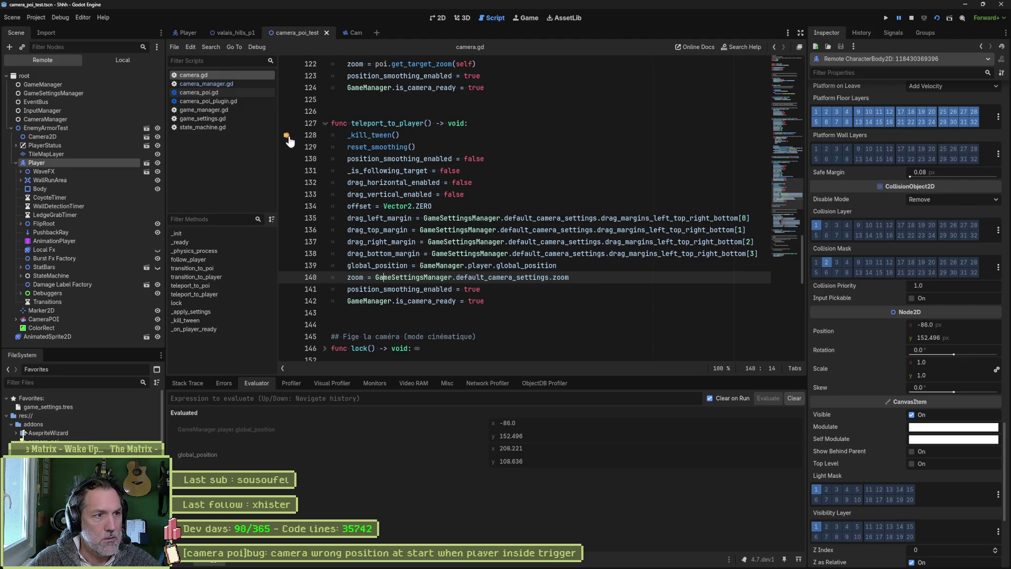
{"action": "left_click", "coordinate": [200, 383]}
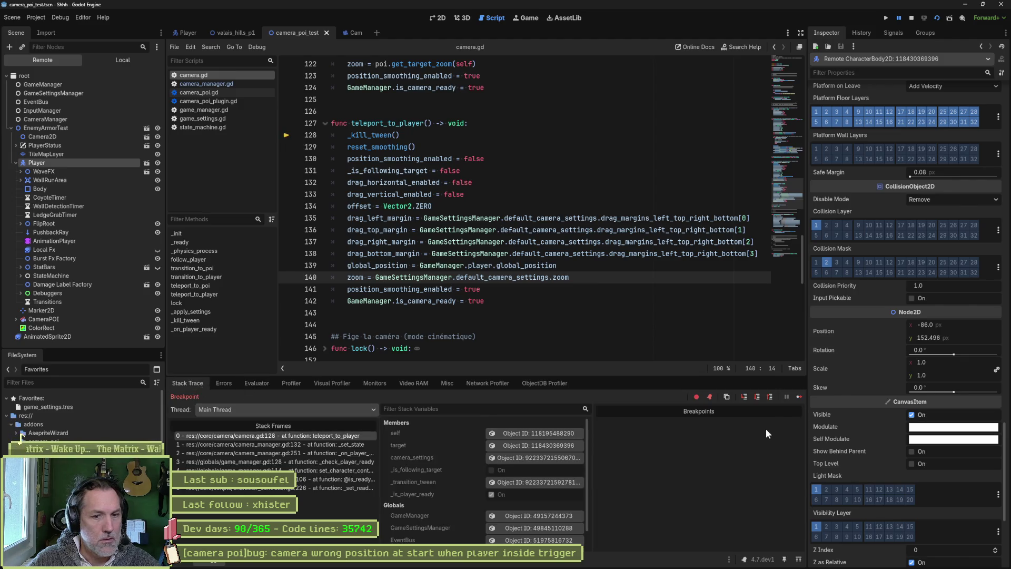
- Resume and stop the paused game, then comment out position_smoothing_enabled = true on line 141
{"action": "left_click", "coordinate": [797, 400]}
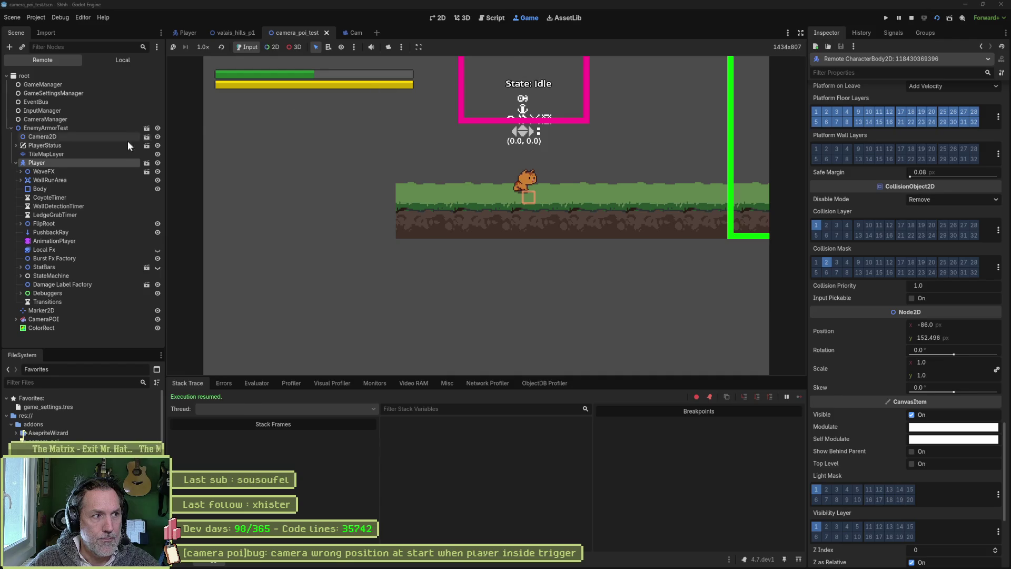
{"action": "key", "text": "F8"}
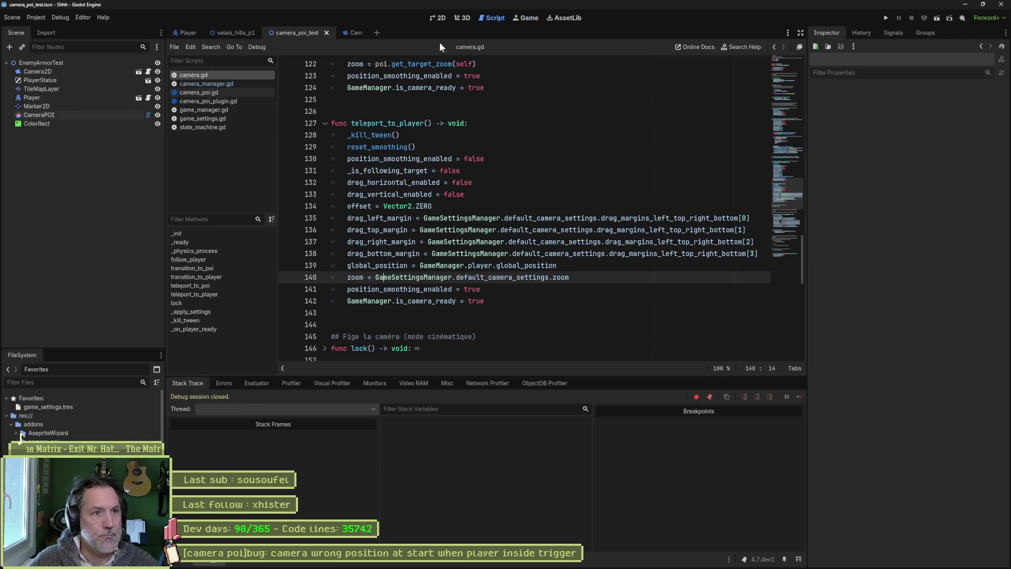
{"action": "left_click", "coordinate": [348, 289]}
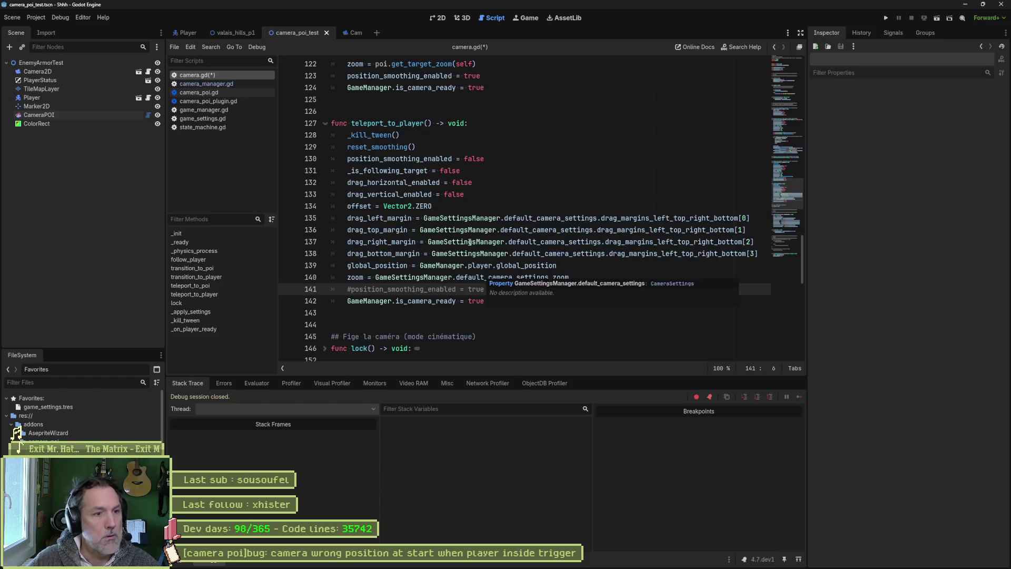
- Run the current scene with smoothing disabled to watch the camera, then stop it
{"action": "key", "text": "F6"}
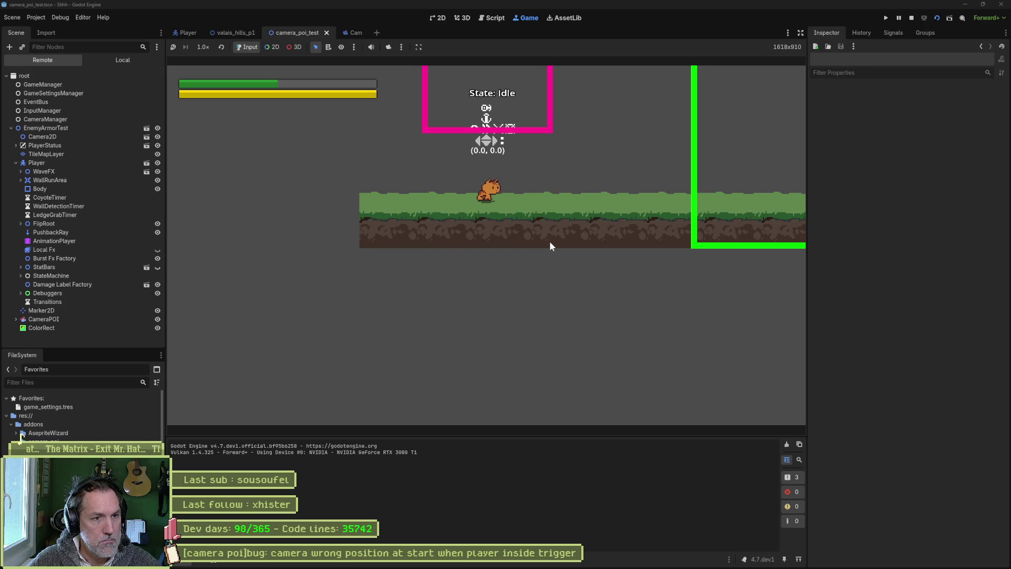
{"action": "key", "text": "F8"}
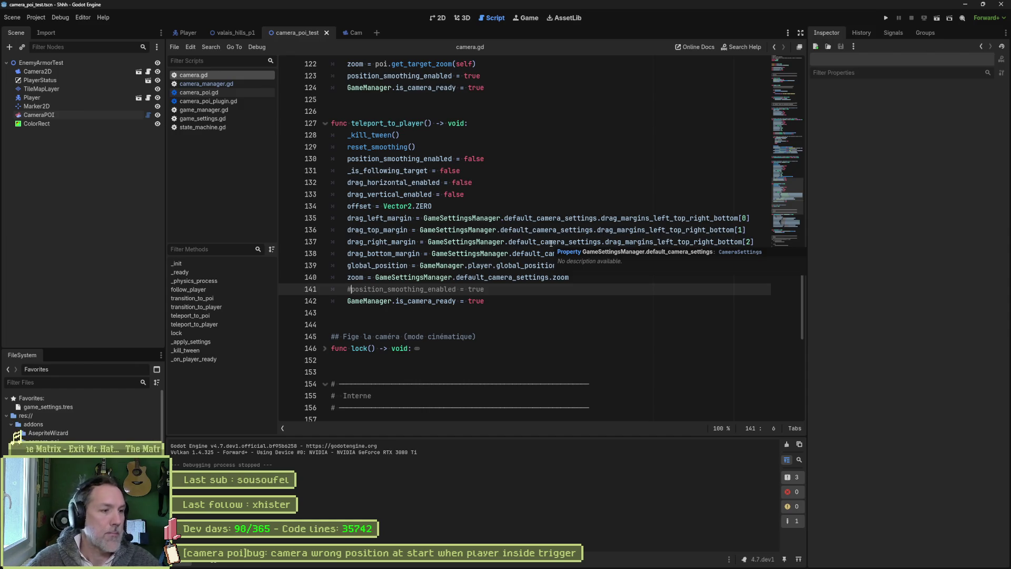
- Search the project for follow_player, listing 6 matches in 2 files
{"action": "left_click", "coordinate": [207, 289]}
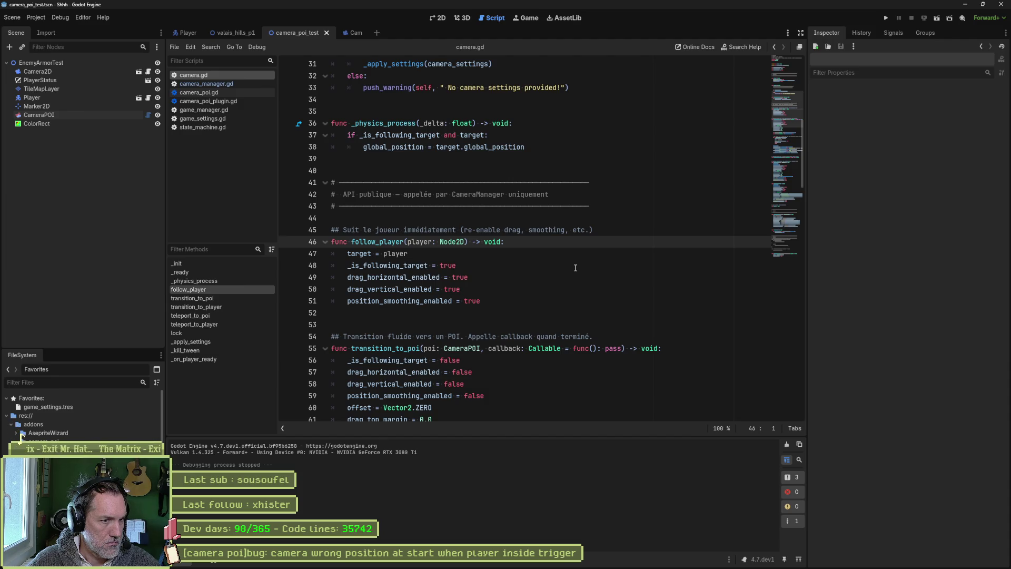
{"action": "double_click", "coordinate": [380, 242]}
{"action": "key", "text": "ctrl+shift+f"}
{"action": "key", "text": "Return"}
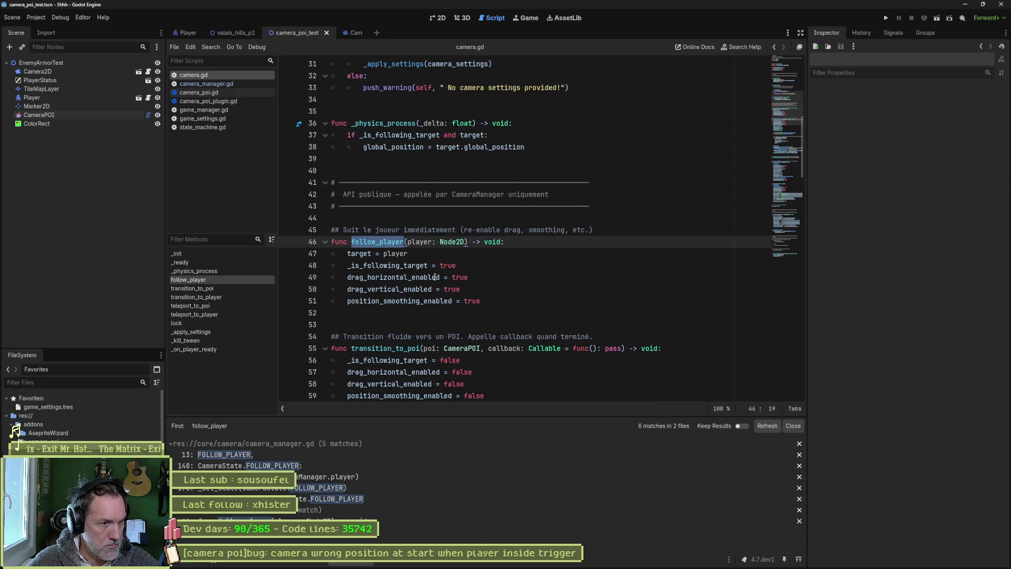
- Copy follow_player's body lines and return to teleport_to_player
{"action": "left_click_drag", "start_coordinate": [542, 301], "coordinate": [553, 242]}
{"action": "key", "text": "ctrl+c"}
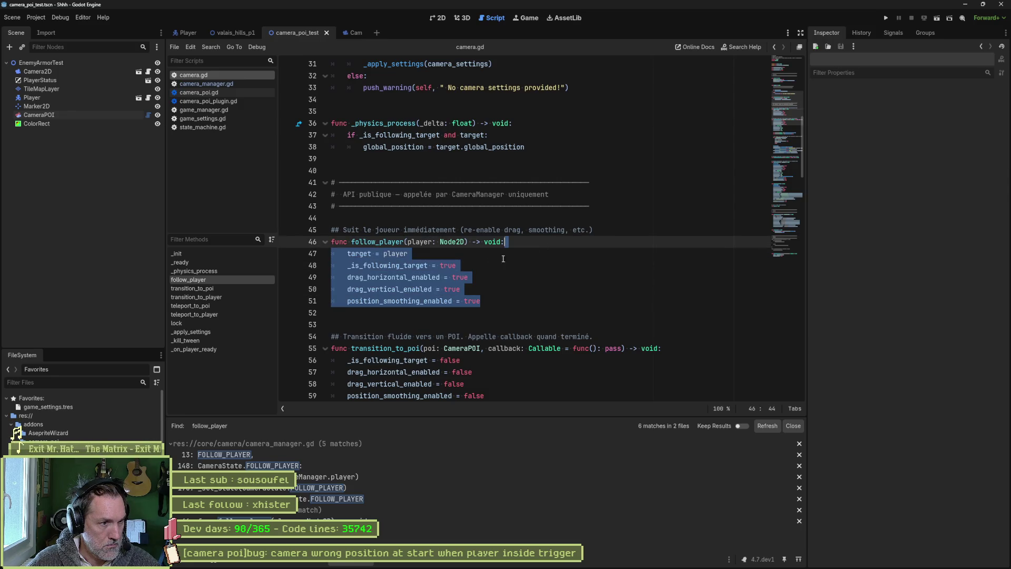
{"action": "left_click", "coordinate": [201, 315]}
{"action": "scroll", "coordinate": [431, 327], "scroll_direction": "down", "scroll_amount": 1}
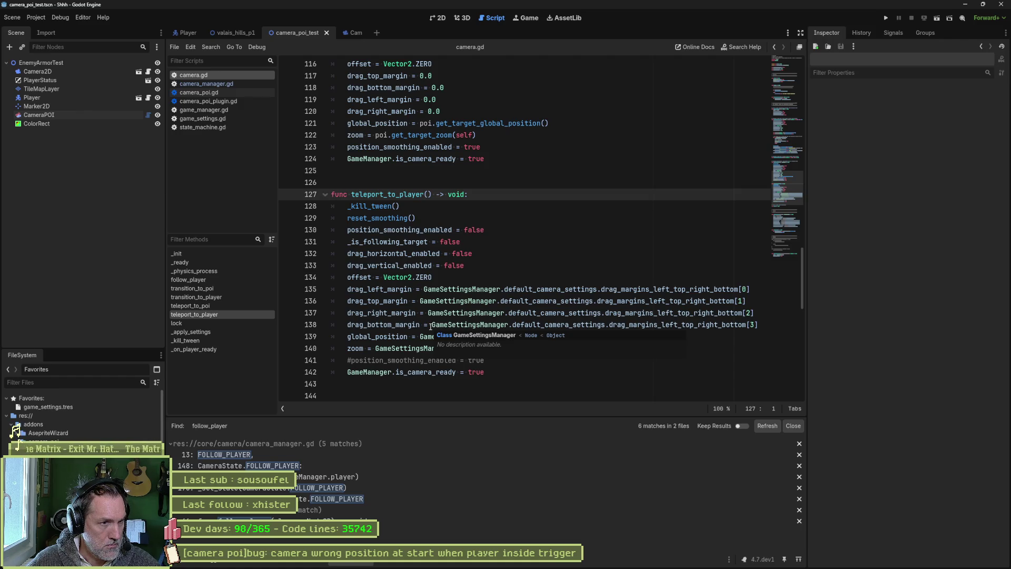
- Paste the follow_player lines after line 140 and delete the commented smoothing line
{"action": "left_click", "coordinate": [493, 361]}
{"action": "key", "text": "ctrl+v"}
{"action": "scroll", "coordinate": [494, 362], "scroll_direction": "down", "scroll_amount": 1}
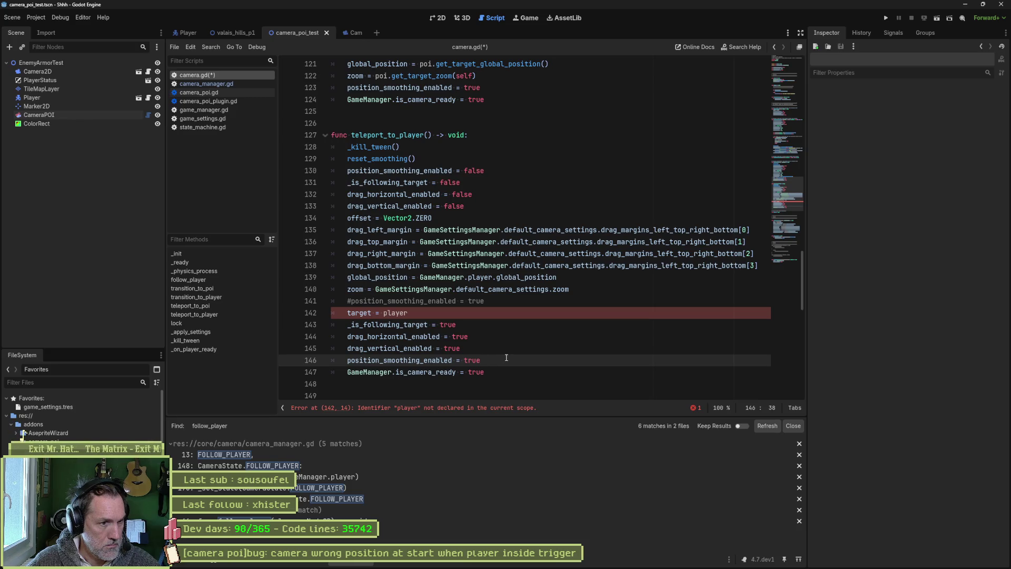
{"action": "left_click", "coordinate": [509, 301]}
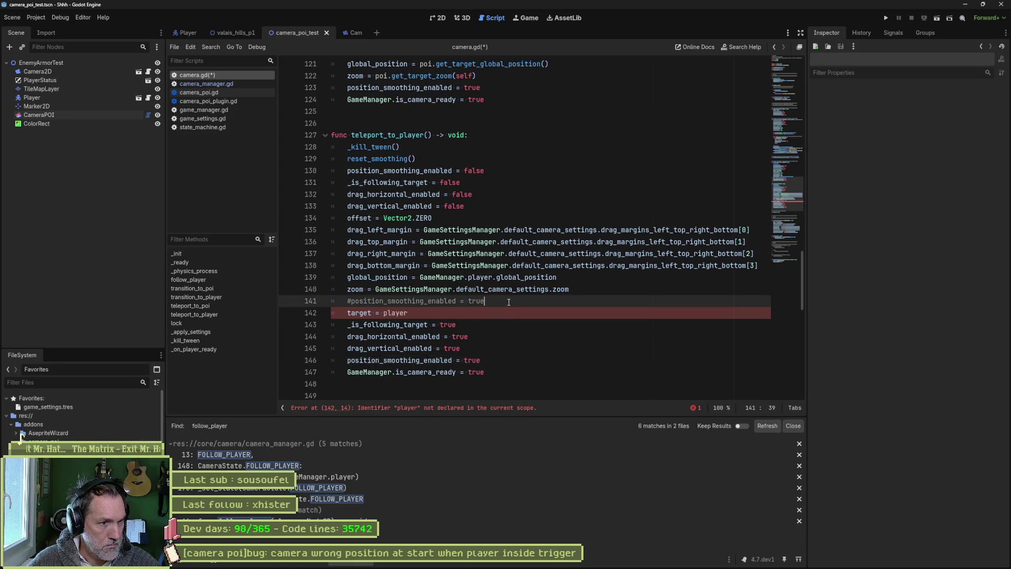
{"action": "key", "text": "ctrl+shift+k"}
- Move the zoom line above global_position and add a blank line after global_position
{"action": "left_click", "coordinate": [586, 298]}
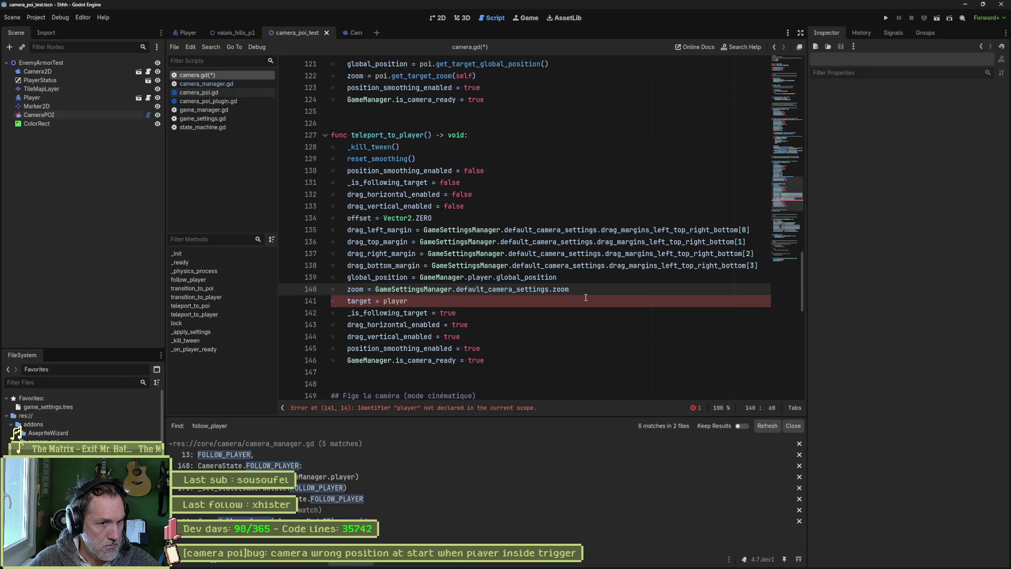
{"action": "key", "text": "alt+Up"}
{"action": "key", "text": "Down"}
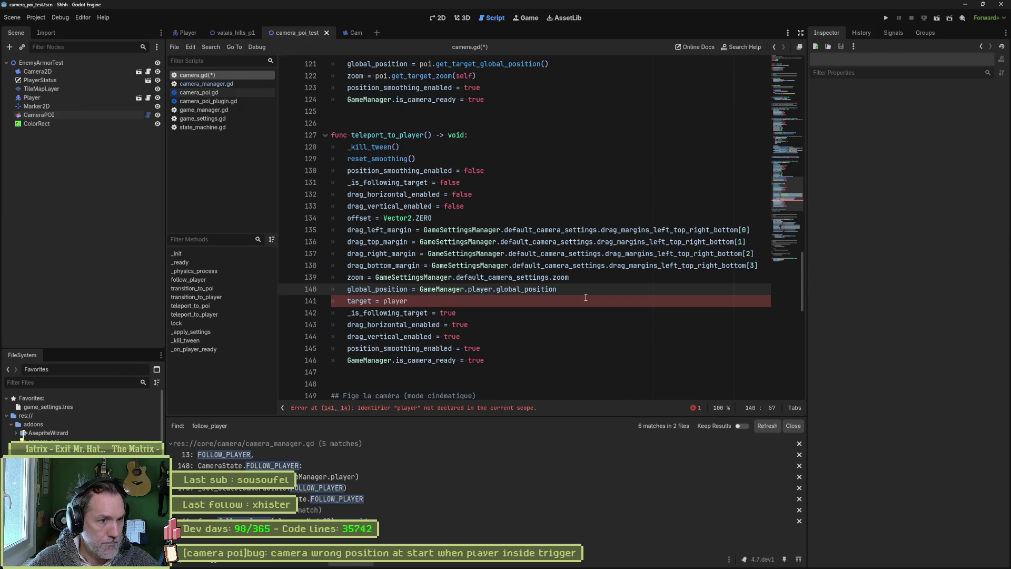
{"action": "key", "text": "Return"}
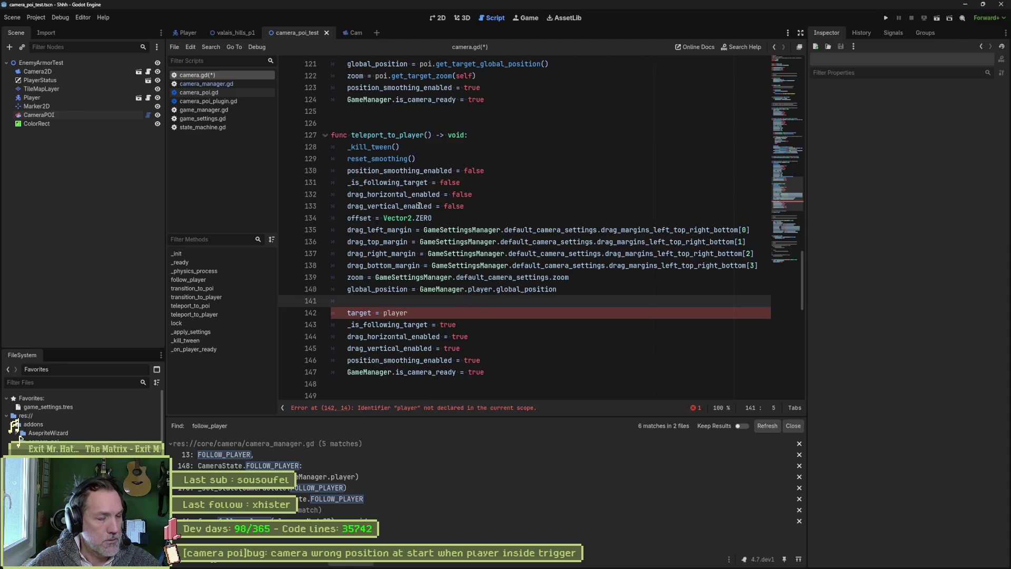
{"action": "mouse_move", "coordinate": [409, 198]}
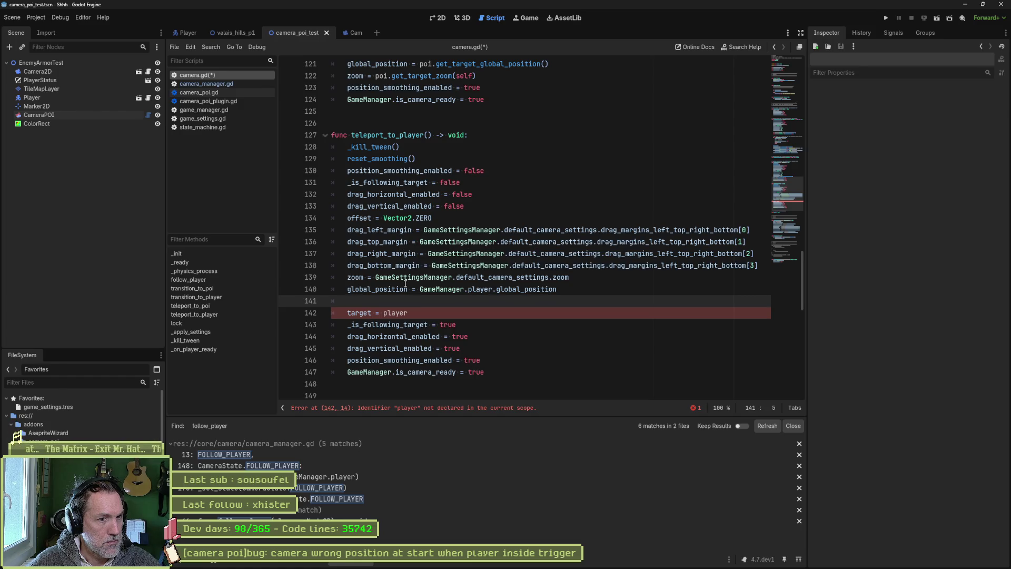
{"action": "mouse_move", "coordinate": [405, 285]}
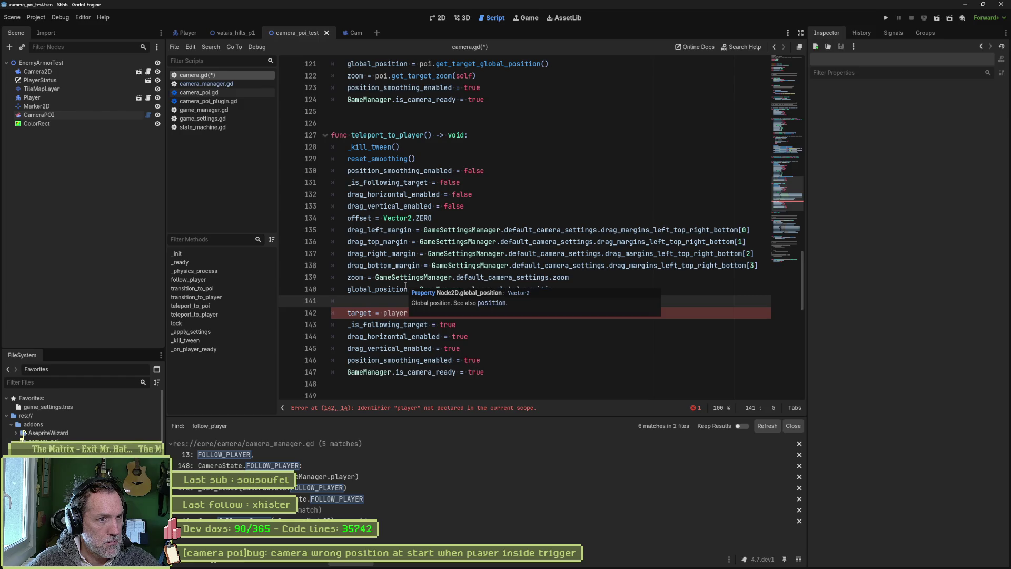
{"action": "mouse_move", "coordinate": [382, 218]}
{"action": "left_mouse_down"}
{"action": "mouse_move", "coordinate": [464, 231]}
{"action": "mouse_move", "coordinate": [642, 230]}
{"action": "mouse_move", "coordinate": [597, 232]}
{"action": "left_mouse_up"}
- Replace Vector2.ZERO with GameSettingsManager.default_camera_settings.offset on the offset line
{"action": "key", "text": "ctrl+c"}
{"action": "left_click_drag", "start_coordinate": [382, 218], "coordinate": [432, 218]}
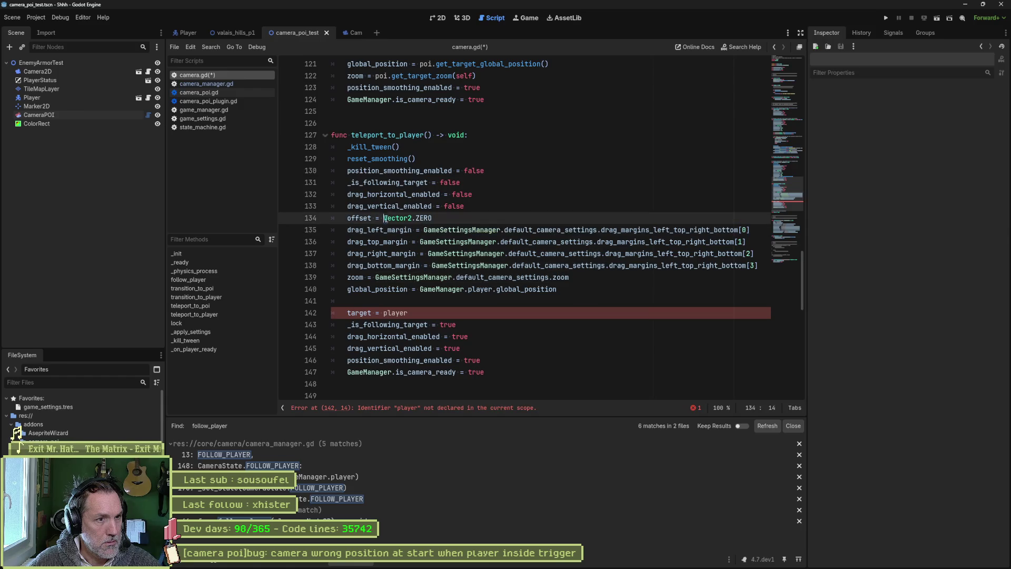
{"action": "key", "text": "ctrl+v"}
{"action": "type", "text": ".offset"}
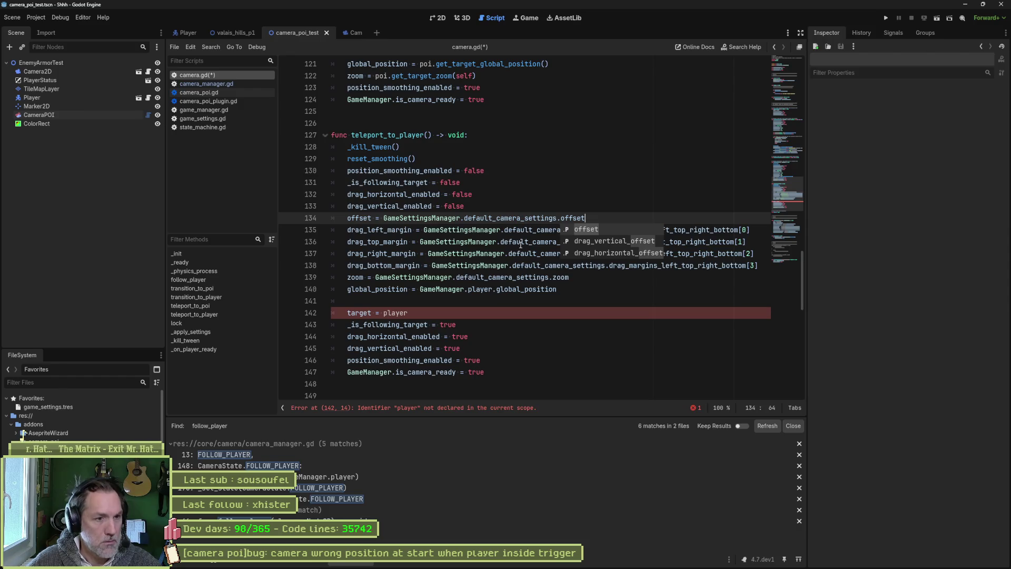
{"action": "left_click", "coordinate": [485, 218]}
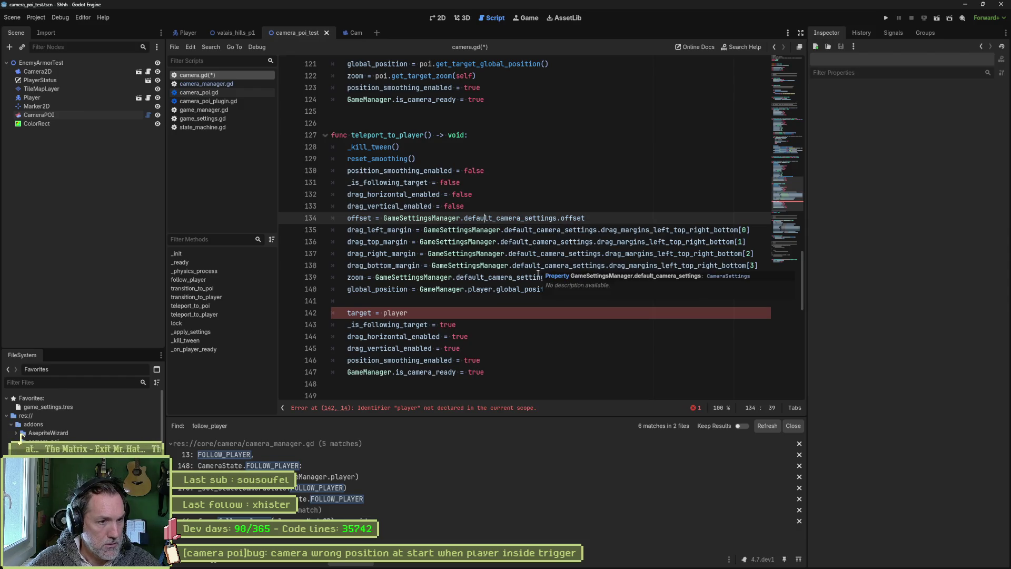
- Comment out target = player, then test-run the scene walking right and left
{"action": "left_click", "coordinate": [347, 314]}
{"action": "key", "text": "ctrl+k"}
{"action": "key", "text": "F6"}
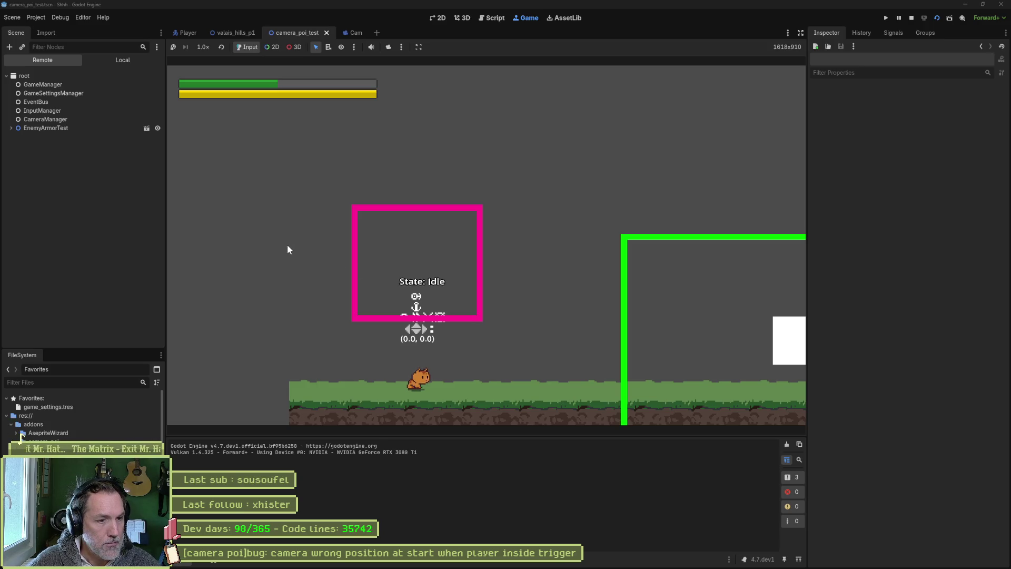
{"action": "key", "text": "Right"}
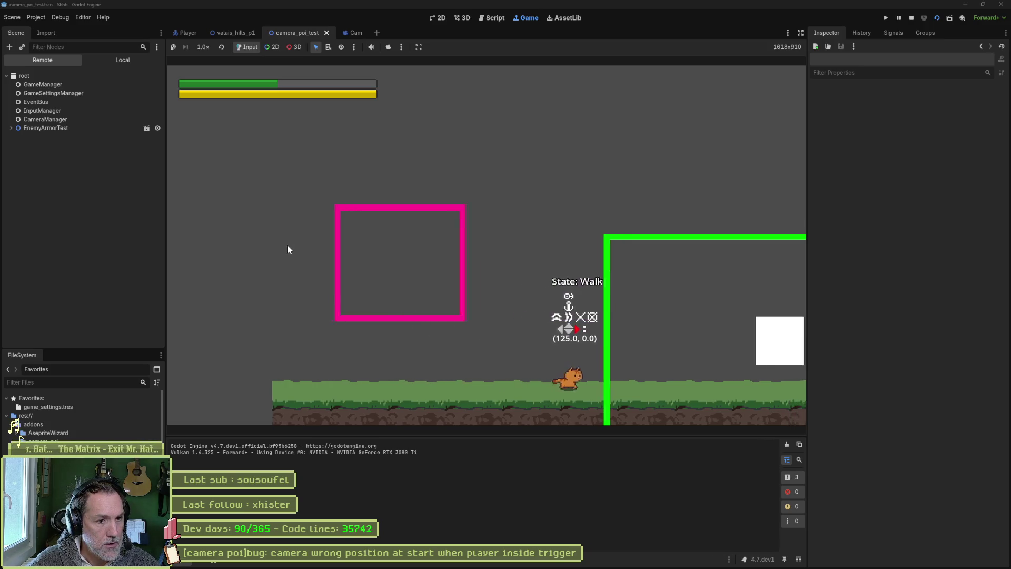
{"action": "key", "text": "Left"}
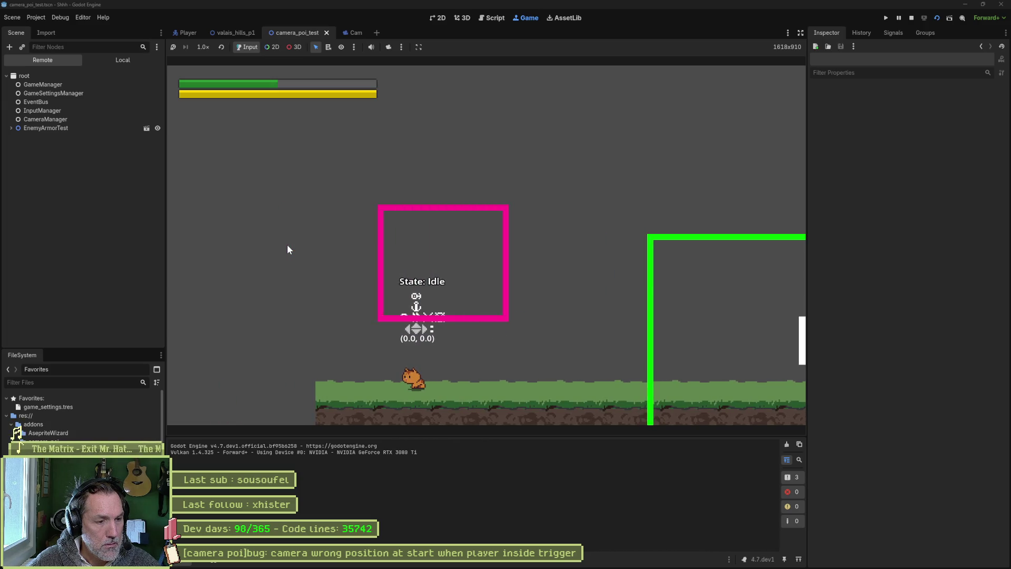
{"action": "key", "text": "F8"}
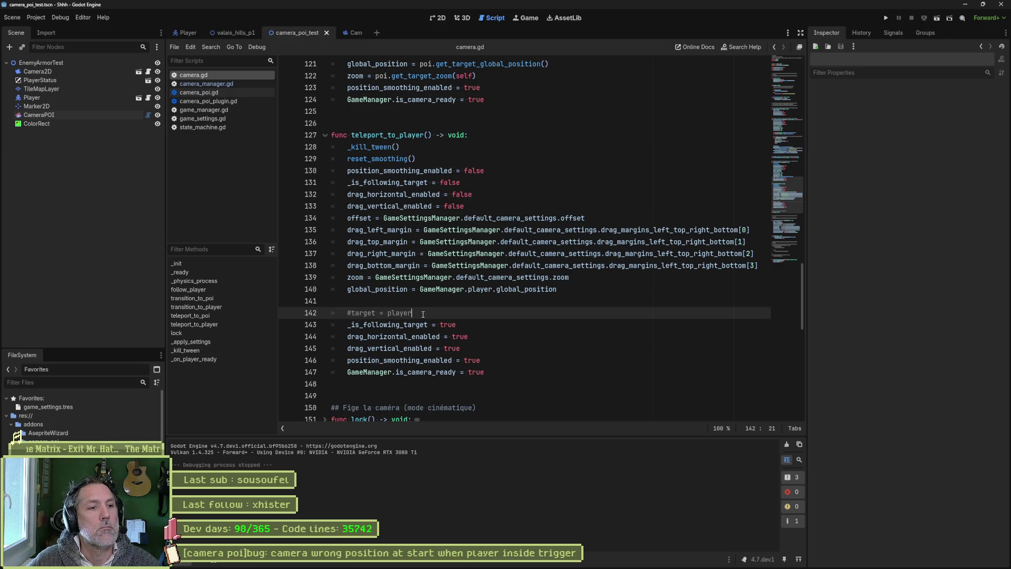
- Delete #target = player, add blank lines after drag_vertical_enabled, before _is_following_target and is_camera_ready, then save
{"action": "left_click", "coordinate": [422, 302]}
{"action": "key", "text": "ctrl+shift+k"}
{"action": "key", "text": "ctrl+shift+k"}
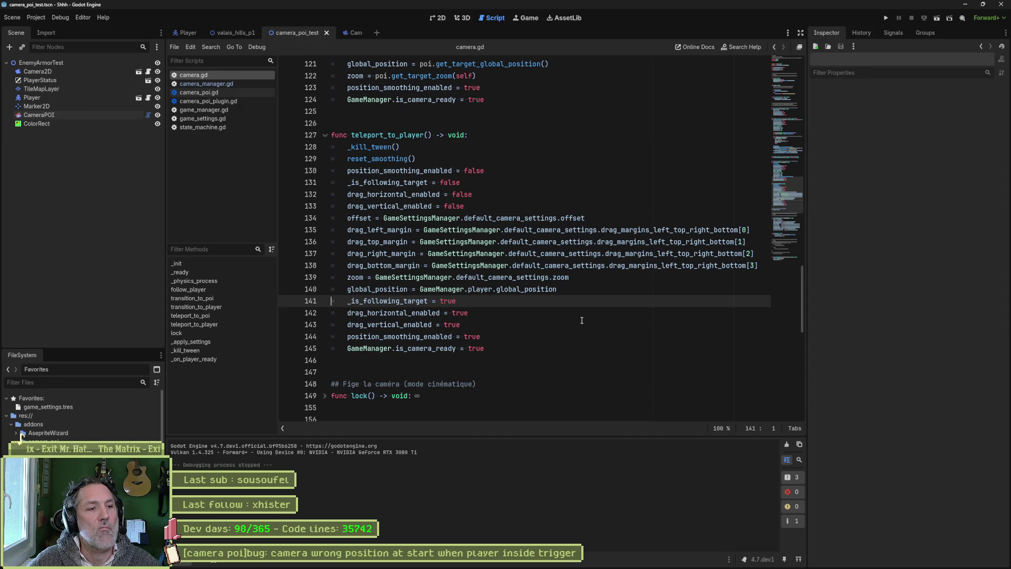
{"action": "left_click", "coordinate": [507, 206]}
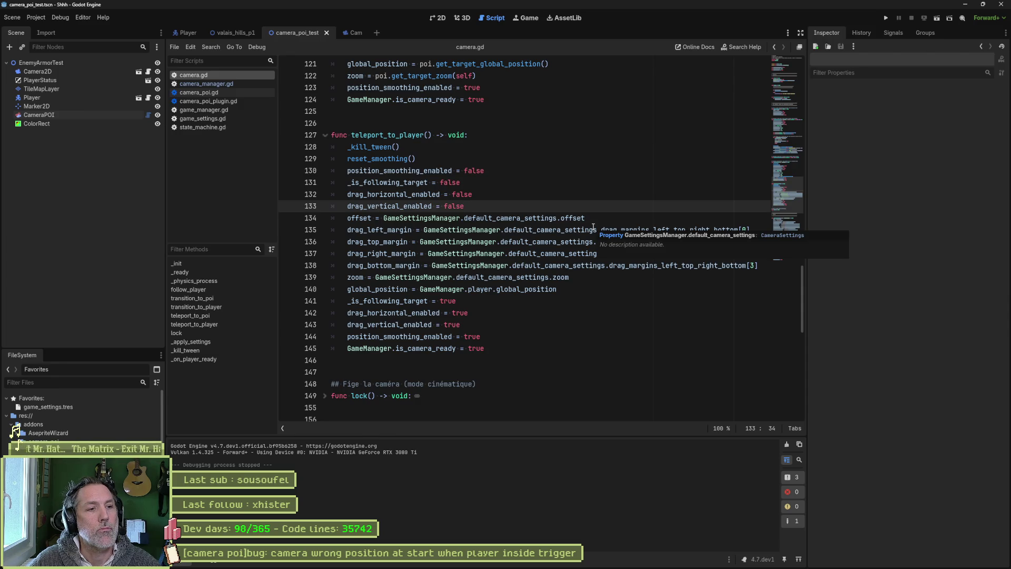
{"action": "key", "text": "Return"}
{"action": "key", "text": "Down"}
{"action": "key", "text": "Down"}
{"action": "key", "text": "Down"}
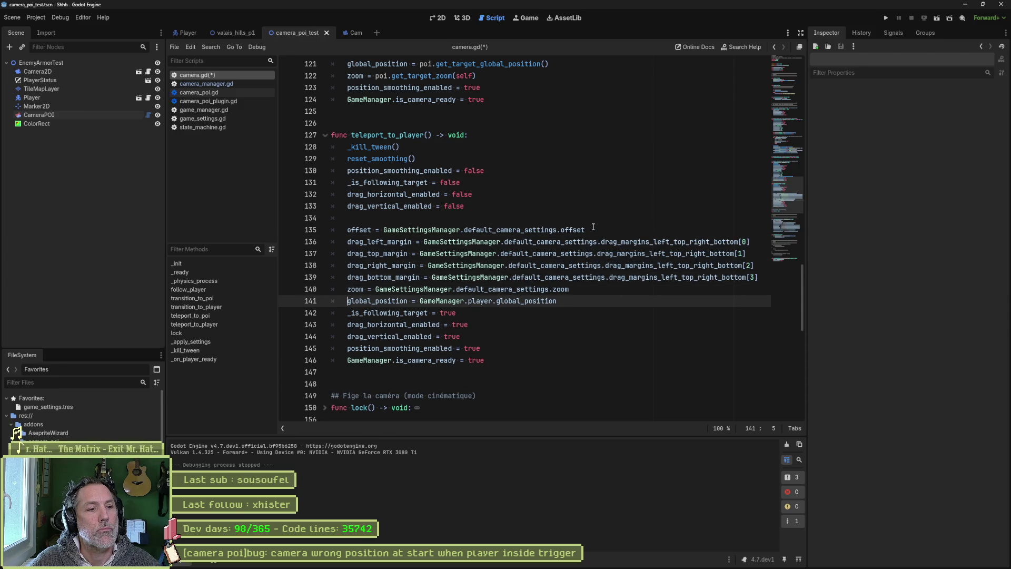
{"action": "key", "text": "Return"}
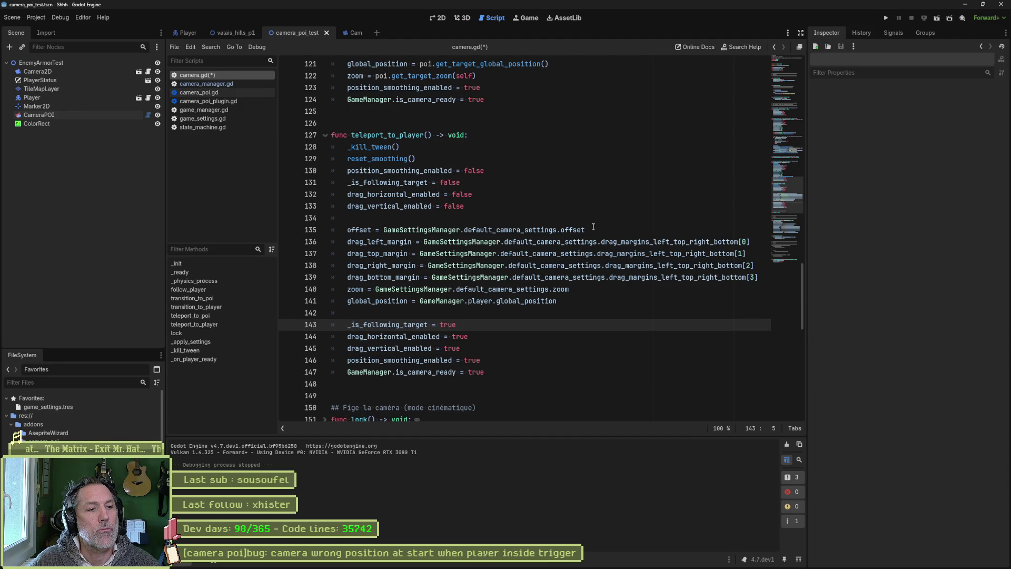
{"action": "key", "text": "Down"}
{"action": "key", "text": "Down"}
{"action": "key", "text": "Down"}
{"action": "key", "text": "Return"}
{"action": "key", "text": "ctrl+s"}
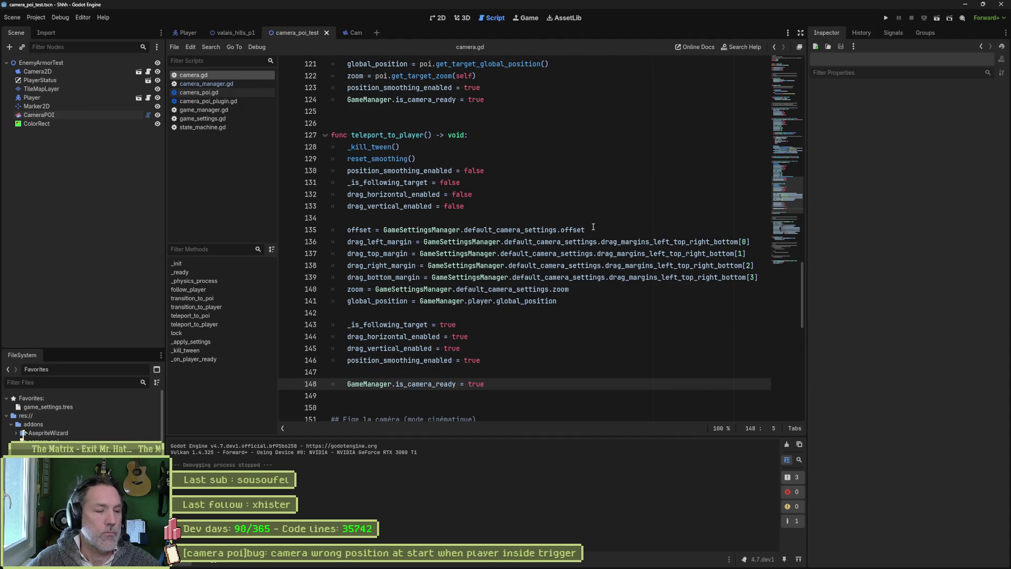
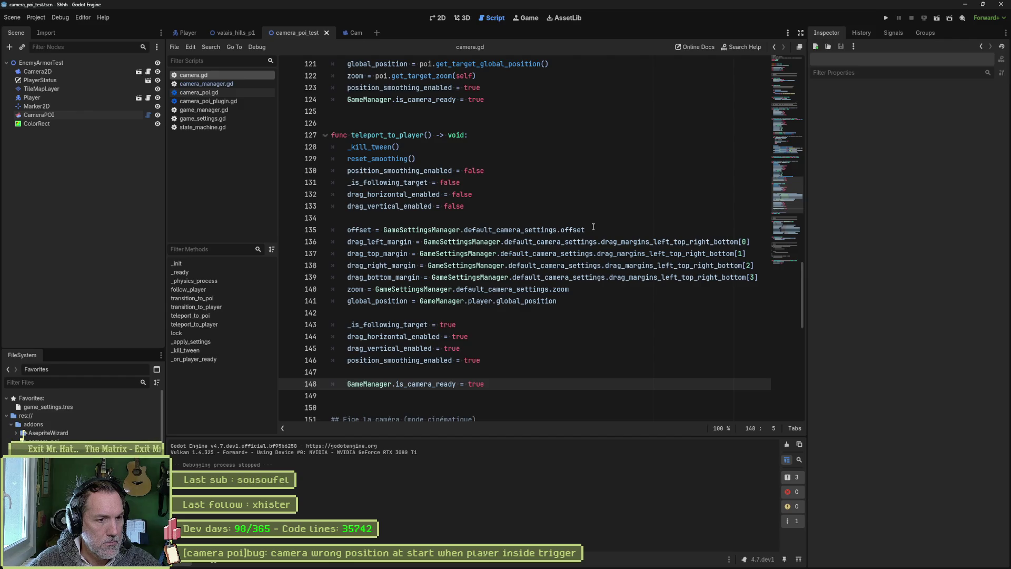
- Test-run the camera_poi_test scene from camera.gd, stop it, then go to _kill_tween
{"action": "key", "text": "Up"}
{"action": "key", "text": "Up"}
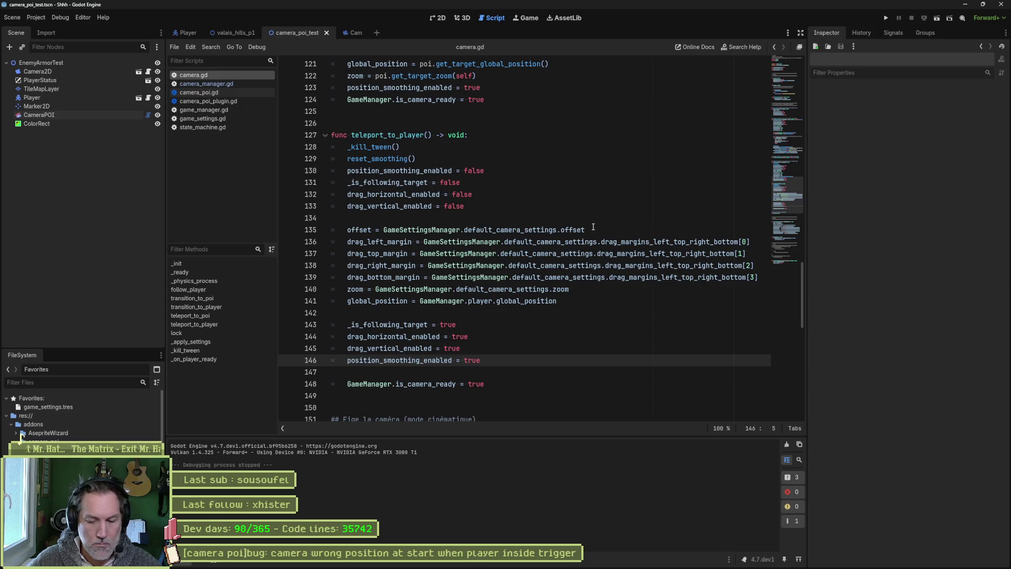
{"action": "key", "text": "F6"}
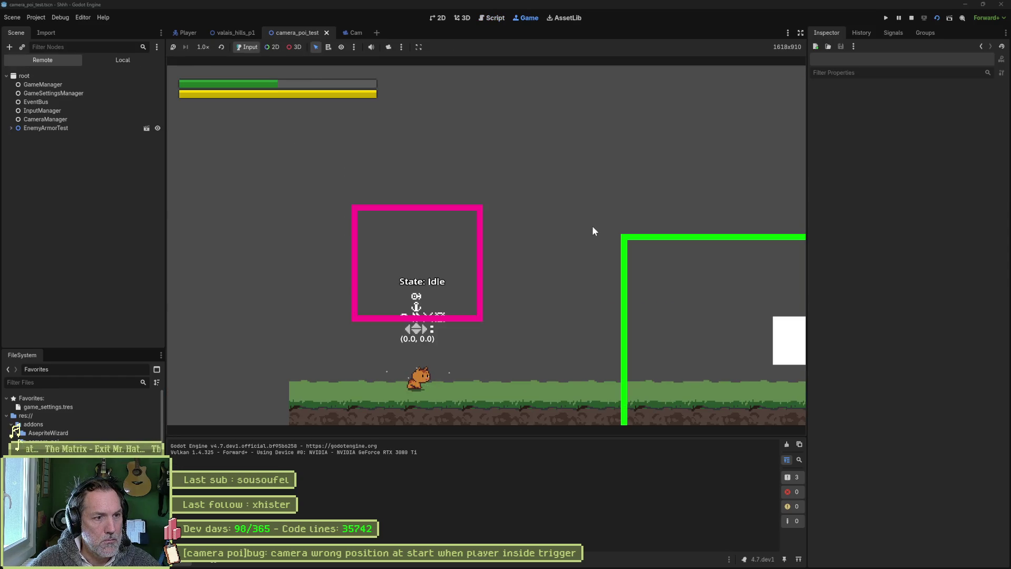
{"action": "key", "text": "F8"}
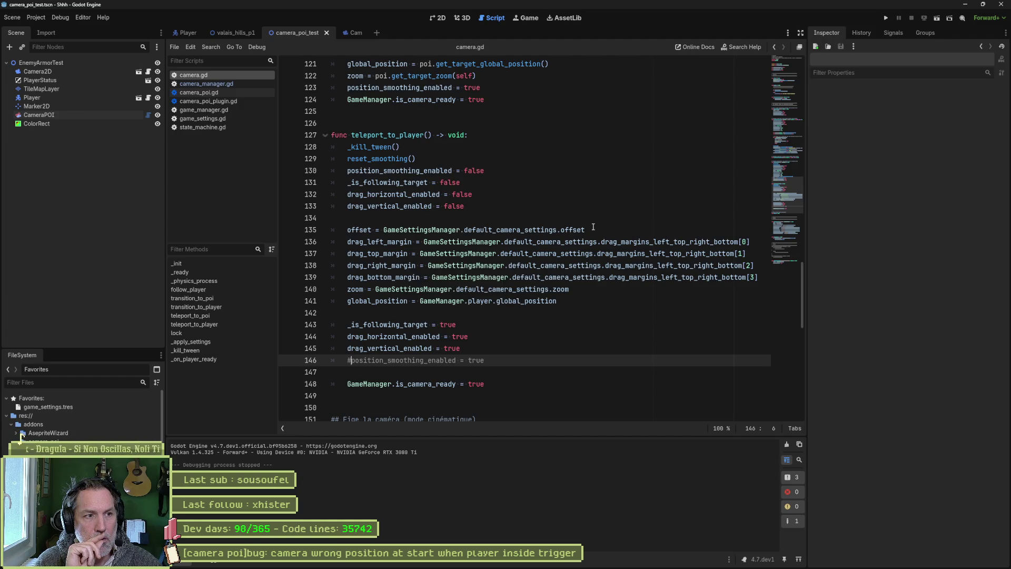
{"action": "left_click", "coordinate": [371, 147], "text": "ctrl"}
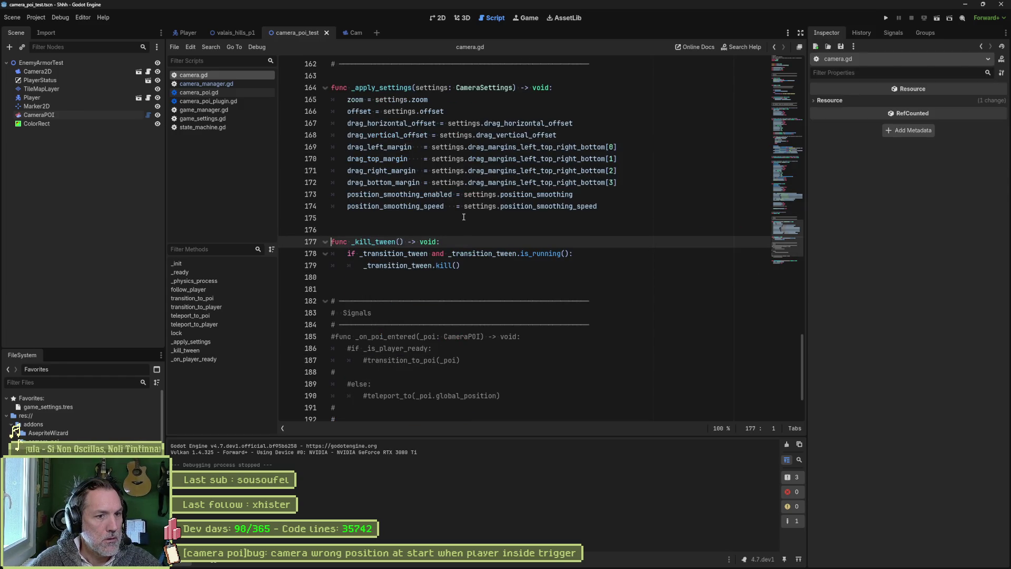
- Search all scripts for _transition_tween and jump to its line 78 match
{"action": "double_click", "coordinate": [416, 253]}
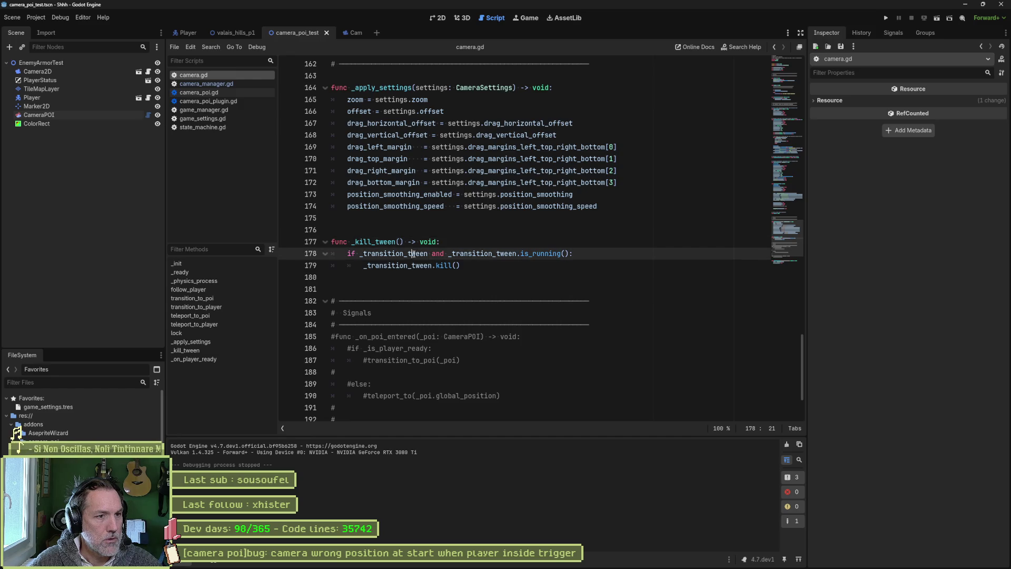
{"action": "scroll", "coordinate": [477, 249], "scroll_direction": "up", "scroll_amount": 7}
{"action": "key", "text": "ctrl+shift+f"}
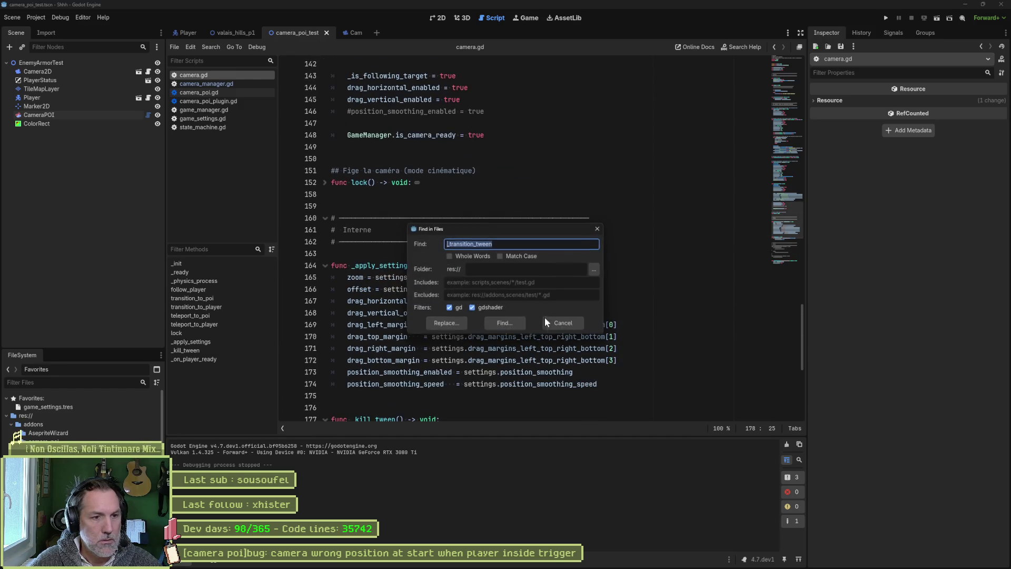
{"action": "left_click", "coordinate": [506, 323]}
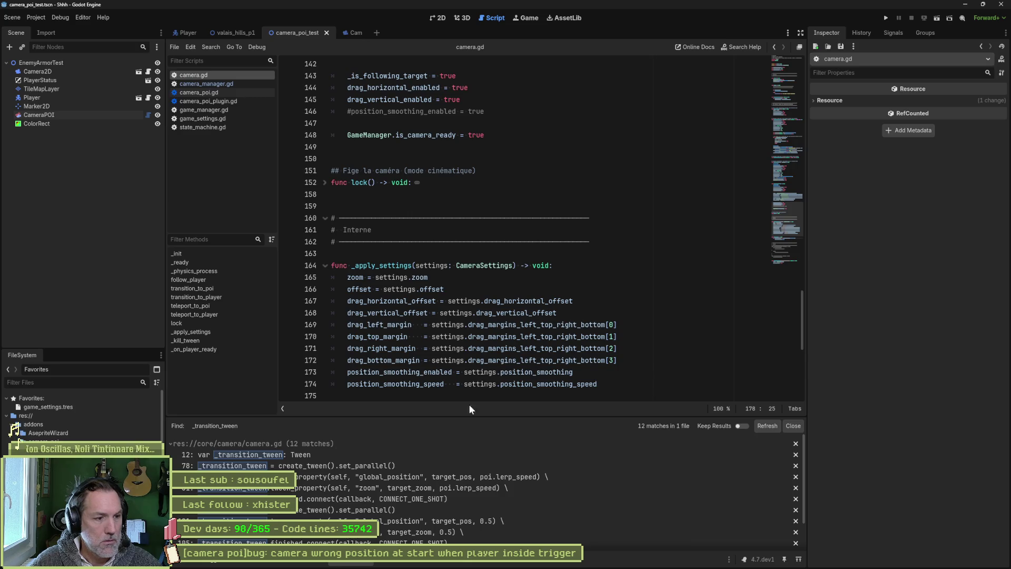
{"action": "left_click", "coordinate": [391, 469]}
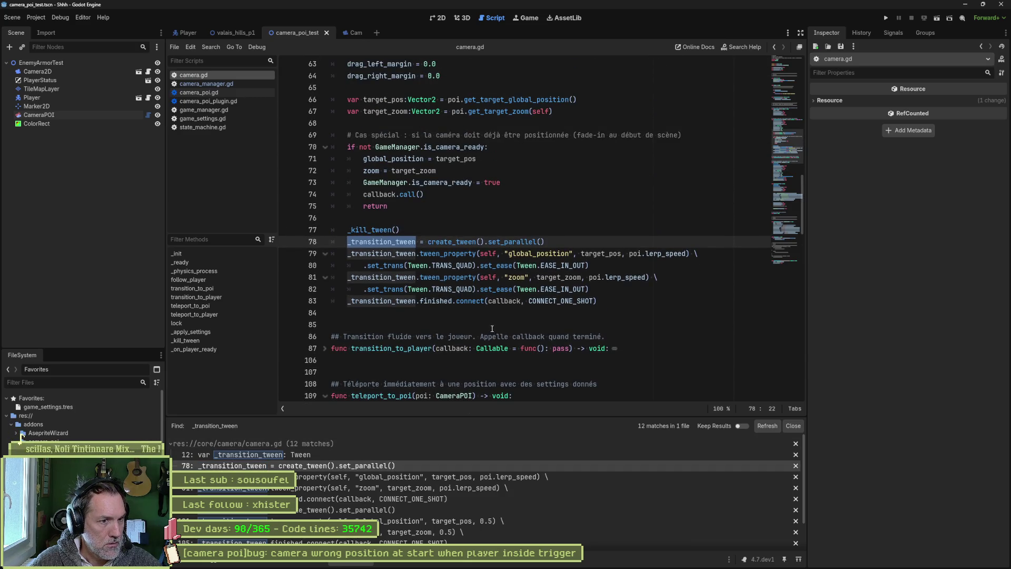
- Review how _transition_tween is used around line 78 and in _kill_tween (line 179)
{"action": "double_click", "coordinate": [523, 277]}
{"action": "scroll", "coordinate": [578, 265], "scroll_direction": "up", "scroll_amount": 4}
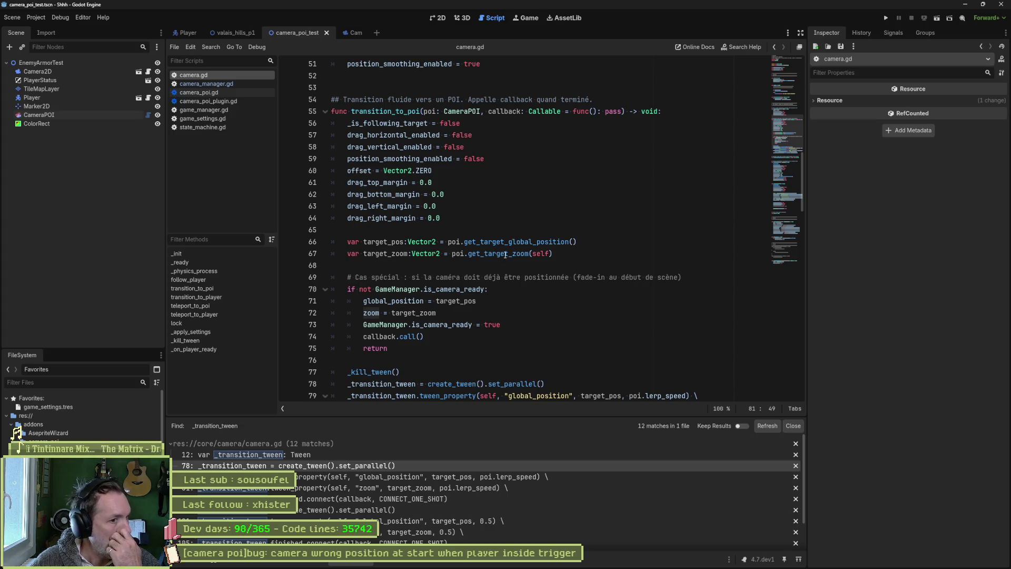
{"action": "scroll", "coordinate": [506, 265], "scroll_direction": "down", "scroll_amount": 2}
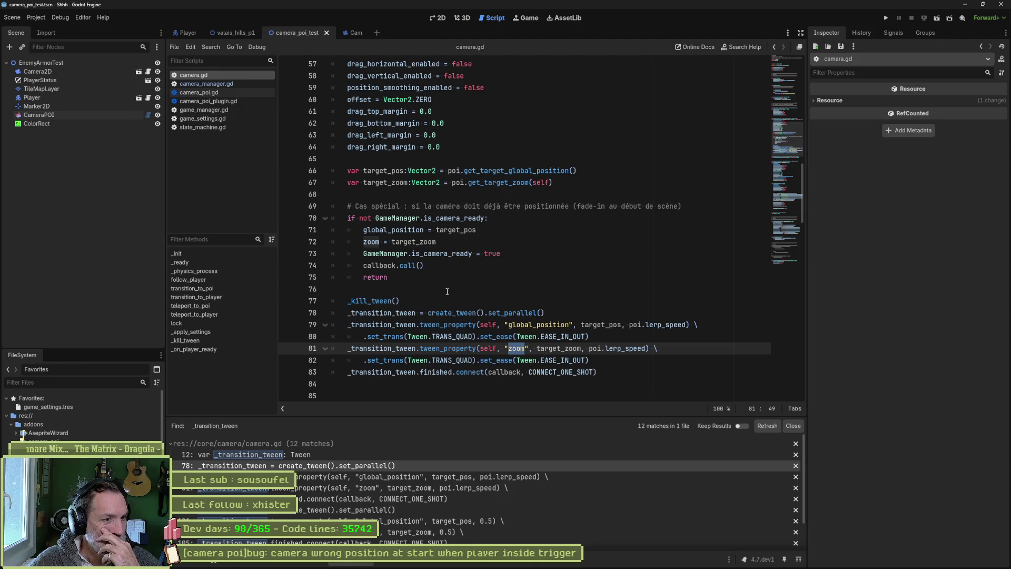
{"action": "scroll", "coordinate": [448, 292], "scroll_direction": "up", "scroll_amount": 2}
{"action": "scroll", "coordinate": [443, 291], "scroll_direction": "down", "scroll_amount": 2}
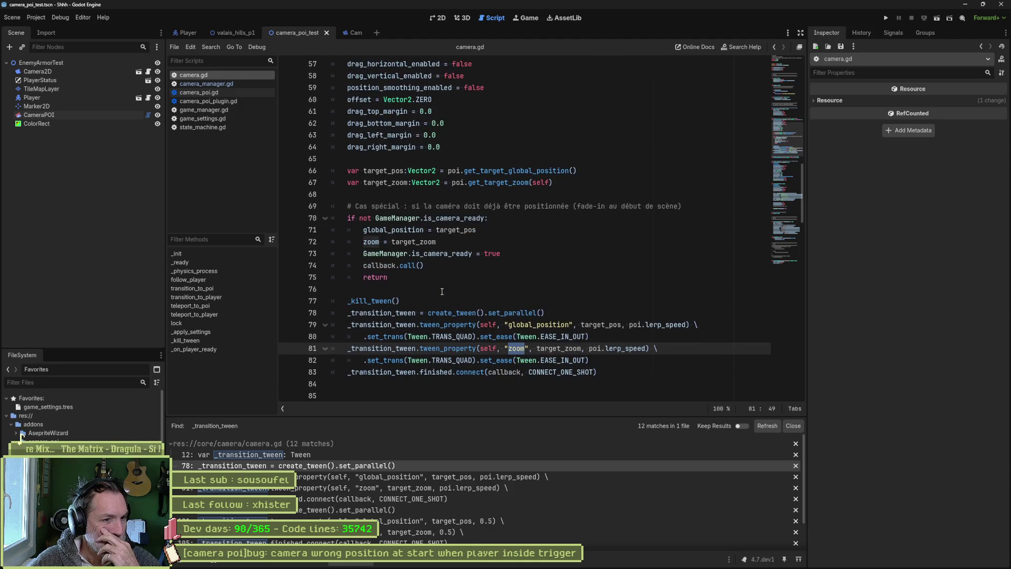
{"action": "left_click", "coordinate": [404, 301]}
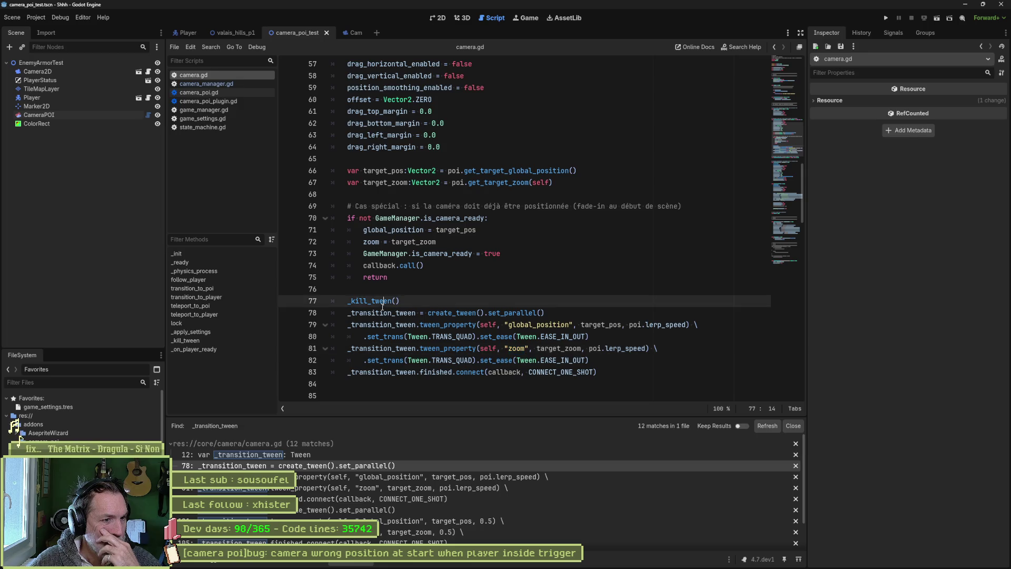
{"action": "double_click", "coordinate": [383, 314]}
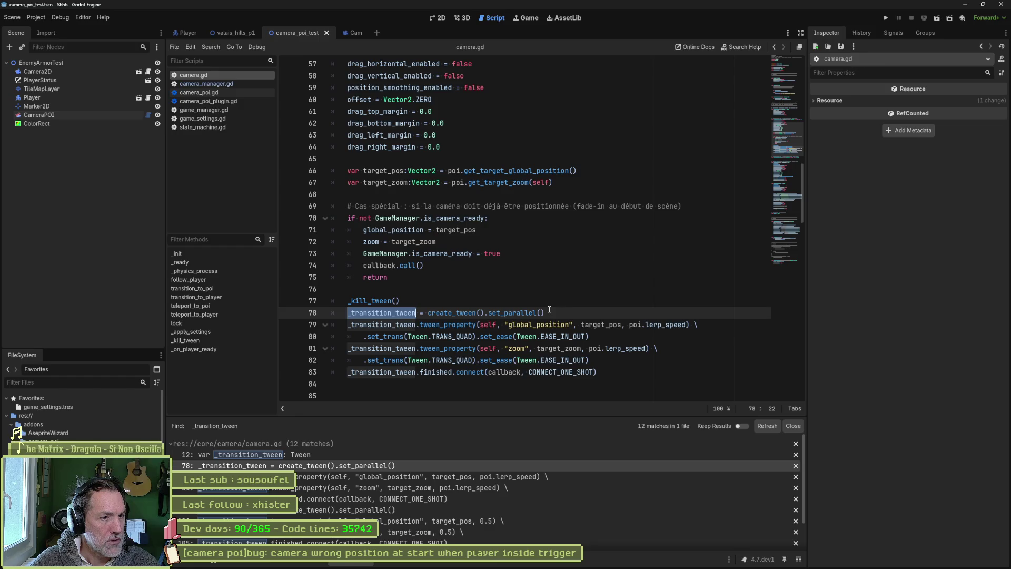
{"action": "left_click", "coordinate": [380, 301], "text": "ctrl"}
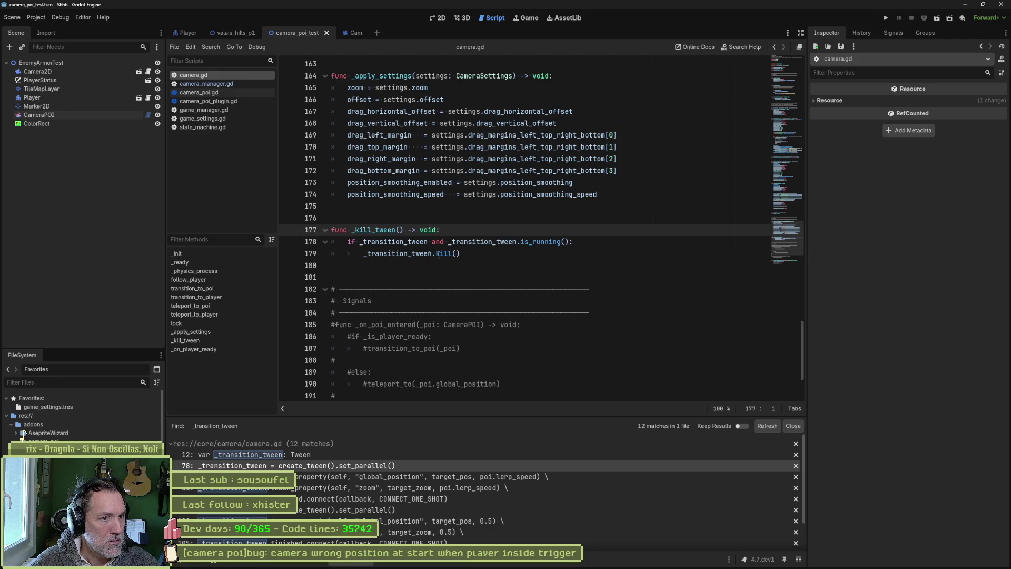
{"action": "left_click_drag", "start_coordinate": [406, 255], "coordinate": [367, 256]}
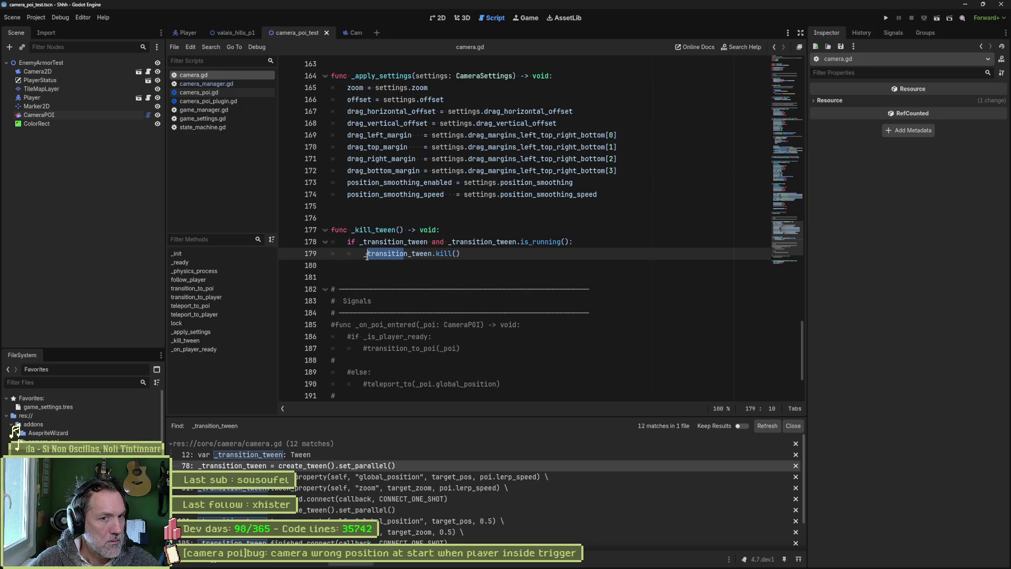
{"action": "double_click", "coordinate": [367, 256]}
- Delete the two commented-out signal connections in _ready
{"action": "left_click_drag", "start_coordinate": [781, 222], "coordinate": [793, 69]}
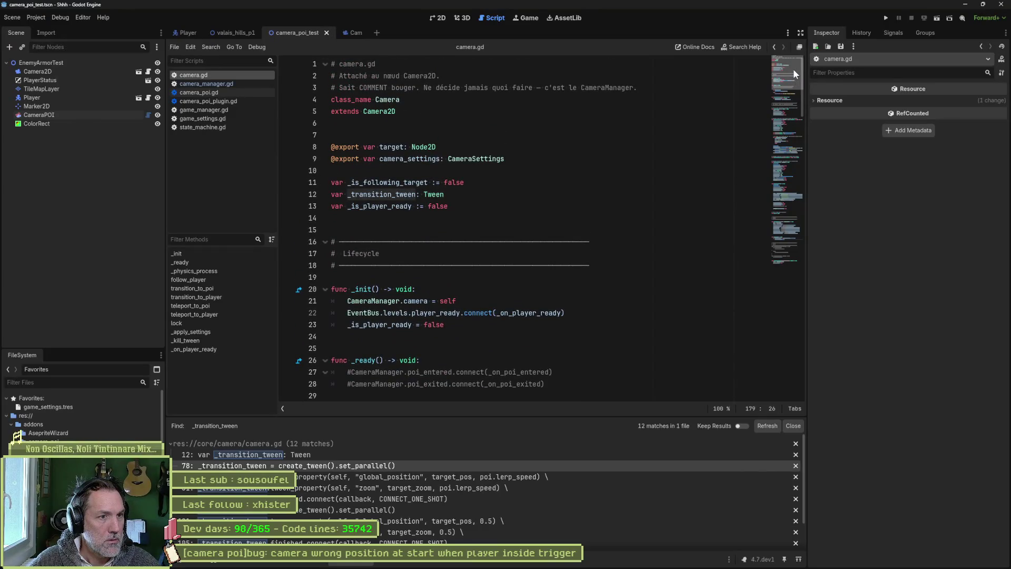
{"action": "left_click_drag", "start_coordinate": [793, 68], "coordinate": [789, 88]}
{"action": "left_click_drag", "start_coordinate": [606, 210], "coordinate": [606, 189]}
{"action": "key", "text": "BackSpace"}
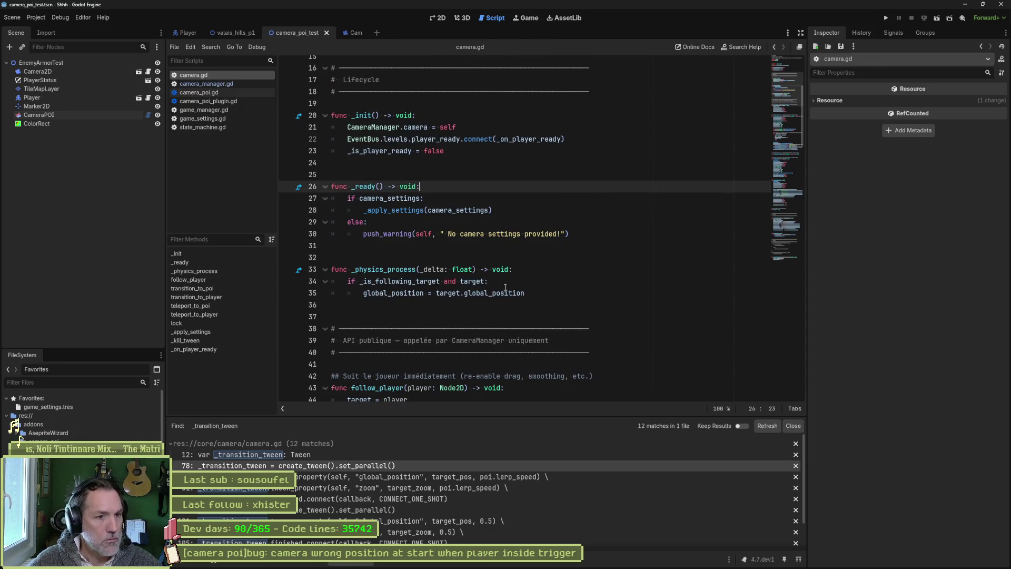
- Collapse all functions and go to the _kill_tween() call in transition_to_poi
{"action": "scroll", "coordinate": [513, 293], "scroll_direction": "down", "scroll_amount": 9}
{"action": "scroll", "coordinate": [512, 293], "scroll_direction": "down", "scroll_amount": 9}
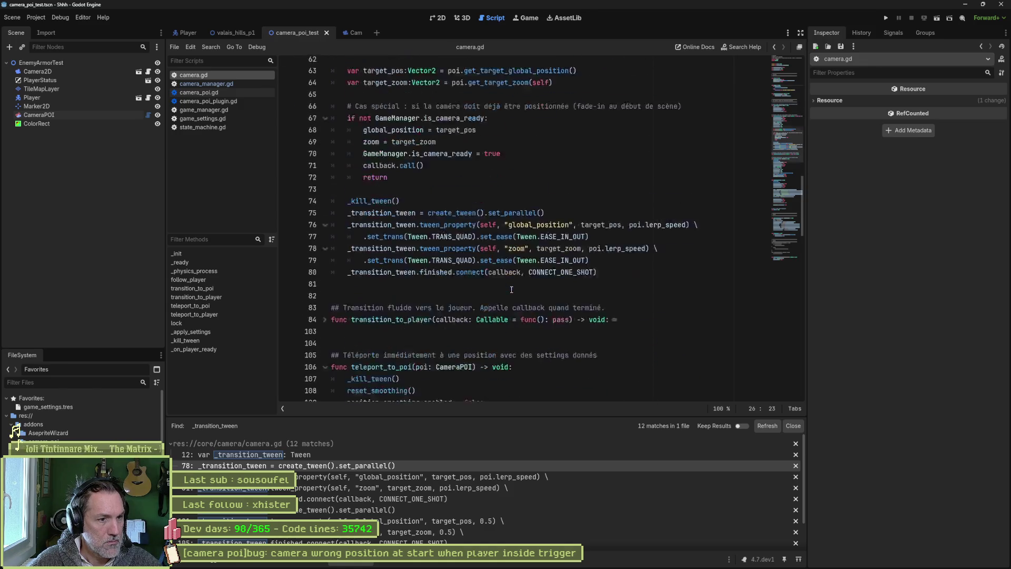
{"action": "key", "text": "ctrl+alt+f"}
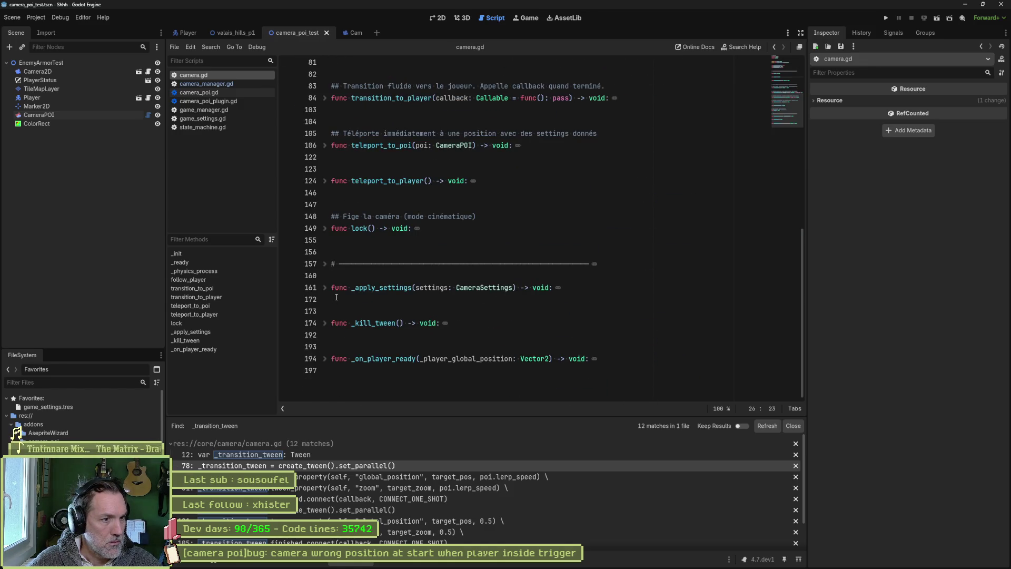
{"action": "left_click", "coordinate": [224, 291]}
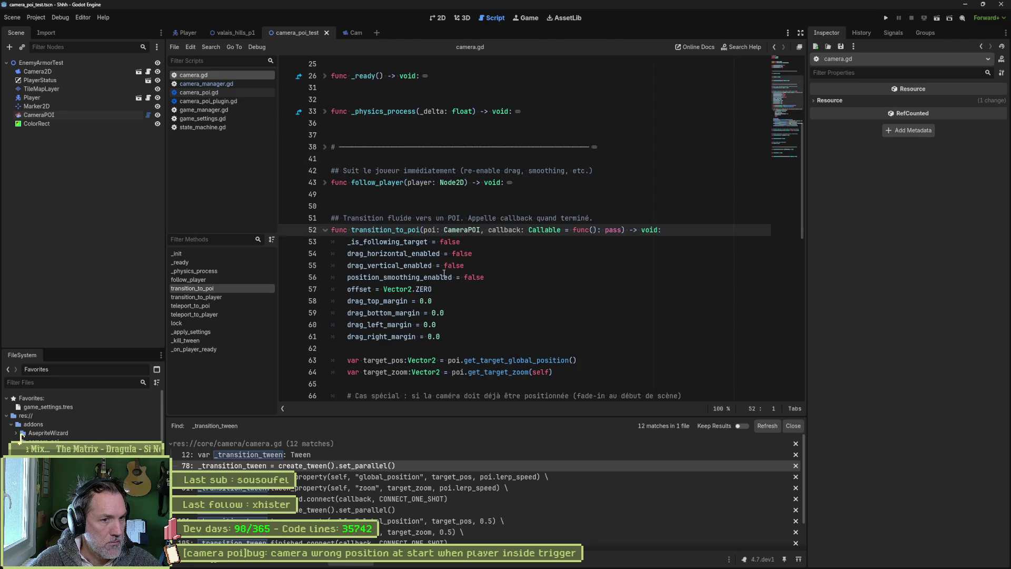
{"action": "scroll", "coordinate": [598, 315], "scroll_direction": "down", "scroll_amount": 3}
{"action": "scroll", "coordinate": [598, 316], "scroll_direction": "down", "scroll_amount": 3}
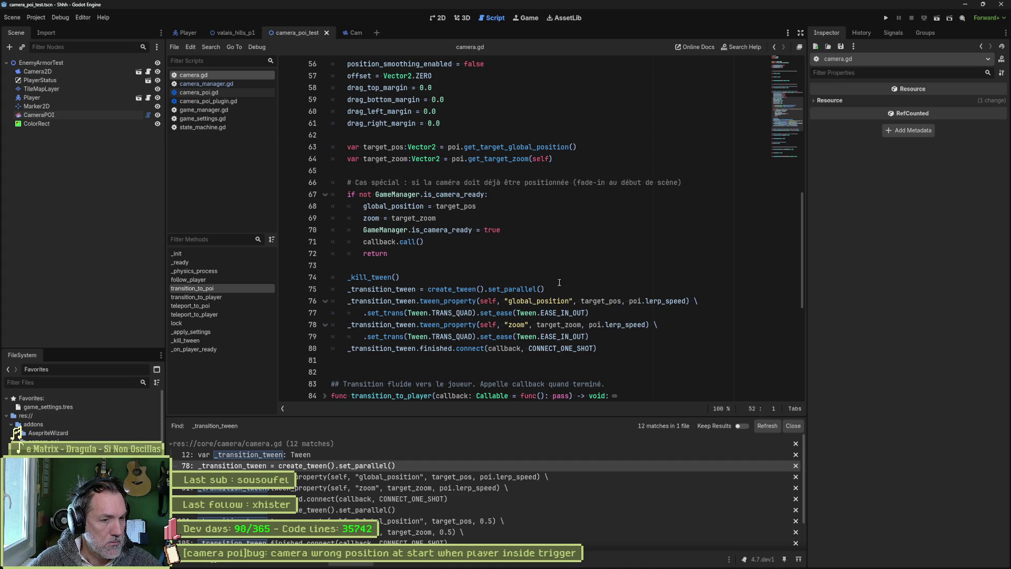
{"action": "left_click", "coordinate": [559, 282]}
- Write print_debug(self, " start tween") on a new line after _kill_tween()
{"action": "key", "text": "Return"}
{"action": "type", "text": "print_debug(sel"}
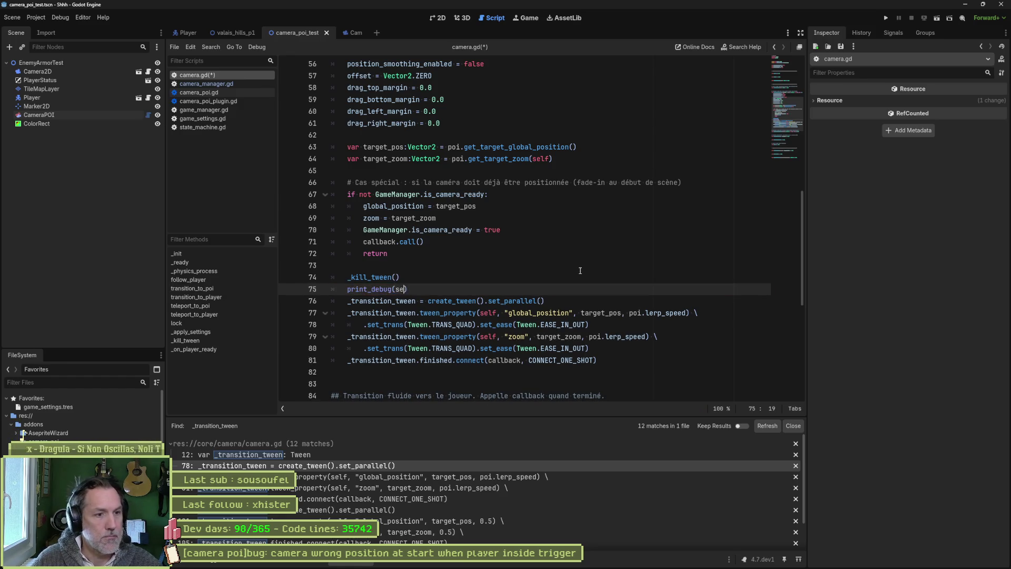
{"action": "type", "text": "f, \" "}
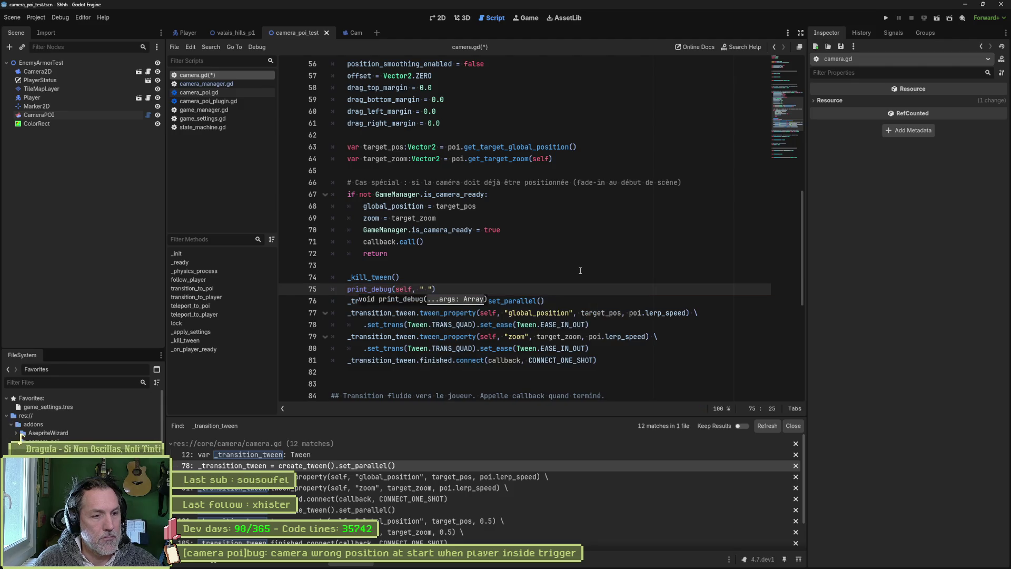
{"action": "type", "text": "start tween"}
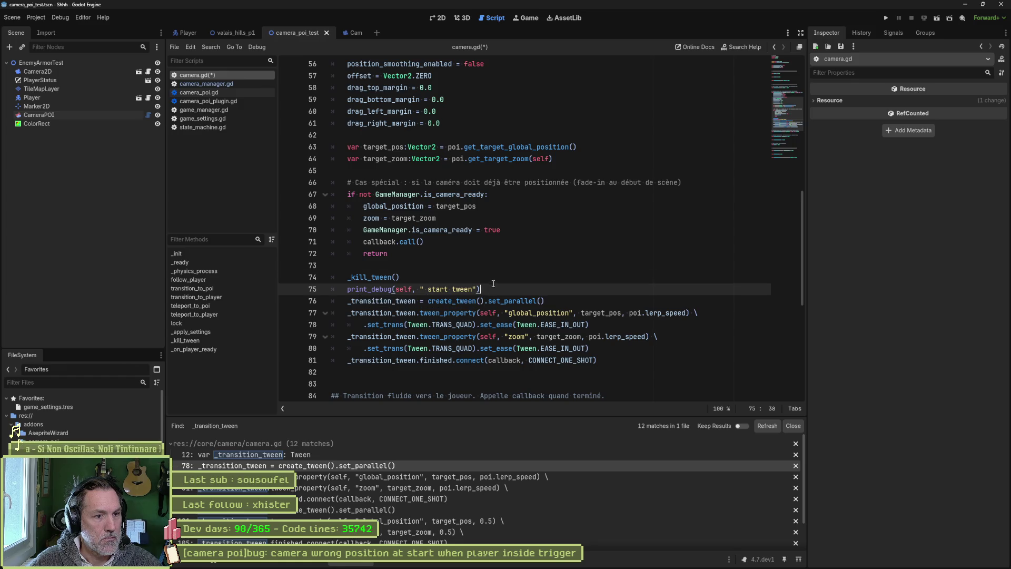
{"action": "left_click_drag", "start_coordinate": [493, 289], "coordinate": [493, 278]}
- Paste the start tween print after create_tween() in transition_to_player and save camera.gd
{"action": "scroll", "coordinate": [490, 290], "scroll_direction": "down", "scroll_amount": 4}
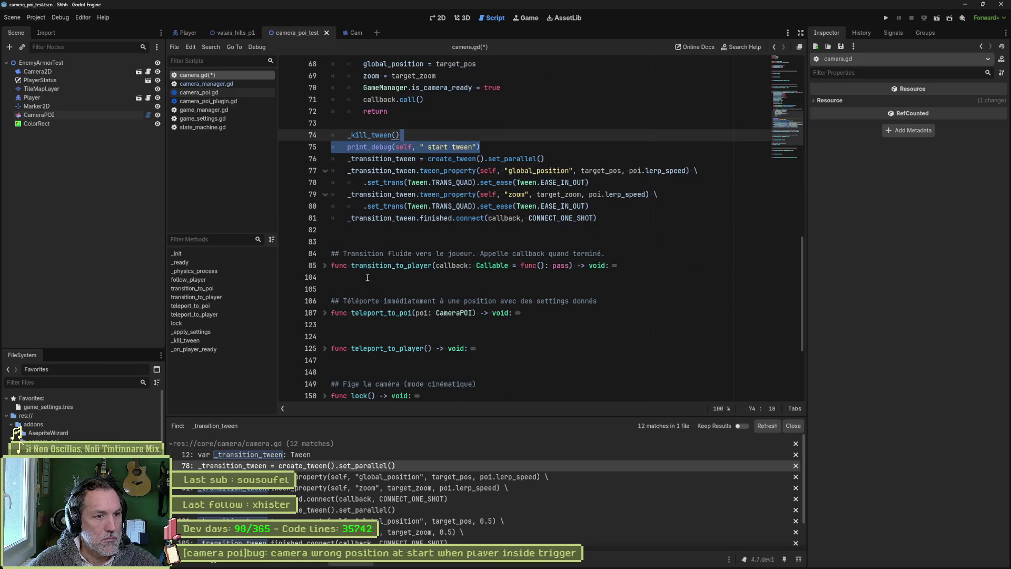
{"action": "left_click", "coordinate": [325, 265]}
{"action": "scroll", "coordinate": [455, 272], "scroll_direction": "down", "scroll_amount": 4}
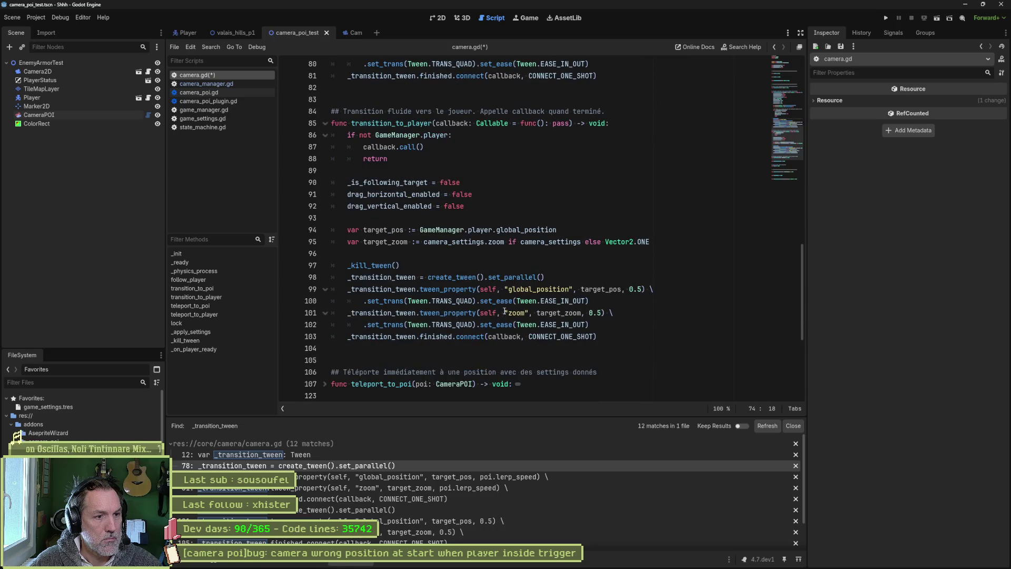
{"action": "left_click", "coordinate": [460, 268]}
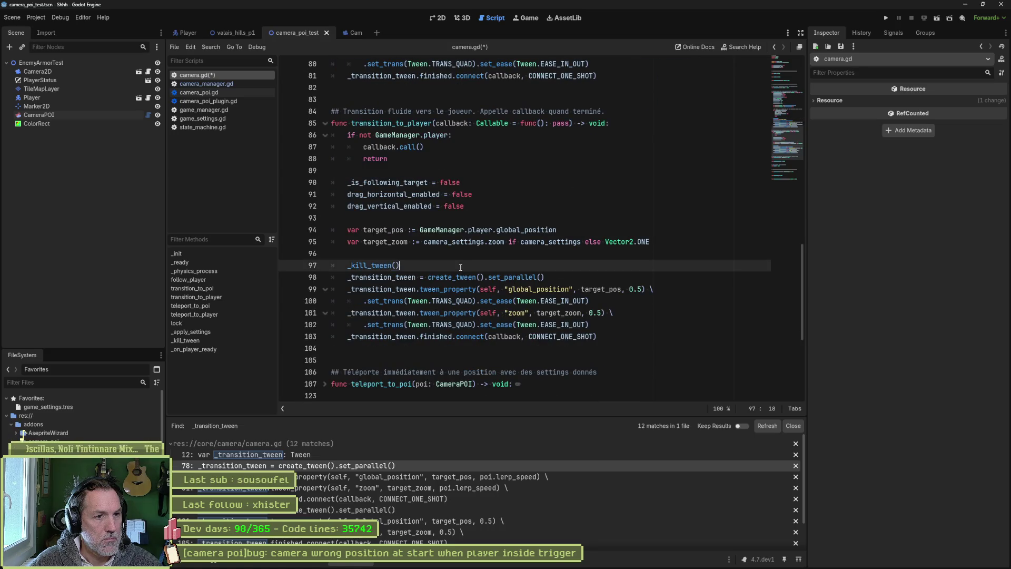
{"action": "left_click", "coordinate": [560, 279]}
{"action": "type", "text": "print_debug(self, \" start tween\")"}
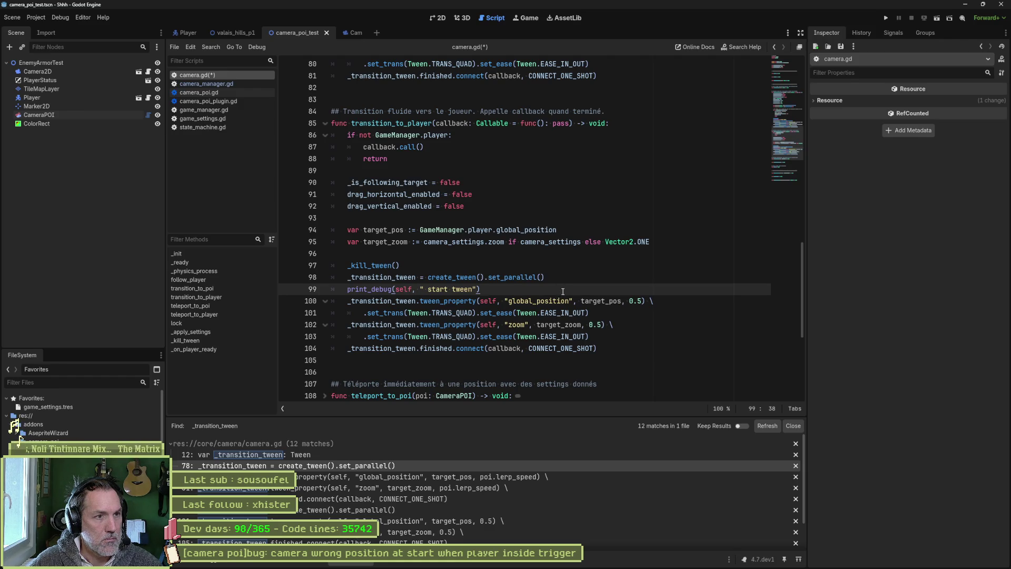
{"action": "key", "text": "ctrl+s"}
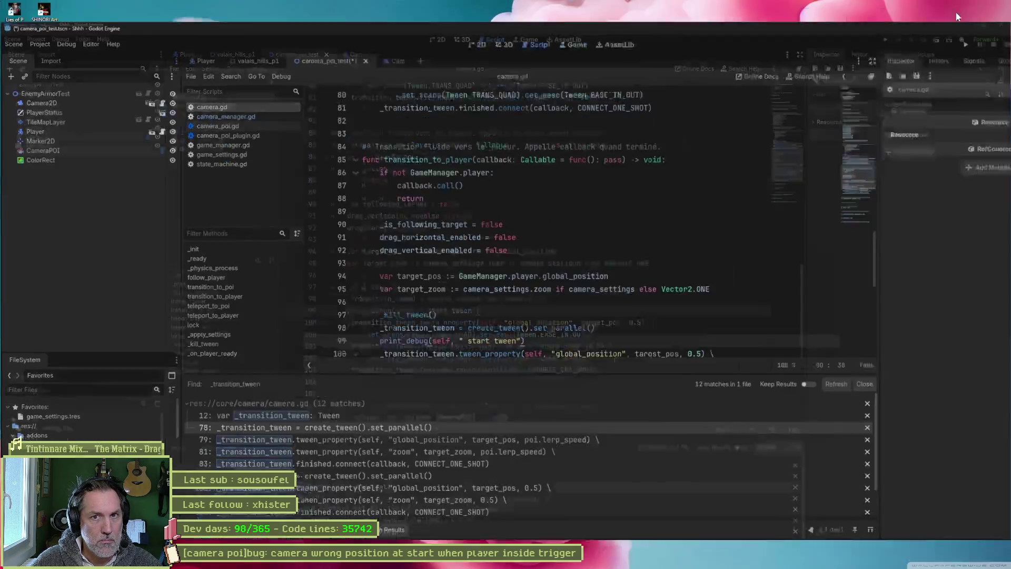
{"action": "left_click", "coordinate": [983, 4]}
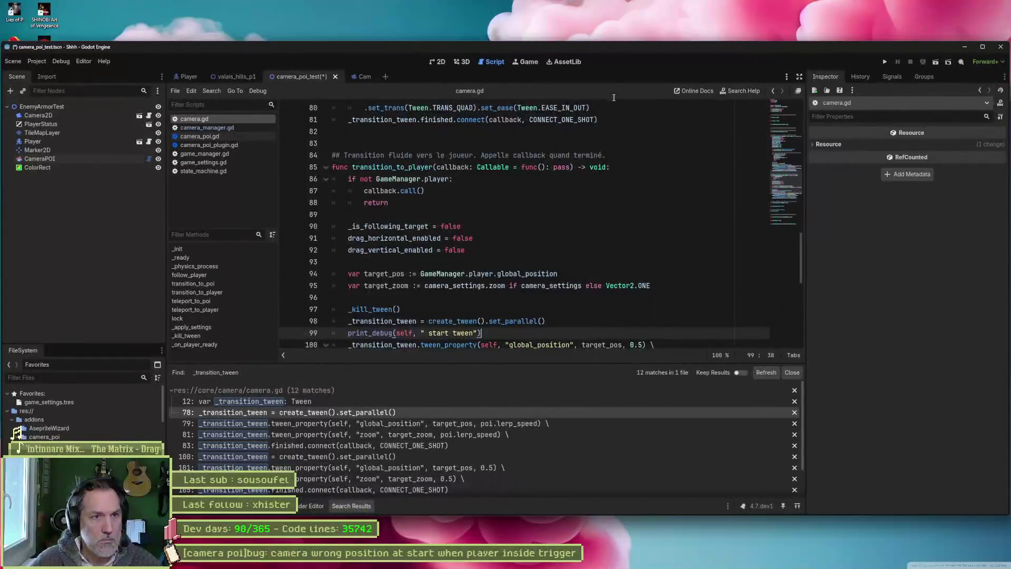
- Run the camera POI test scene to check the camera start and 'start tween' output, then stop it
{"action": "left_click_drag", "start_coordinate": [610, 53], "coordinate": [608, 7]}
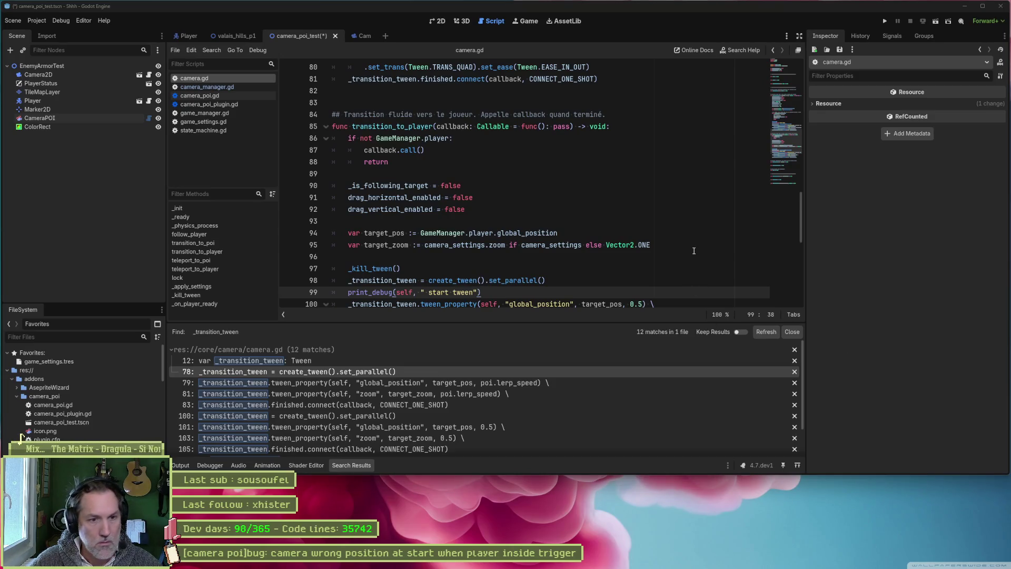
{"action": "key", "text": "F6"}
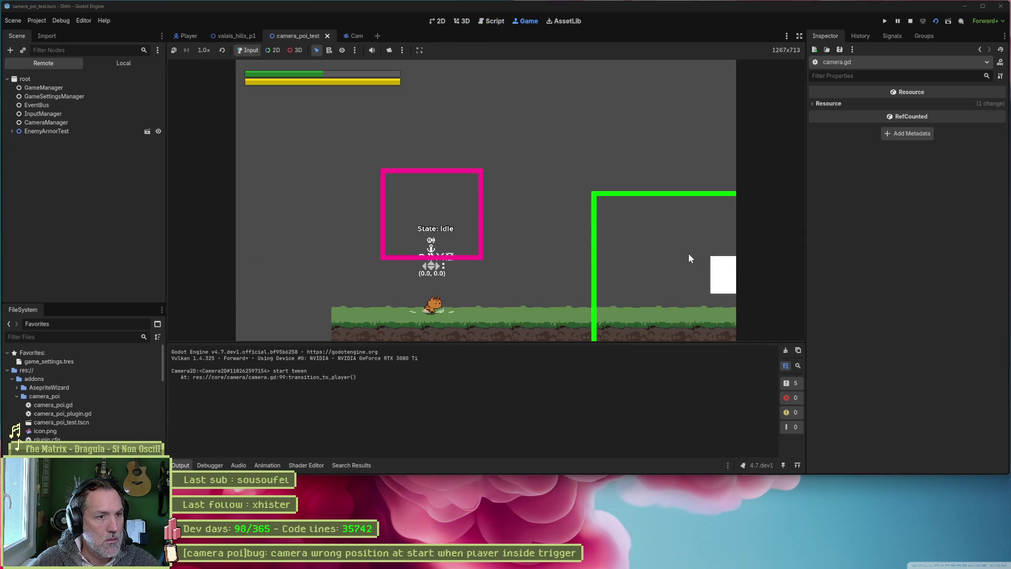
{"action": "key", "text": "F8"}
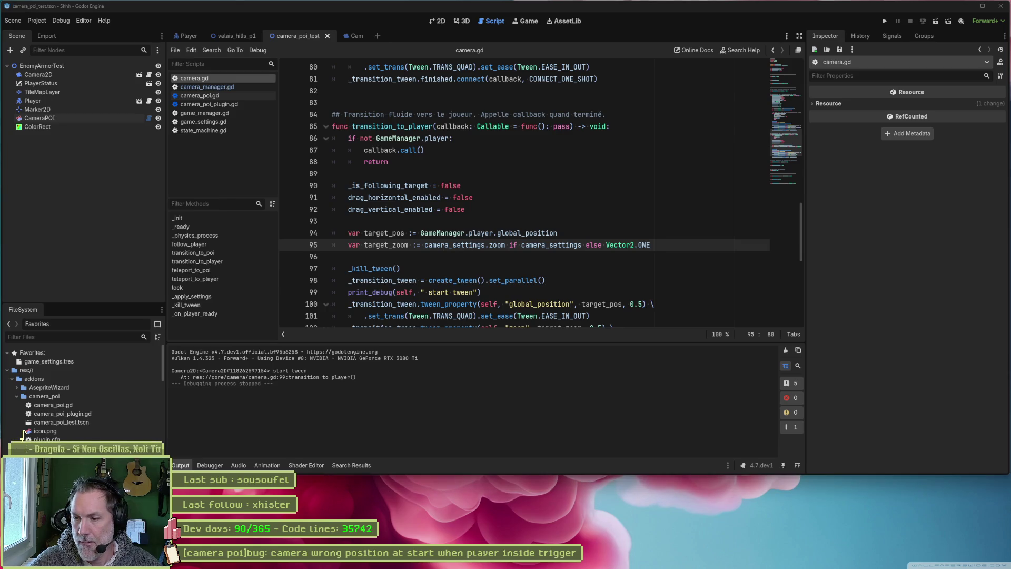
{"action": "key", "text": "alt+Tab"}
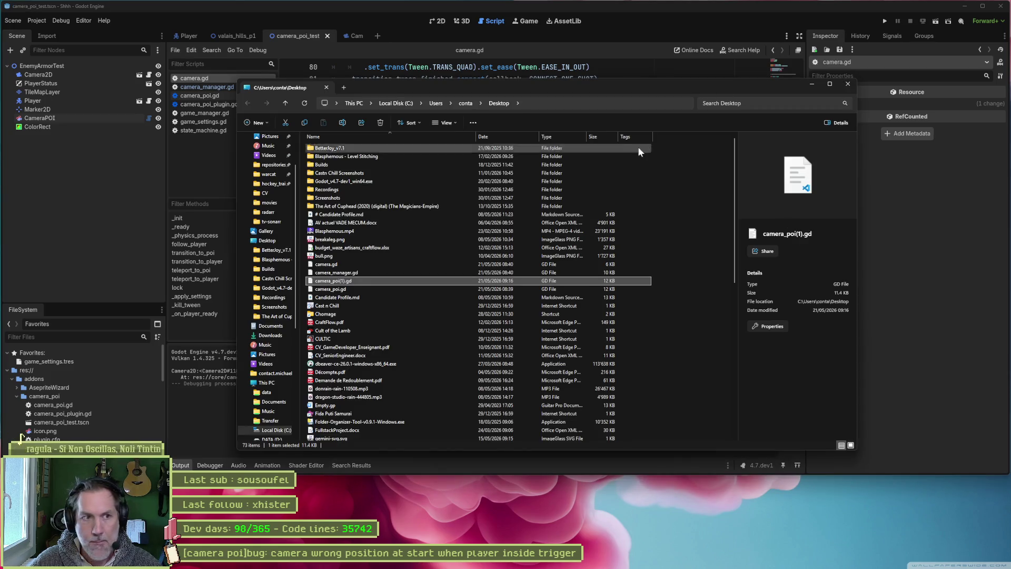
- Switch away from the File Explorer Desktop window
{"action": "key", "text": "alt+Tab"}
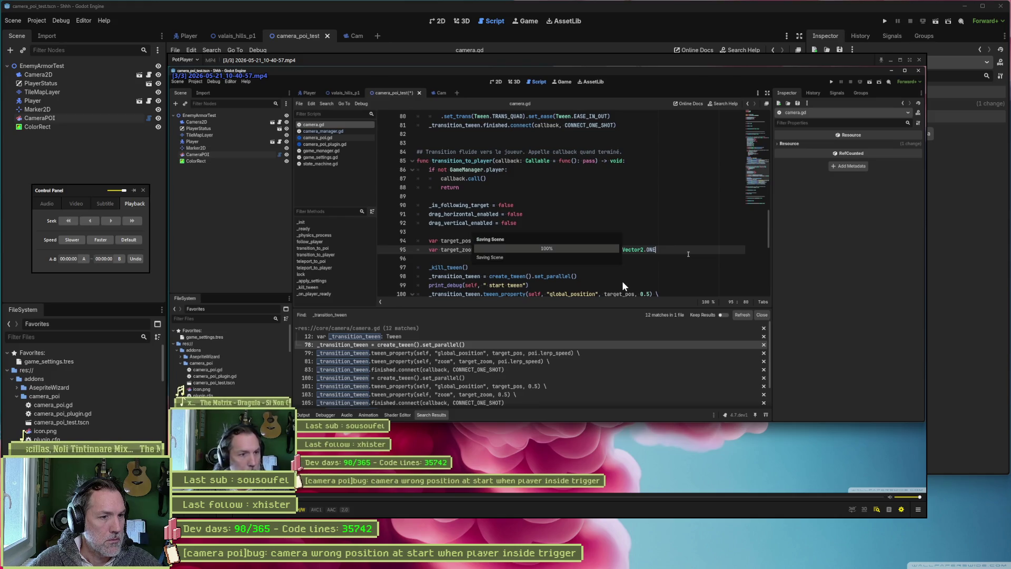
- Pause the test-run recording and step frame by frame to about 00:00:04.266
{"action": "key", "text": "space"}
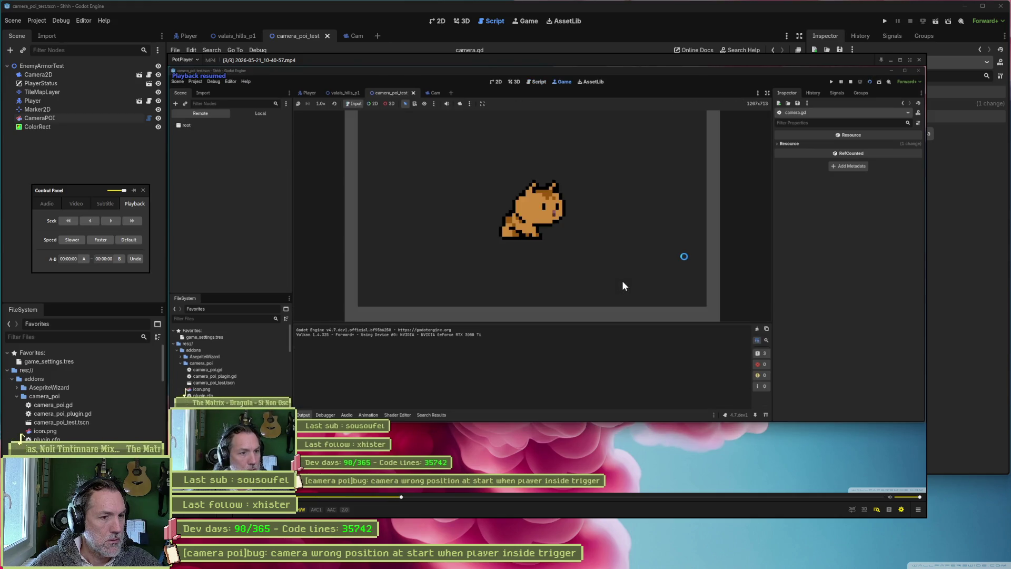
{"action": "key", "text": "Right"}
{"action": "key", "text": "f"}
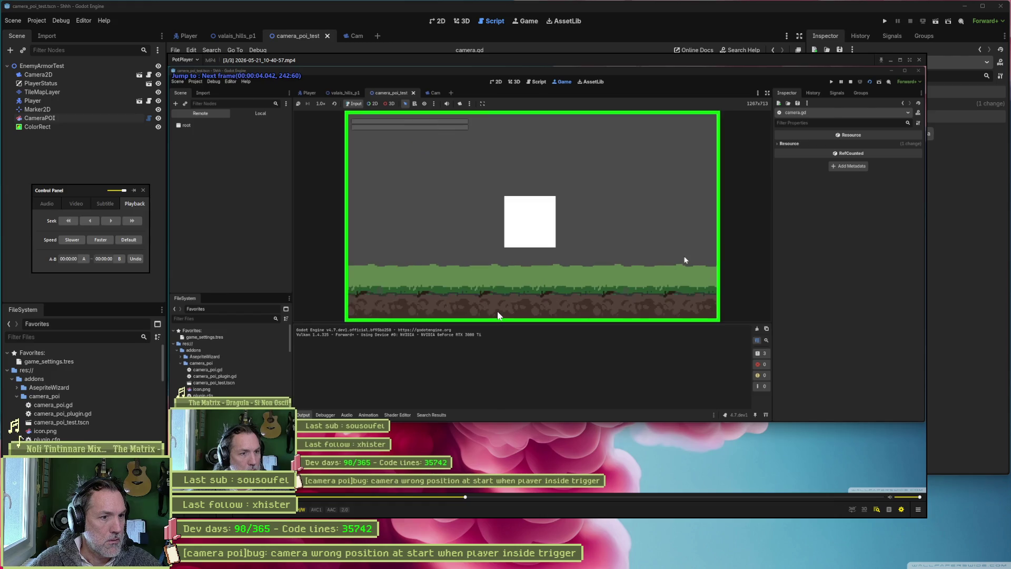
{"action": "key", "text": "f"}
{"action": "key", "text": "f"}
{"action": "key", "text": "f"}
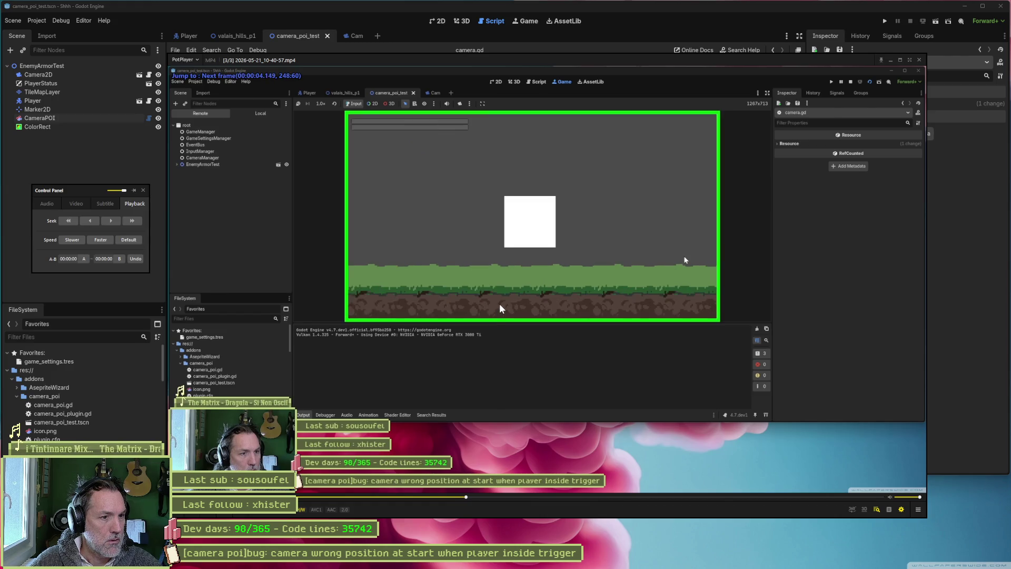
{"action": "key", "text": "f"}
{"action": "key", "text": "f"}
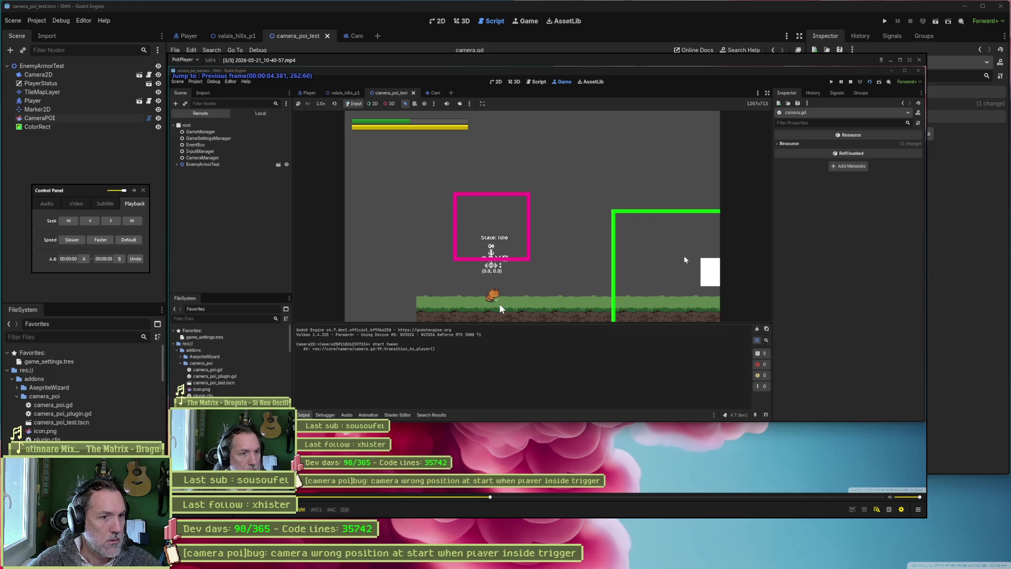
{"action": "key", "text": "d"}
{"action": "key", "text": "d"}
{"action": "key", "text": "d"}
{"action": "key", "text": "d"}
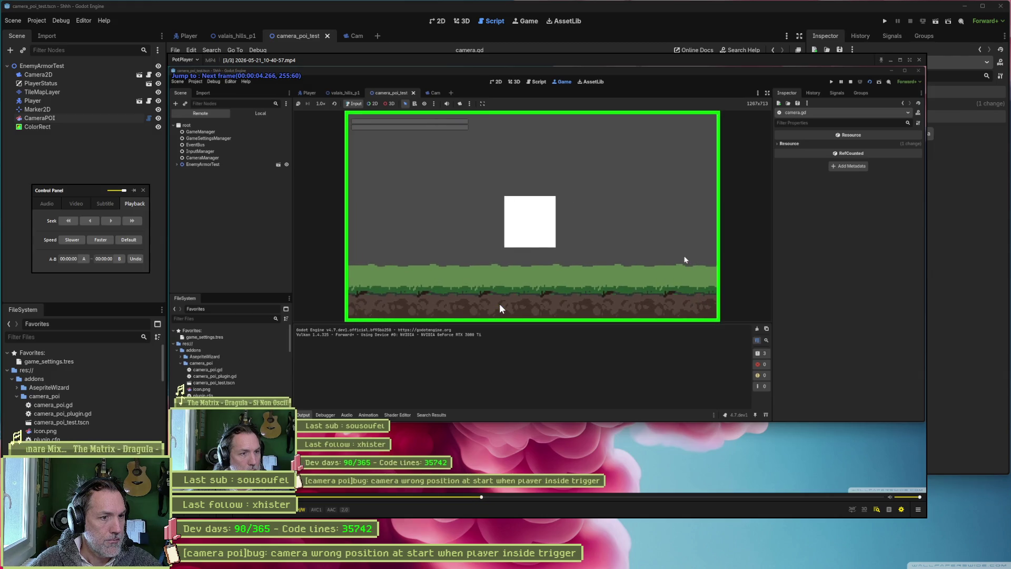
{"action": "key", "text": "f"}
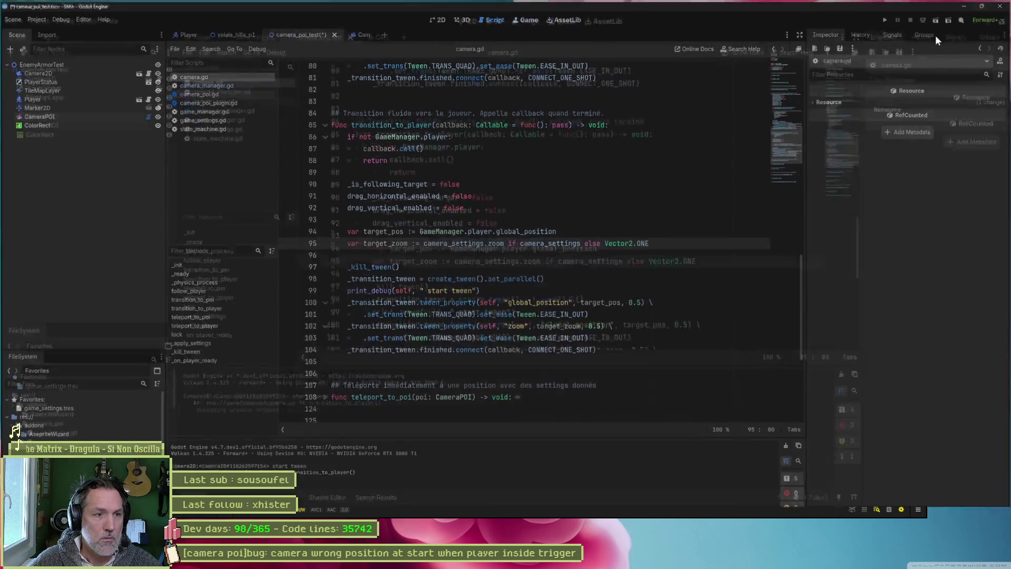
- Find the 5 transition_to_player matches in 2 files and review its calls in camera_manager.gd
{"action": "double_click", "coordinate": [407, 126]}
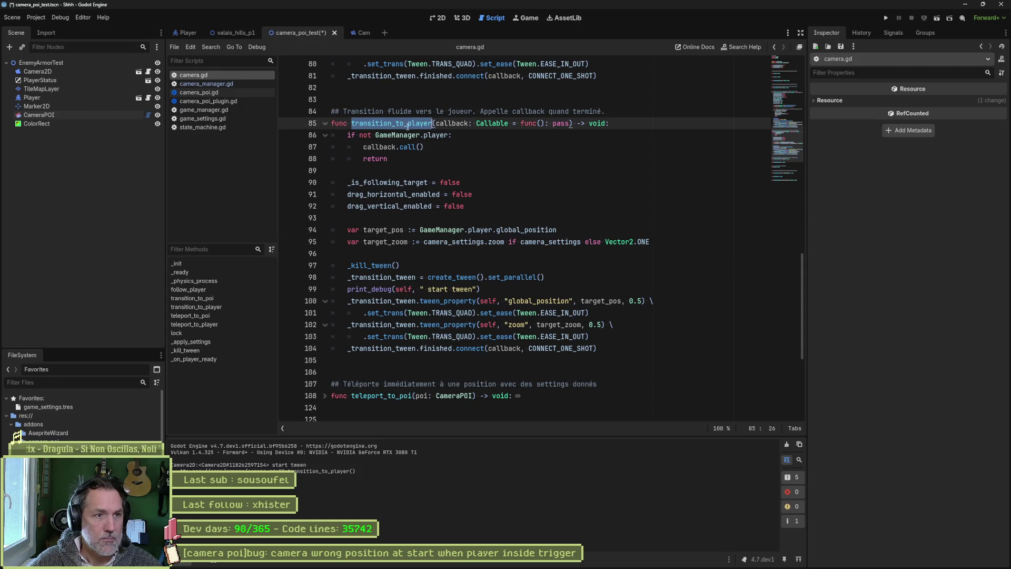
{"action": "key", "text": "ctrl+shift+f"}
{"action": "key", "text": "Return"}
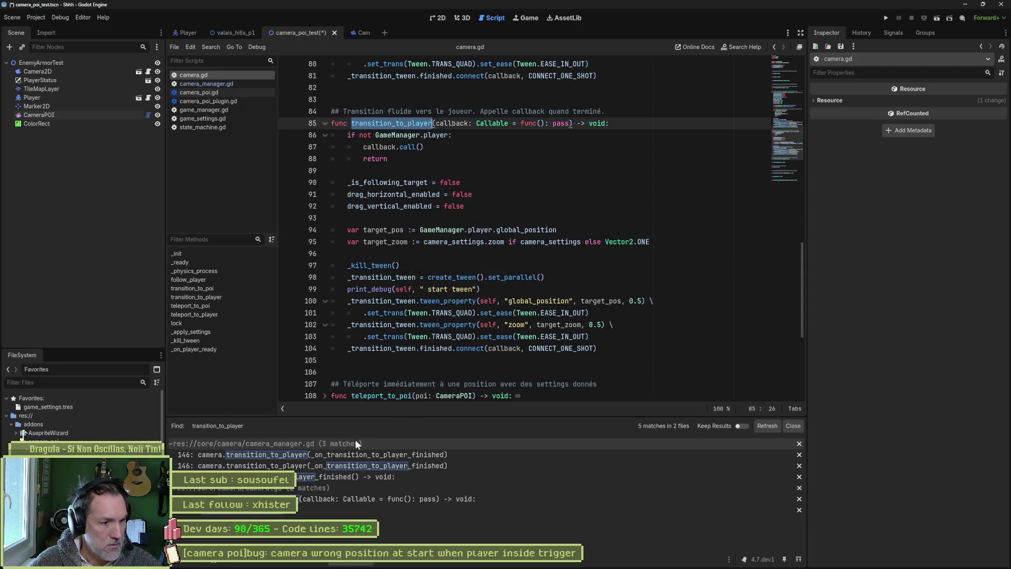
{"action": "left_click", "coordinate": [450, 456]}
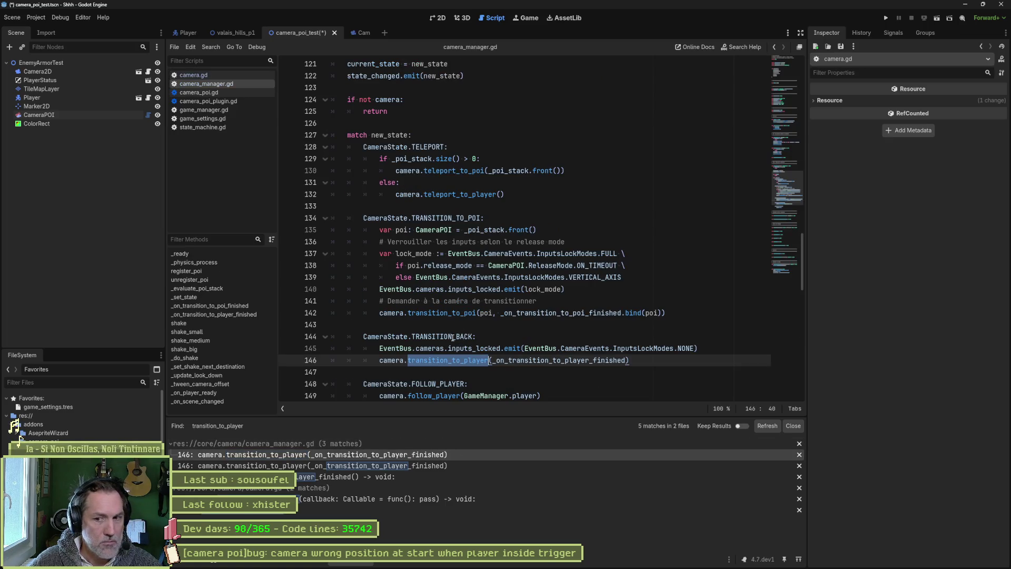
{"action": "left_click", "coordinate": [436, 464]}
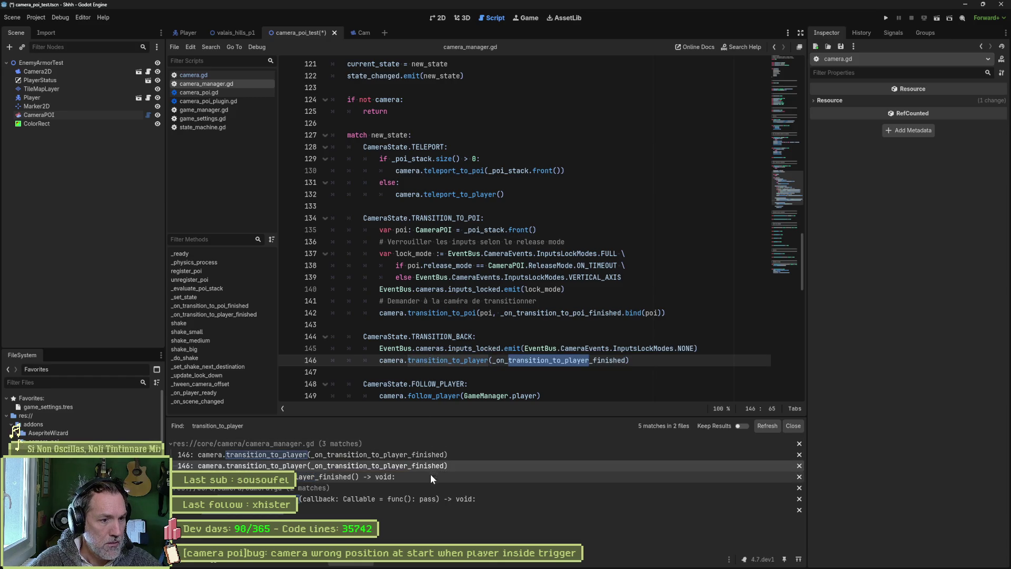
{"action": "left_click", "coordinate": [401, 499]}
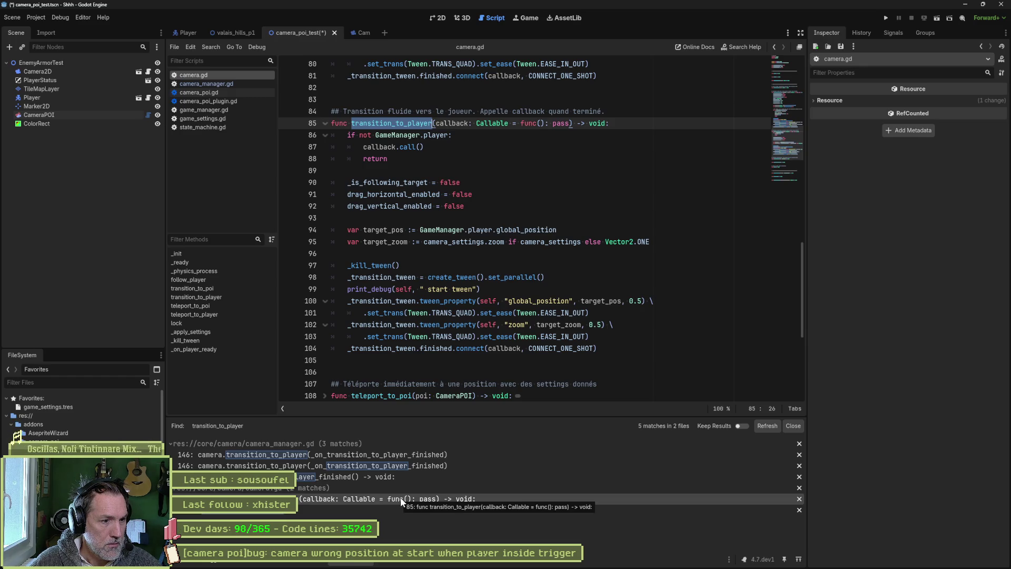
{"action": "left_click", "coordinate": [402, 468]}
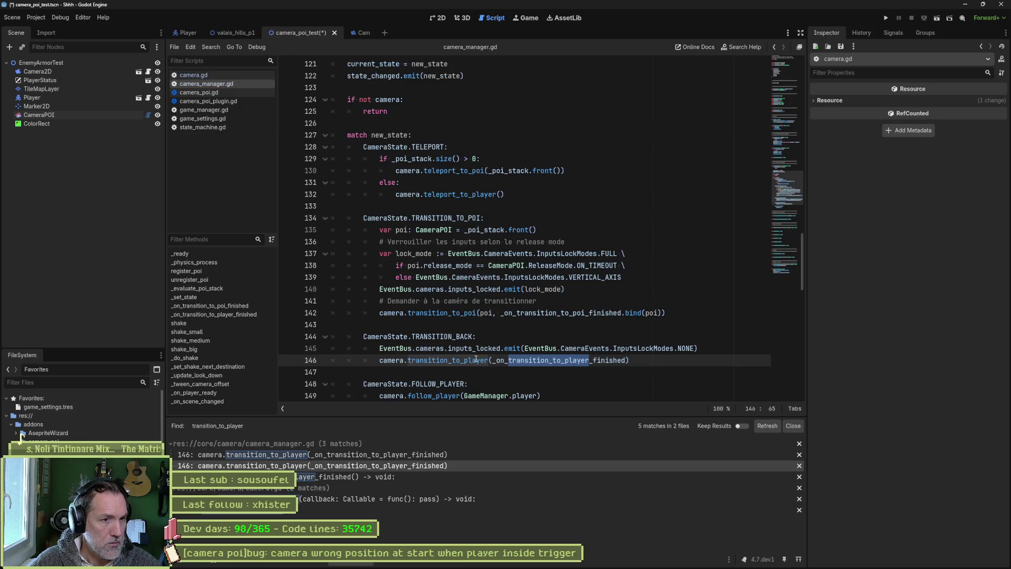
{"action": "double_click", "coordinate": [452, 336]}
{"action": "key", "text": "ctrl+shift+f"}
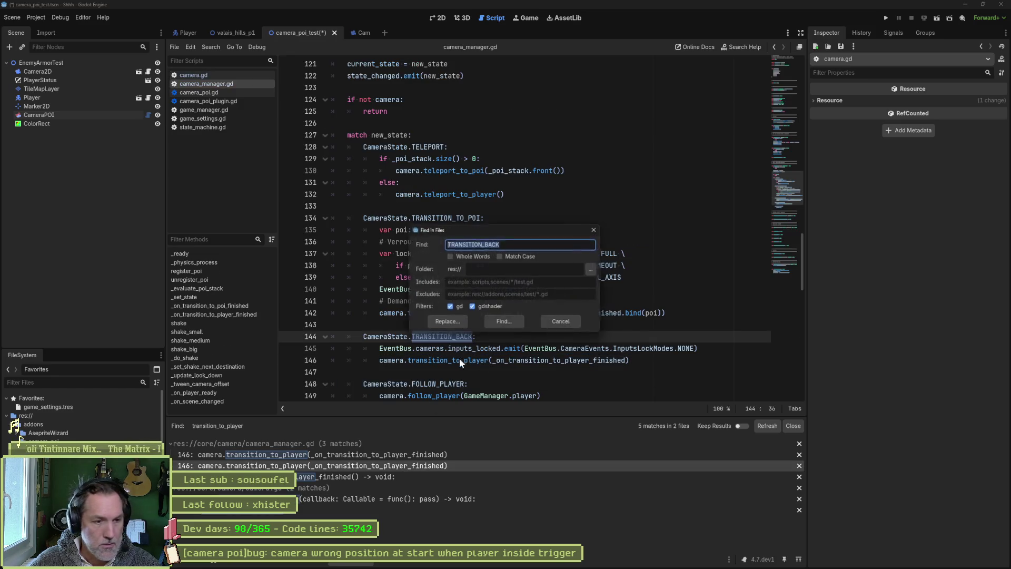
- Find the 3 TRANSITION_BACK matches and jump to where it is set on line 108
{"action": "left_click", "coordinate": [505, 326]}
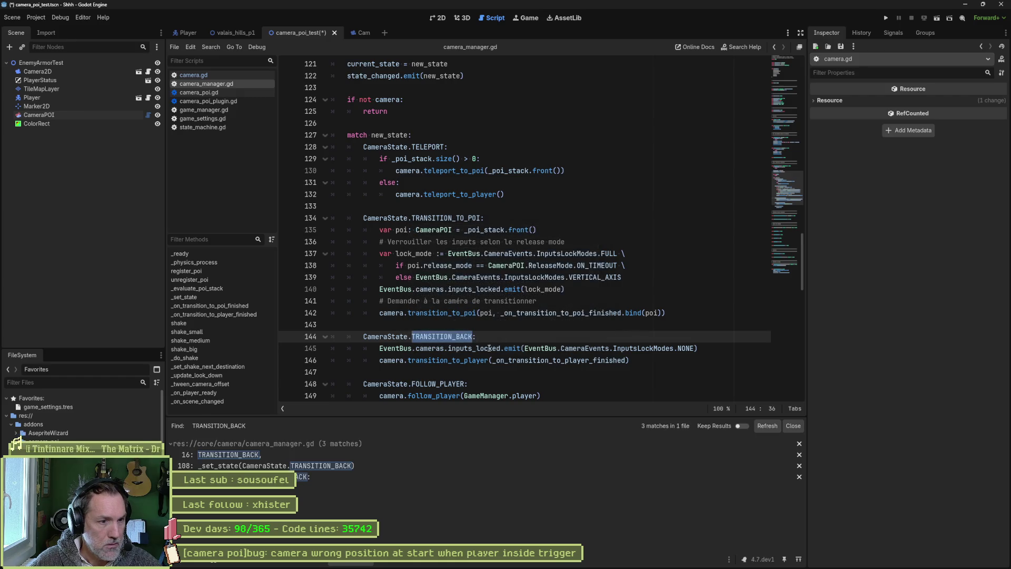
{"action": "left_click", "coordinate": [384, 466]}
{"action": "scroll", "coordinate": [461, 298], "scroll_direction": "up", "scroll_amount": 5}
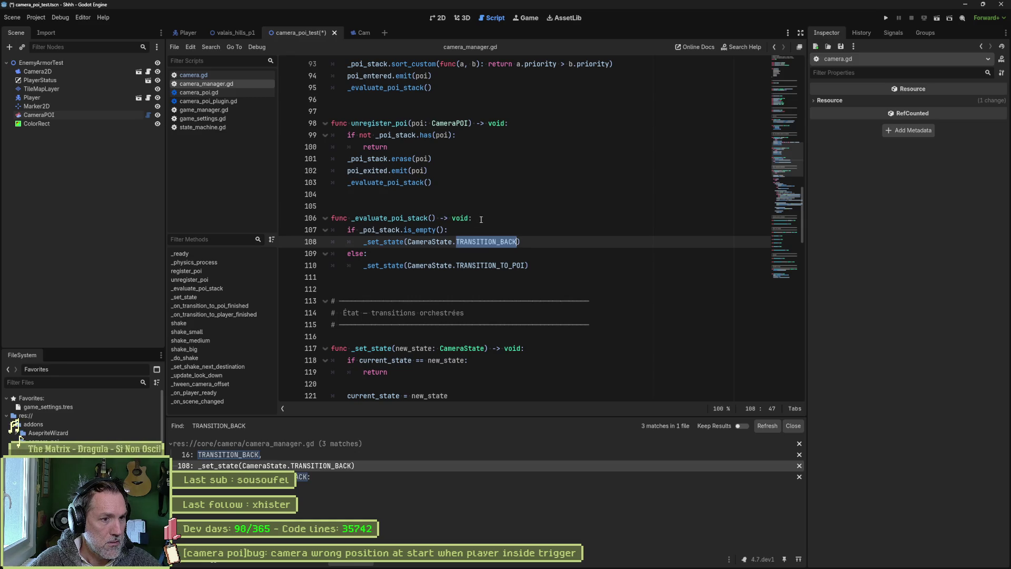
- Begin an 'if is_pla' condition on a new line in _evaluate_poi_stack
{"action": "left_click", "coordinate": [480, 219]}
{"action": "key", "text": "Return"}
{"action": "type", "text": "i"}
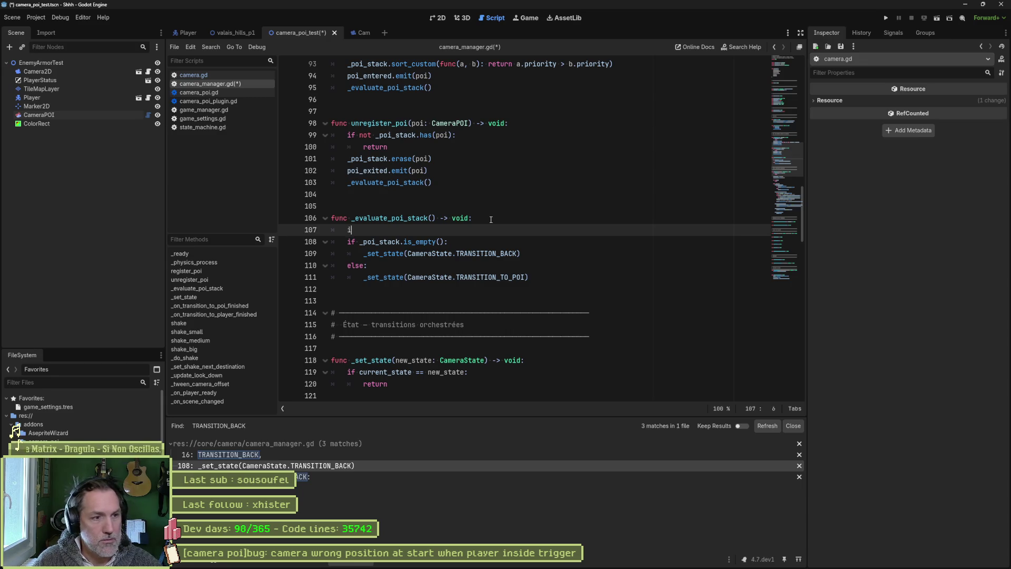
{"action": "type", "text": "f _pla"}
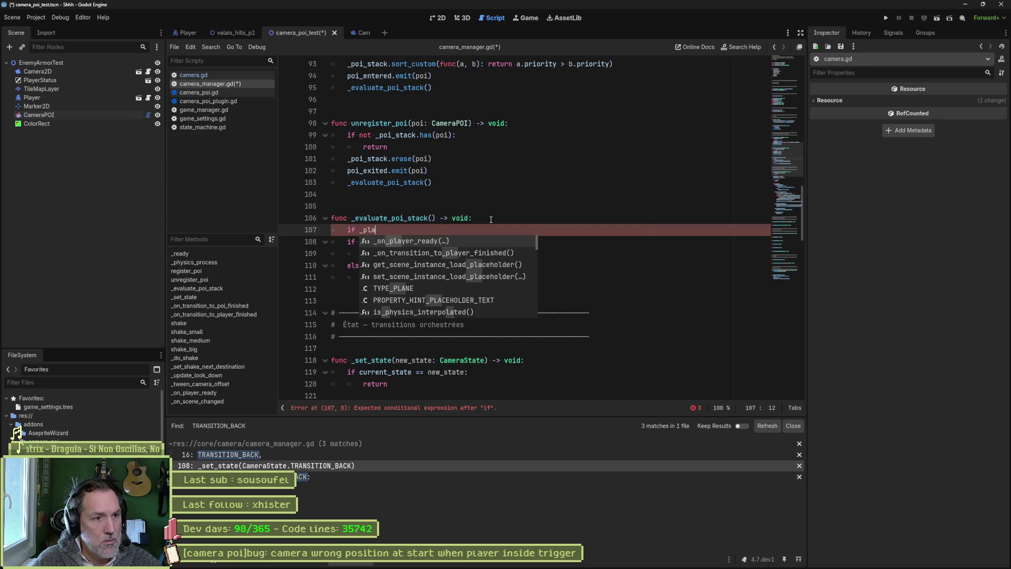
{"action": "key", "text": "BackSpace"}
{"action": "key", "text": "BackSpace"}
{"action": "key", "text": "BackSpace"}
{"action": "type", "text": "is"}
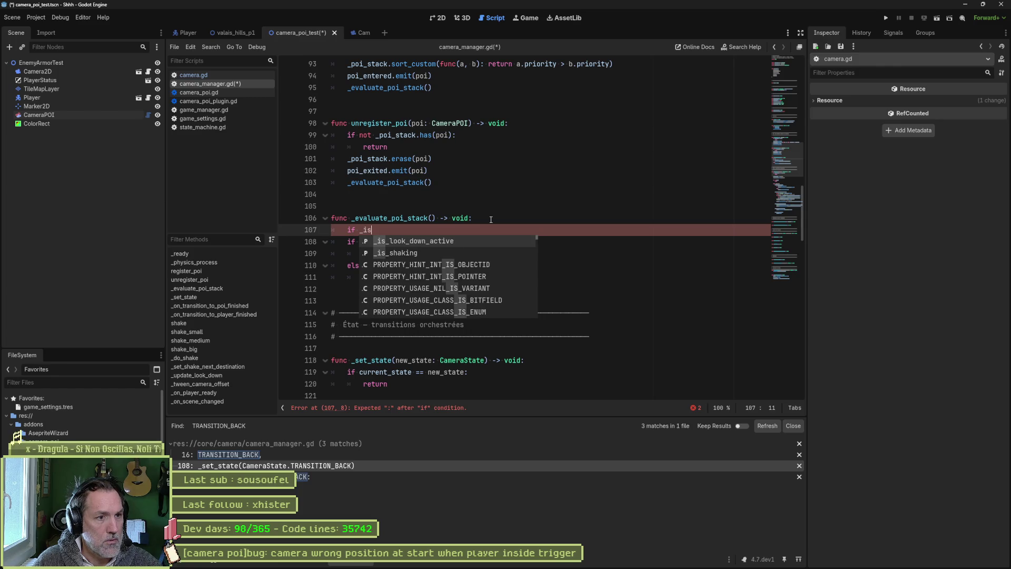
{"action": "key", "text": "BackSpace"}
{"action": "key", "text": "BackSpace"}
{"action": "key", "text": "BackSpace"}
{"action": "type", "text": "is_"}
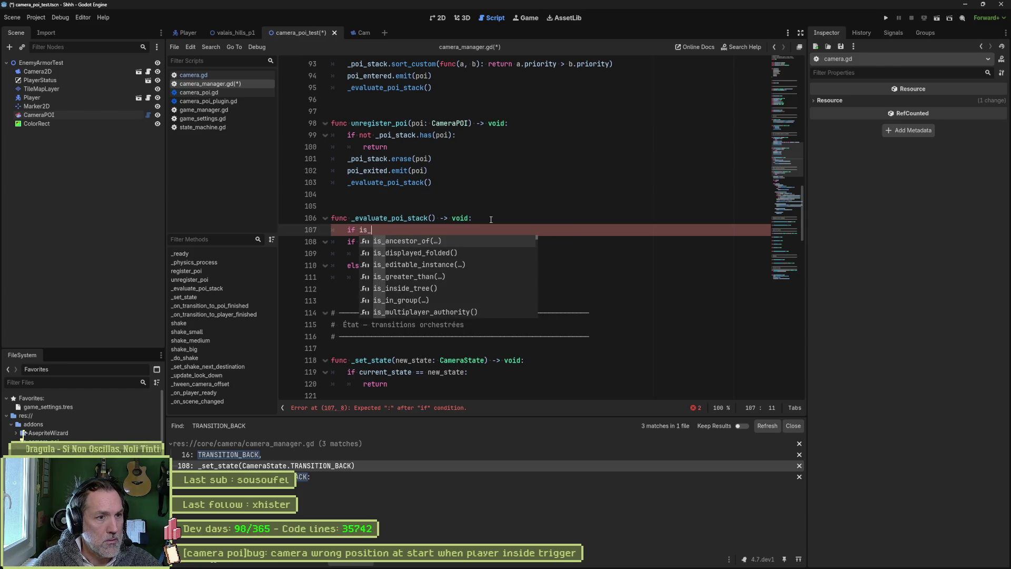
{"action": "type", "text": "pla"}
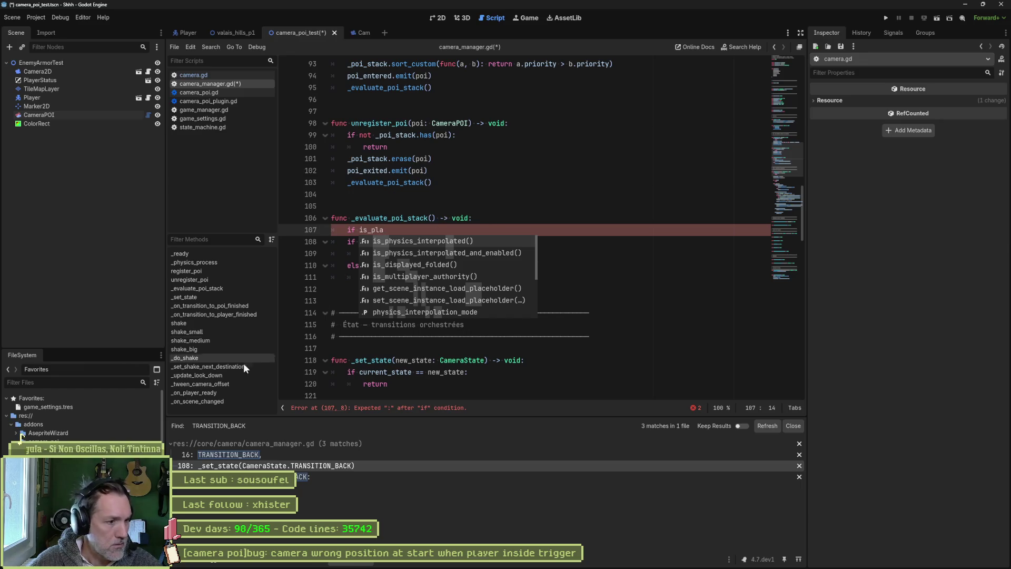
{"action": "left_click", "coordinate": [227, 393]}
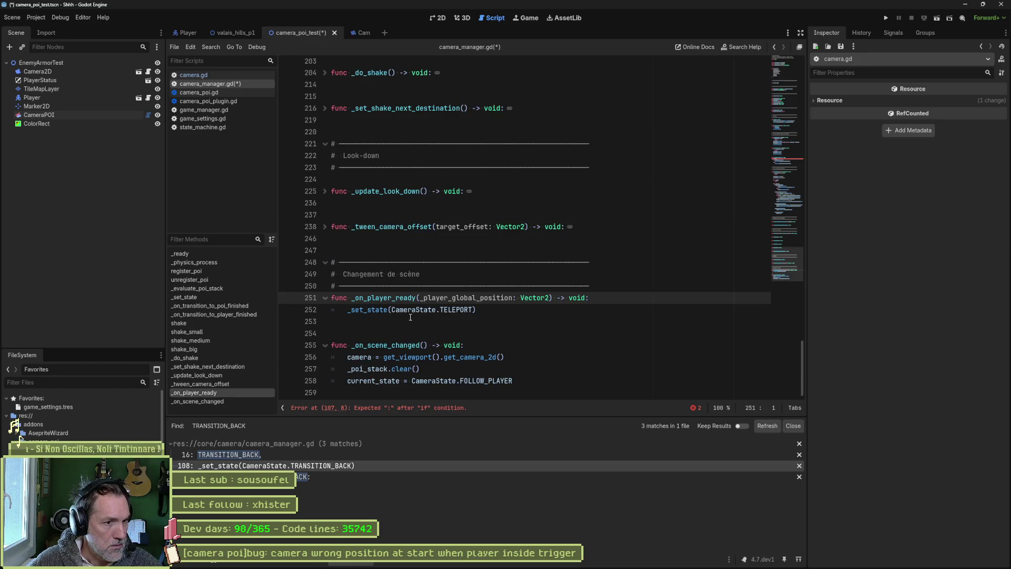
- Add _is_player_ready = true in _on_player_ready before the switch to TELEPORT
{"action": "left_click", "coordinate": [594, 298]}
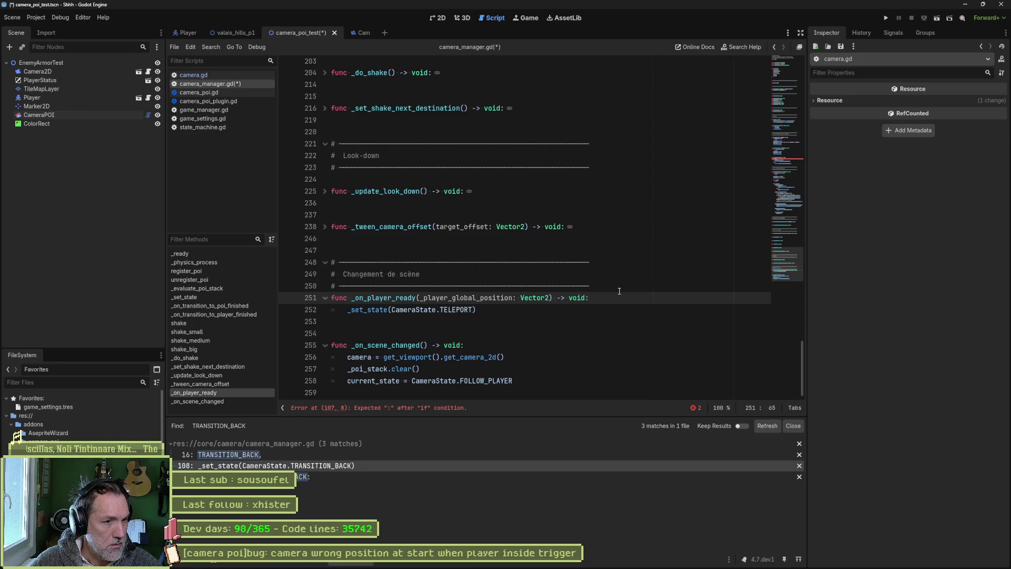
{"action": "key", "text": "Return"}
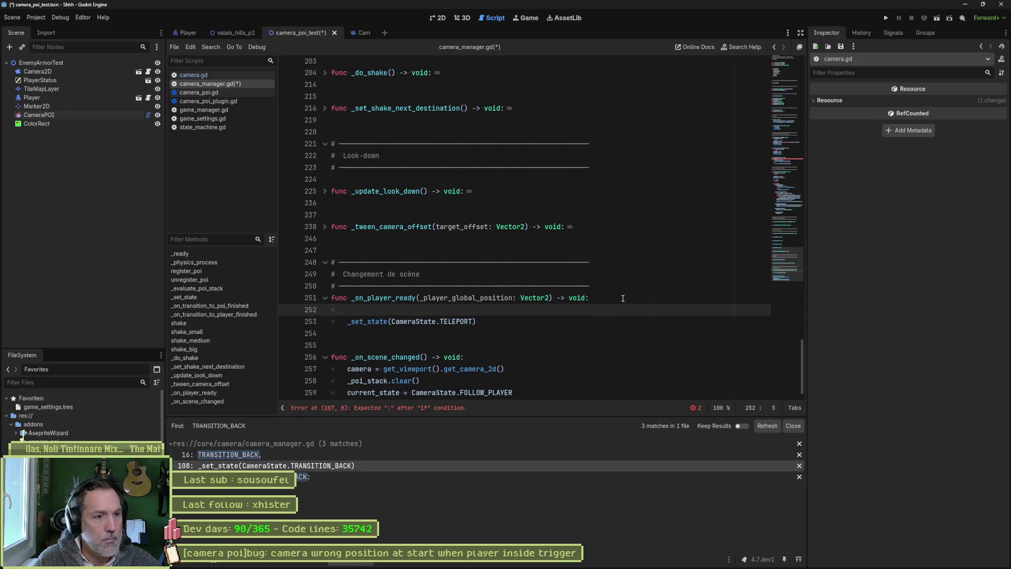
{"action": "type", "text": "_is_layer_"}
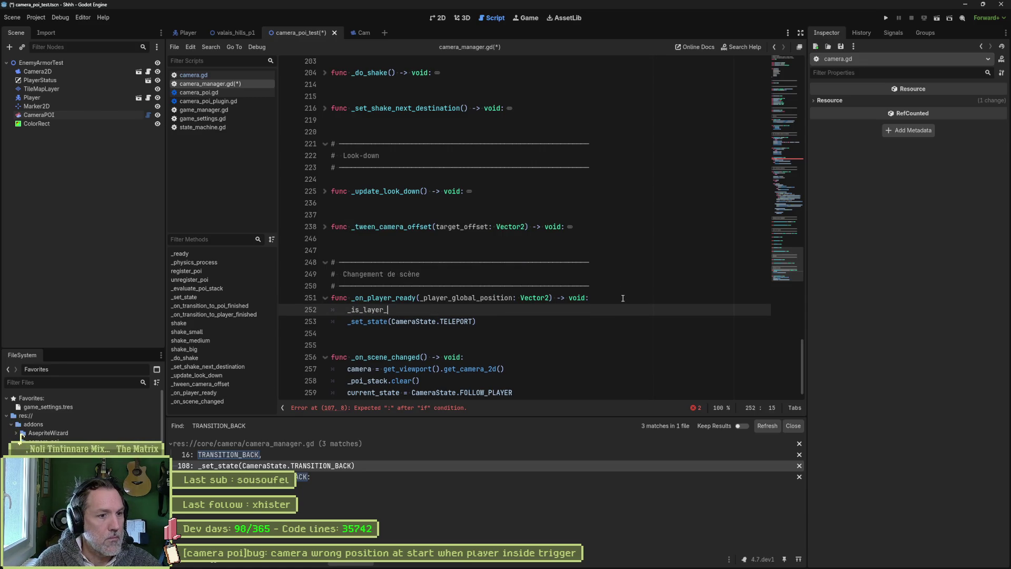
{"action": "key", "text": "BackSpace"}
{"action": "key", "text": "BackSpace"}
{"action": "key", "text": "BackSpace"}
{"action": "type", "text": "layer"}
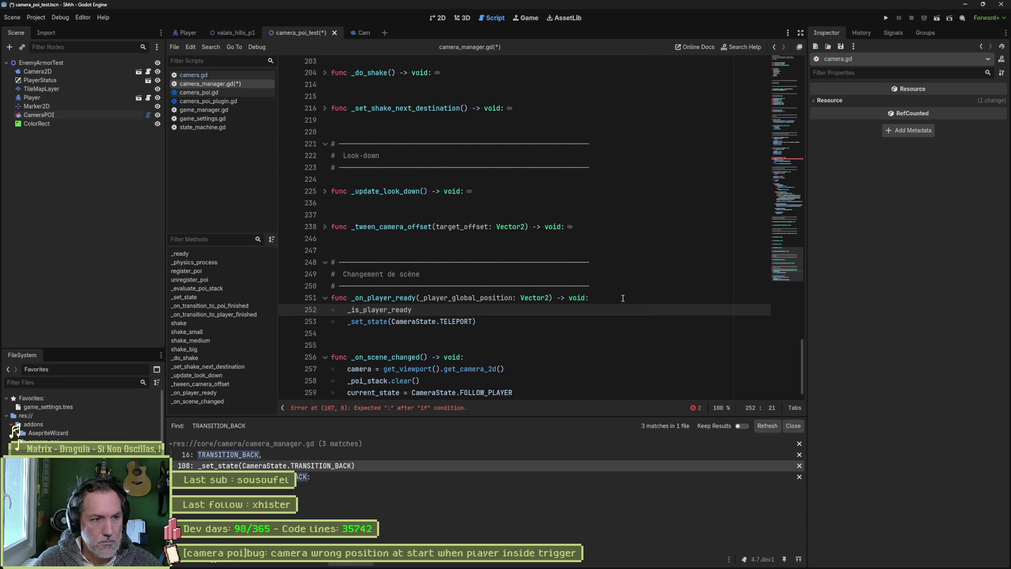
{"action": "type", "text": "true"}
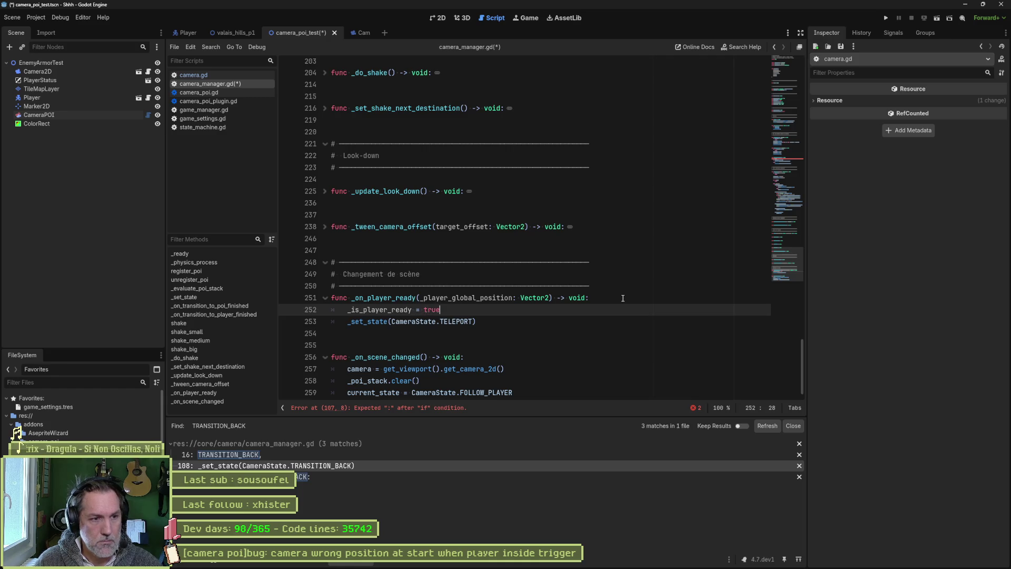
{"action": "double_click", "coordinate": [390, 311]}
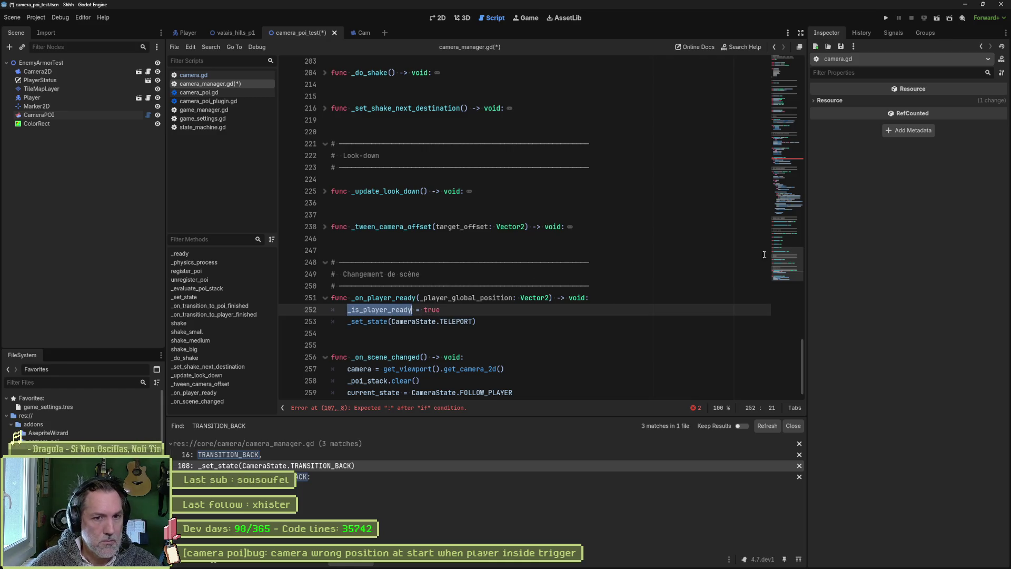
{"action": "scroll", "coordinate": [759, 253], "scroll_direction": "up", "scroll_amount": 20}
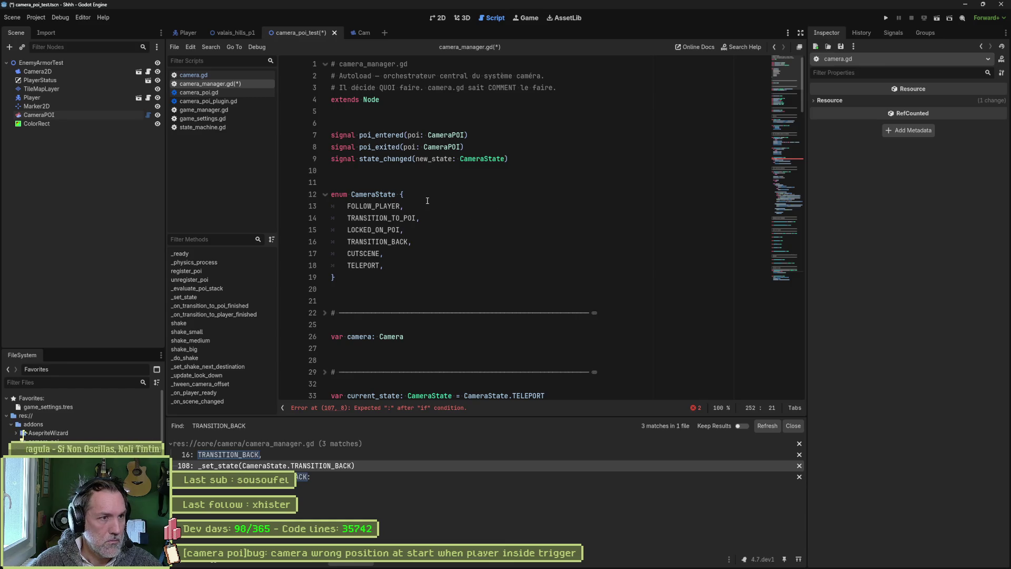
- Declare var _is_player_ready := false below _poi_stack in the État section
{"action": "scroll", "coordinate": [428, 202], "scroll_direction": "down", "scroll_amount": 3}
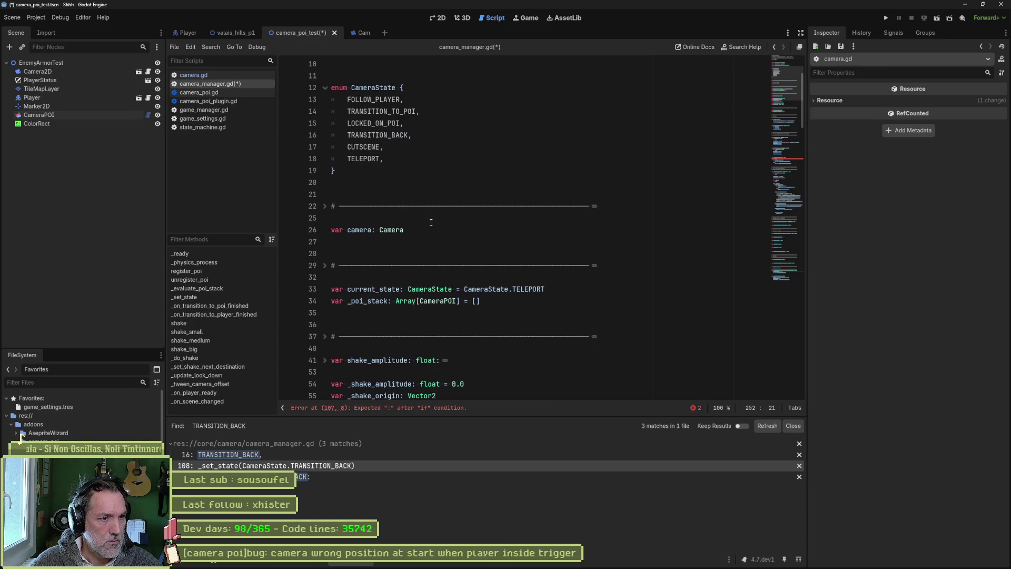
{"action": "left_click", "coordinate": [325, 268]}
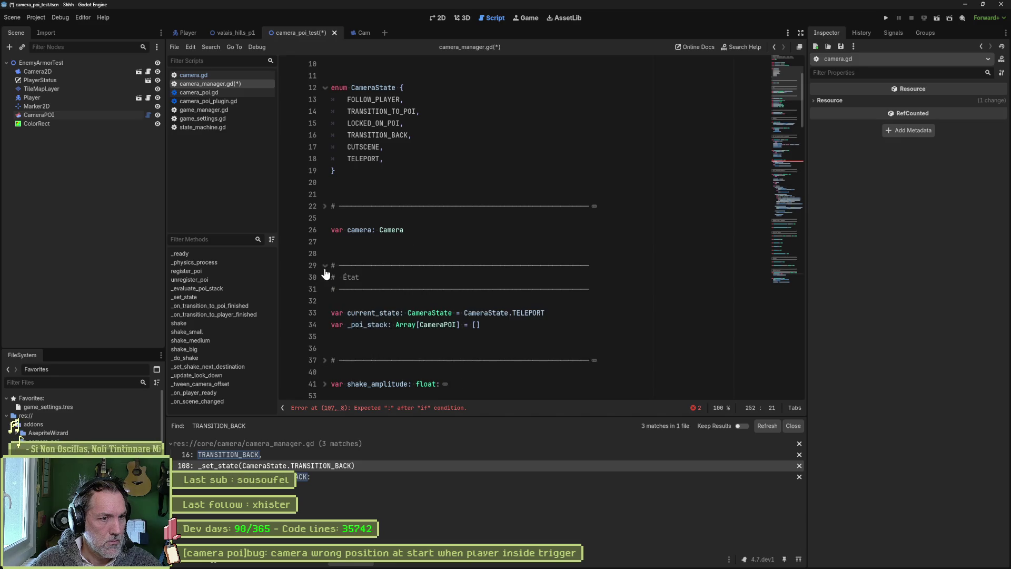
{"action": "left_click", "coordinate": [500, 325]}
{"action": "key", "text": "Return"}
{"action": "type", "text": "var _is_player_ready := false"}
{"action": "double_click", "coordinate": [379, 337]}
- Fold the Shake, Look-down and Lifecycle sections and scroll down to _evaluate_poi_stack
{"action": "scroll", "coordinate": [421, 334], "scroll_direction": "down", "scroll_amount": 4}
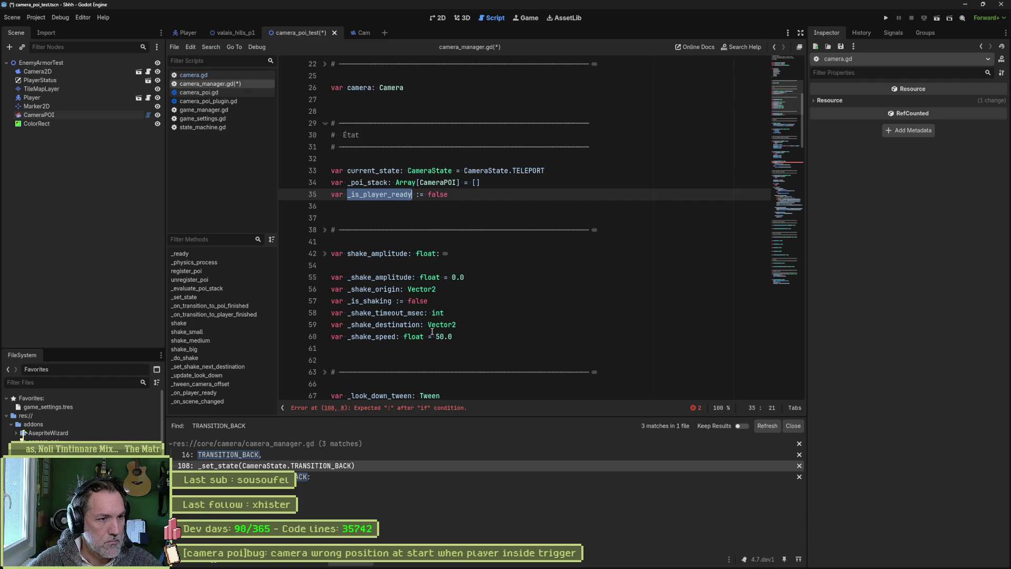
{"action": "left_click", "coordinate": [325, 230]}
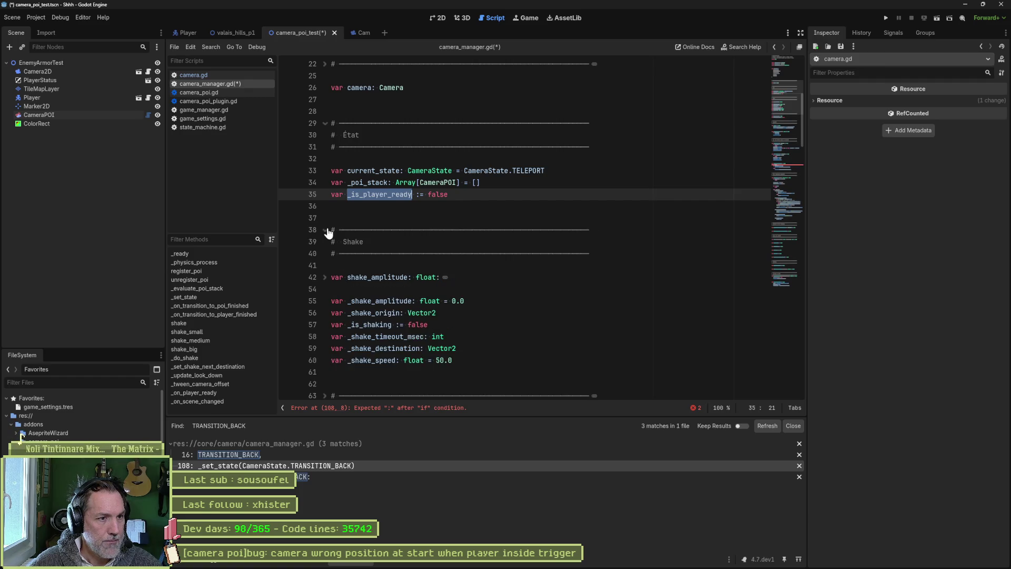
{"action": "left_click", "coordinate": [326, 230]}
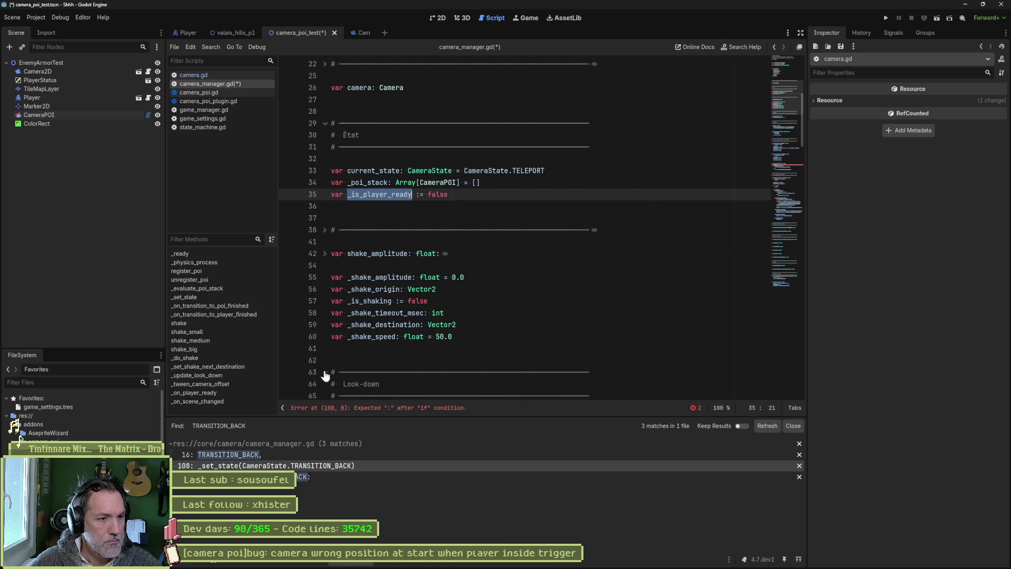
{"action": "scroll", "coordinate": [337, 368], "scroll_direction": "down", "scroll_amount": 3}
{"action": "scroll", "coordinate": [337, 316], "scroll_direction": "down", "scroll_amount": 2}
{"action": "left_click", "coordinate": [325, 194]}
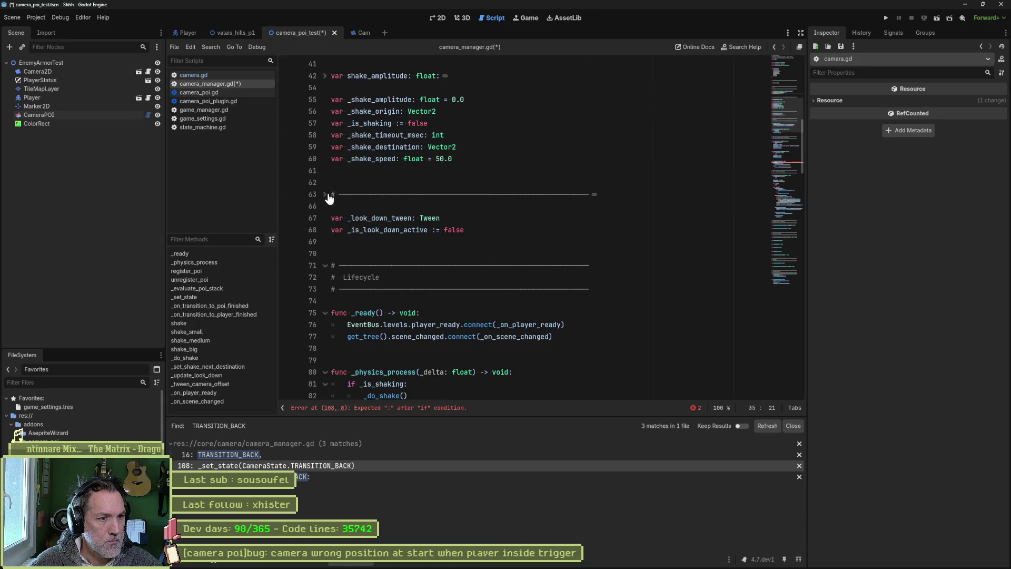
{"action": "left_click", "coordinate": [325, 266]}
{"action": "scroll", "coordinate": [385, 289], "scroll_direction": "down", "scroll_amount": 2}
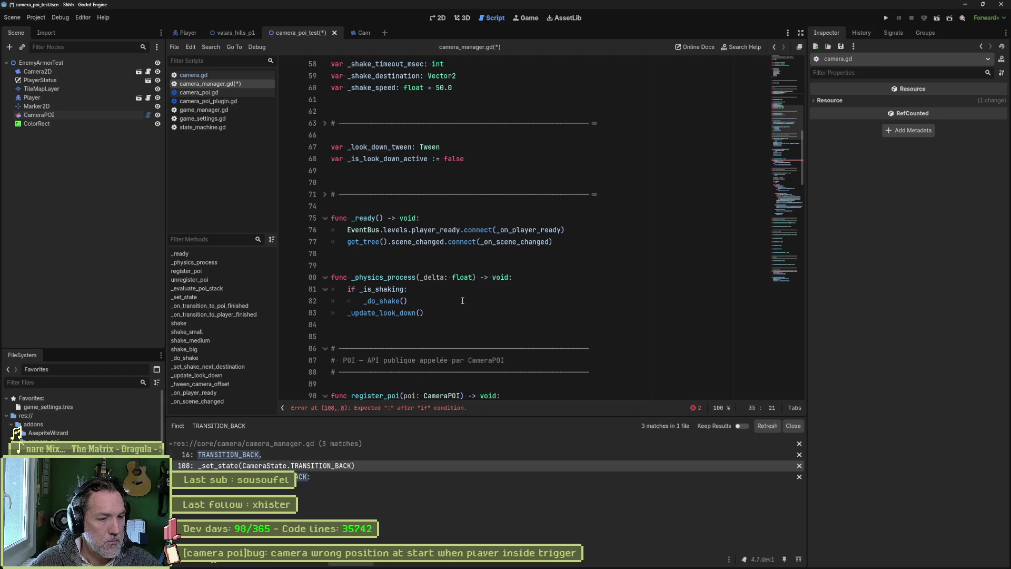
{"action": "scroll", "coordinate": [462, 301], "scroll_direction": "down", "scroll_amount": 4}
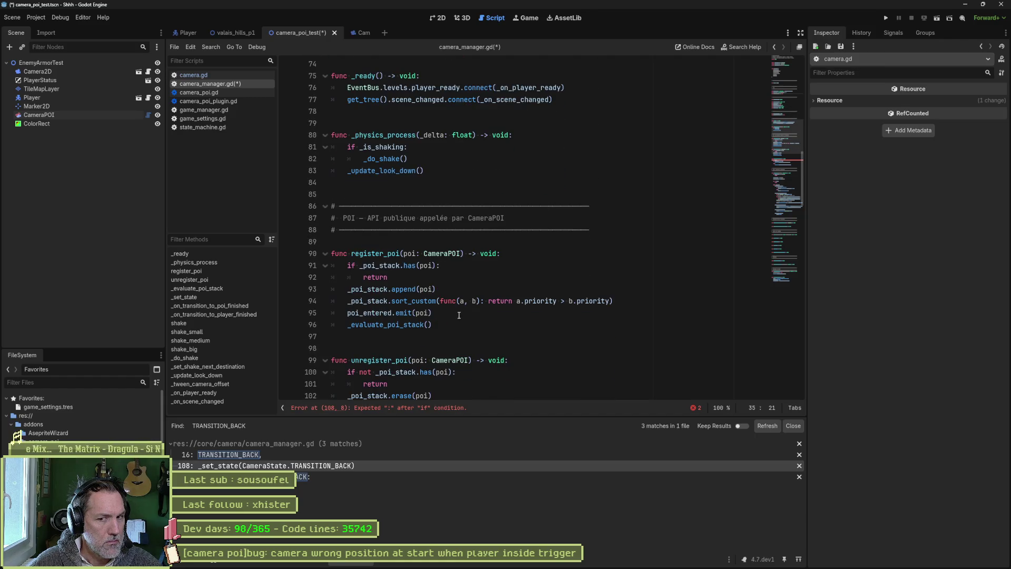
{"action": "scroll", "coordinate": [502, 312], "scroll_direction": "down", "scroll_amount": 6}
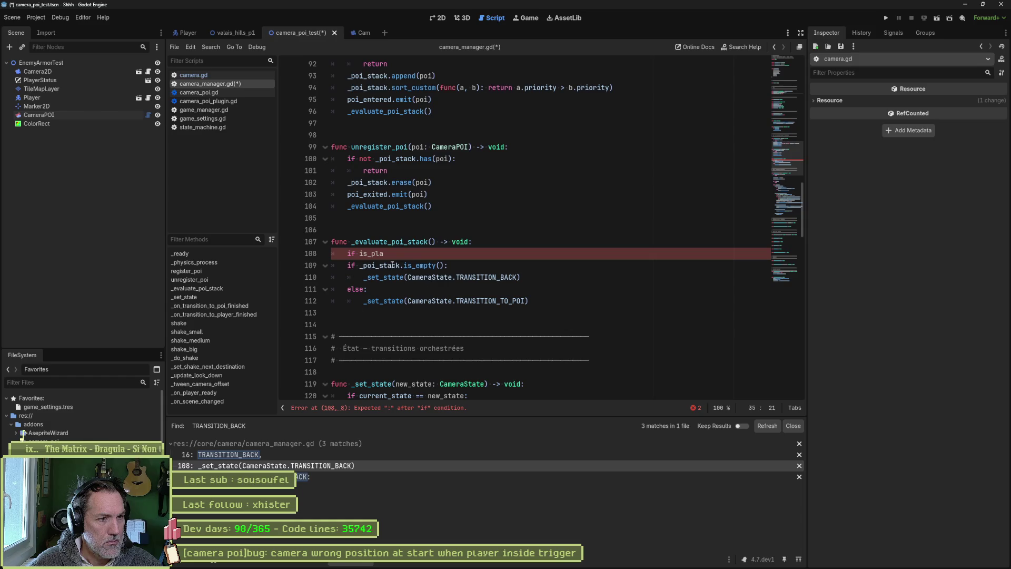
- Change line 108 to 'if not _is_player_ready:' and paste a copy of the TRANSITION_BACK state call beneath it
{"action": "left_click", "coordinate": [380, 253]}
{"action": "double_click", "coordinate": [381, 254]}
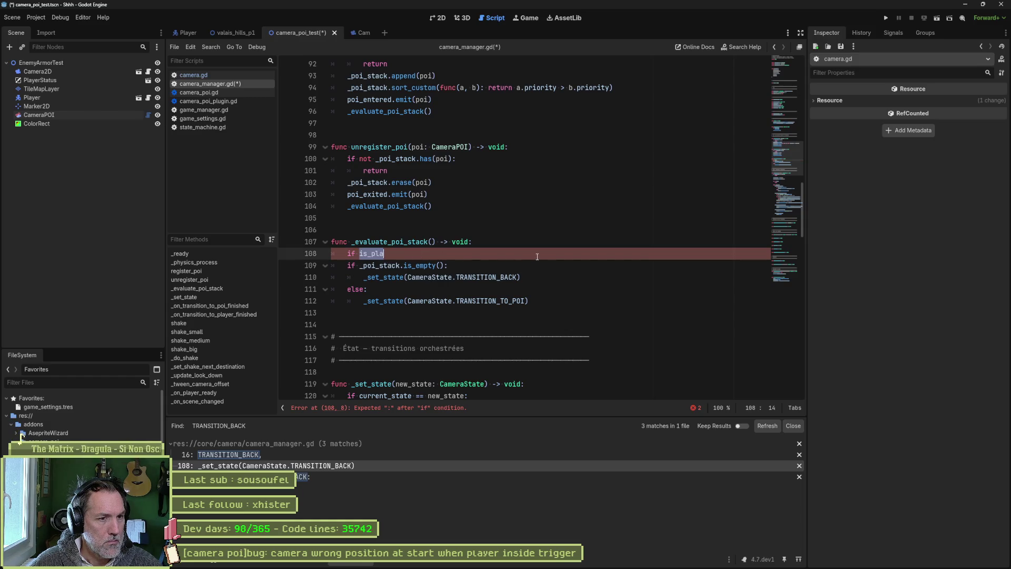
{"action": "type", "text": "not"}
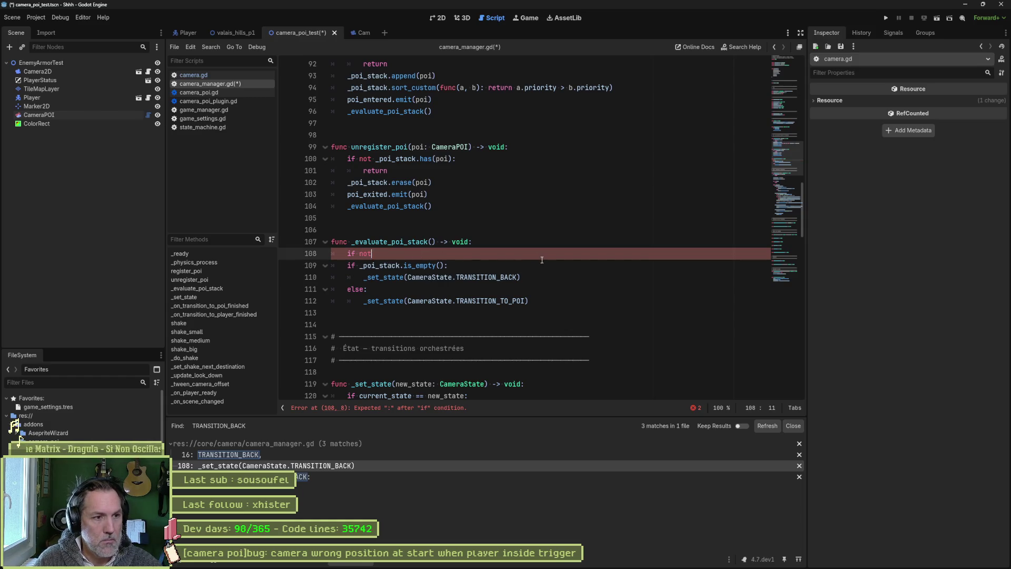
{"action": "type", "text": " _is_player_ready:"}
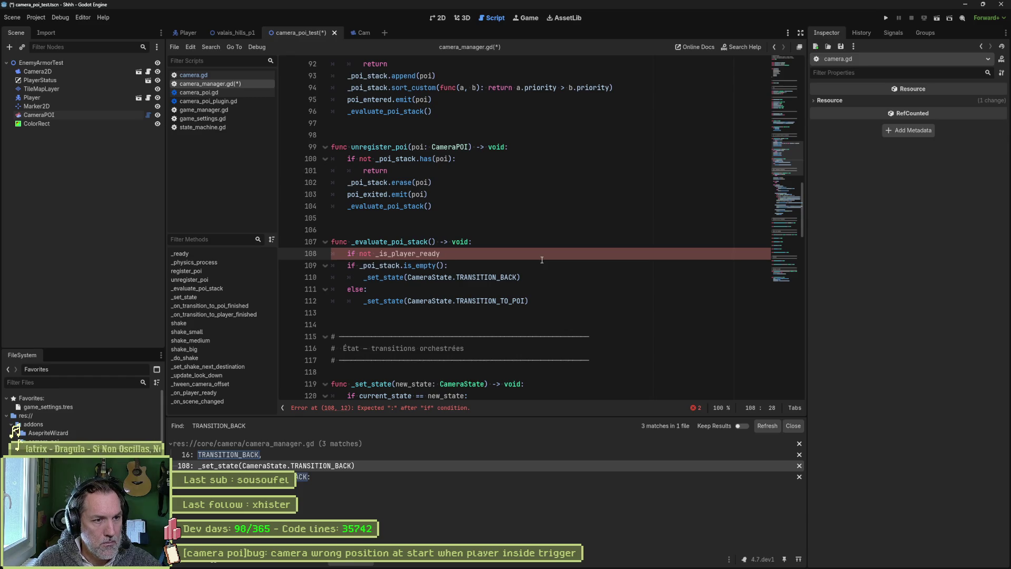
{"action": "left_click_drag", "start_coordinate": [527, 277], "coordinate": [365, 277]}
{"action": "key", "text": "ctrl+c"}
{"action": "left_click", "coordinate": [447, 254]}
{"action": "key", "text": "Return"}
{"action": "key", "text": "ctrl+v"}
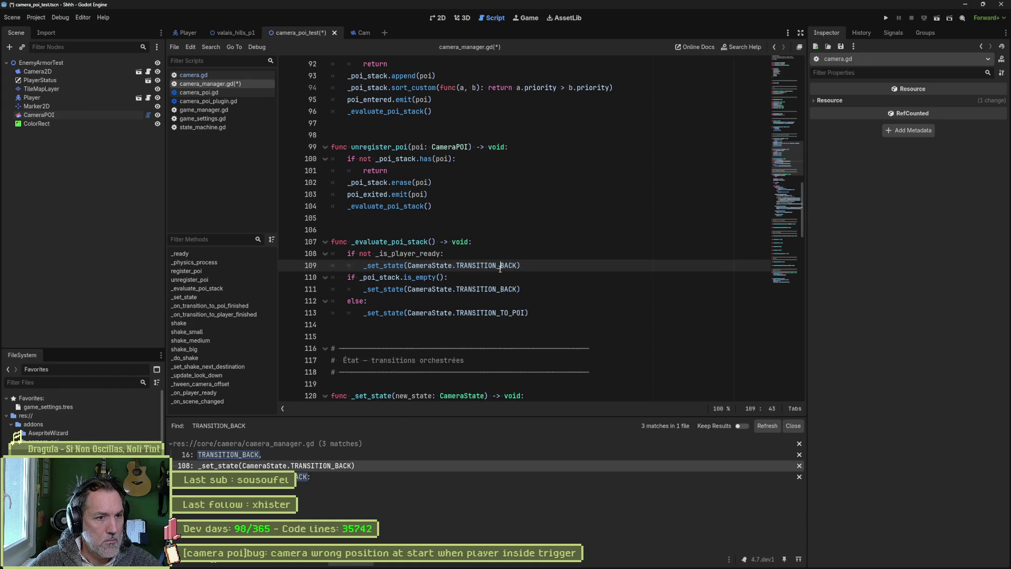
- Change the pasted state call on line 109 from TRANSITION_BACK to TELEPORT
{"action": "double_click", "coordinate": [500, 265]}
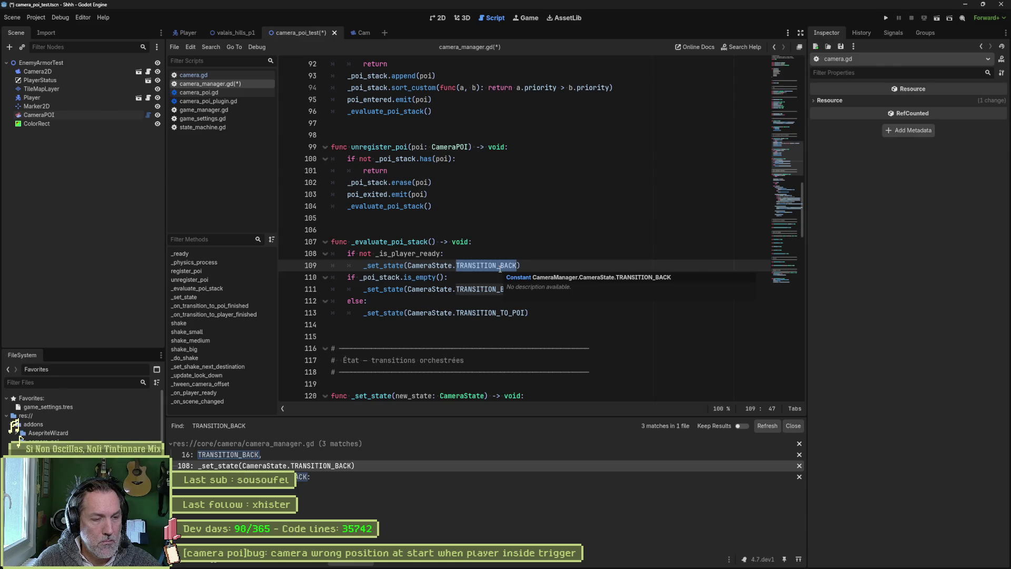
{"action": "left_click", "coordinate": [571, 311]}
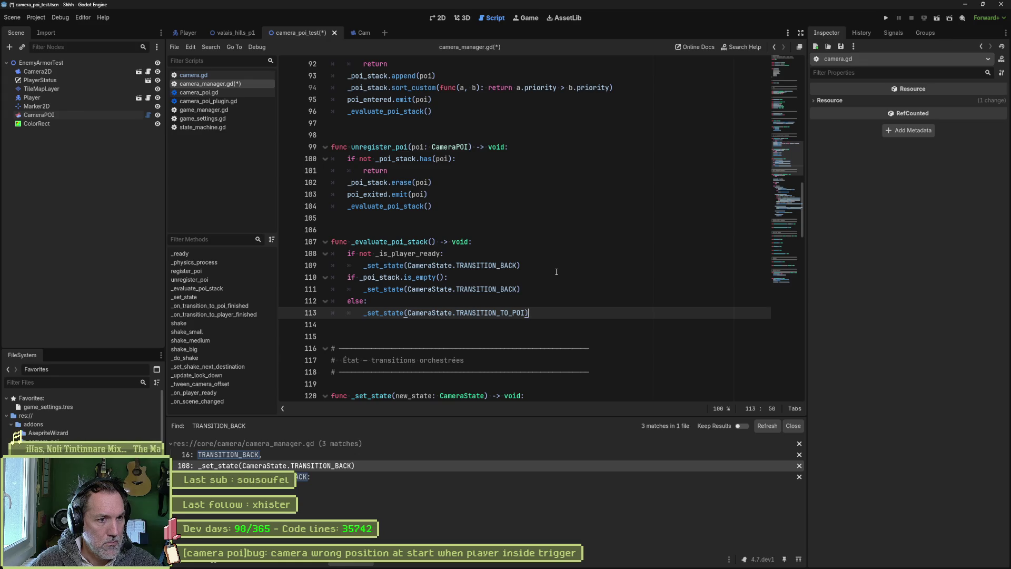
{"action": "left_click", "coordinate": [539, 266]}
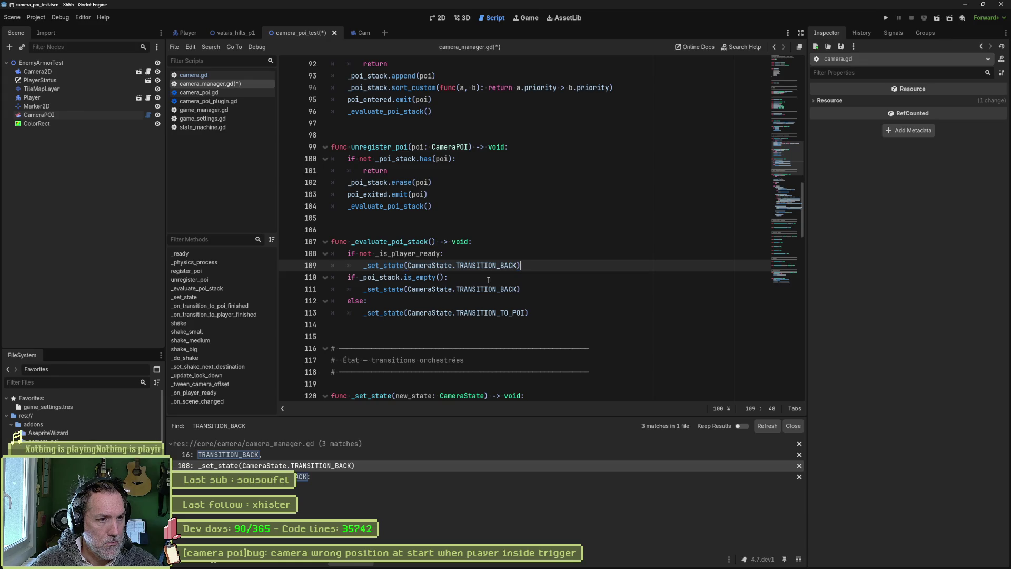
{"action": "double_click", "coordinate": [504, 264]}
{"action": "type", "text": "telepo"}
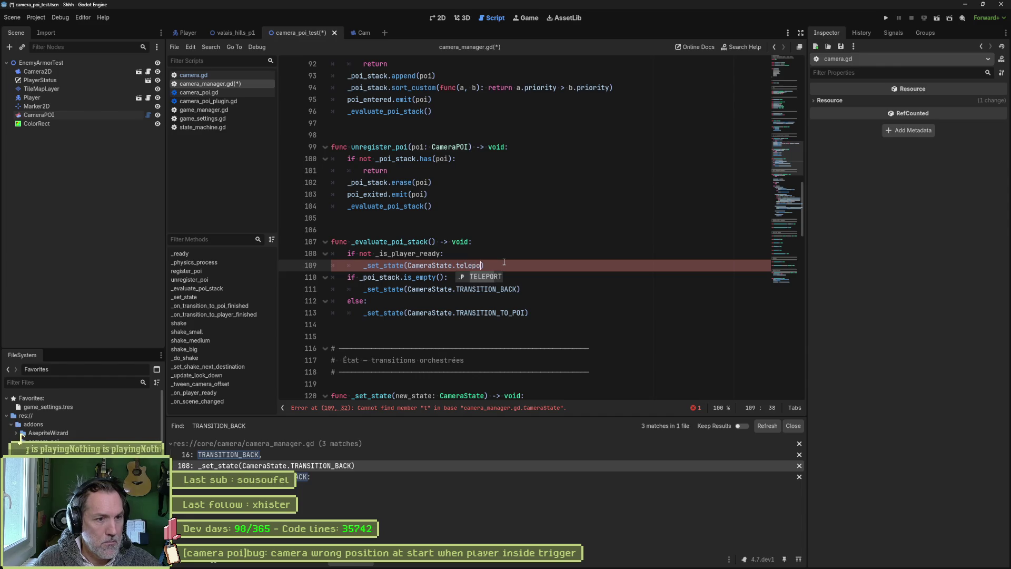
{"action": "key", "text": "Return"}
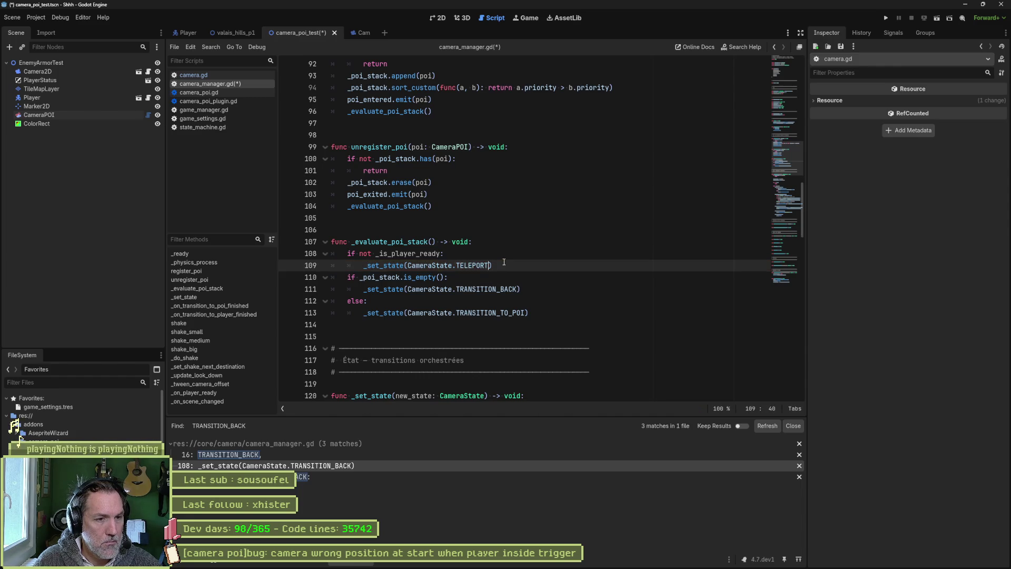
{"action": "type", "text": "("}
{"action": "key", "text": "BackSpace"}
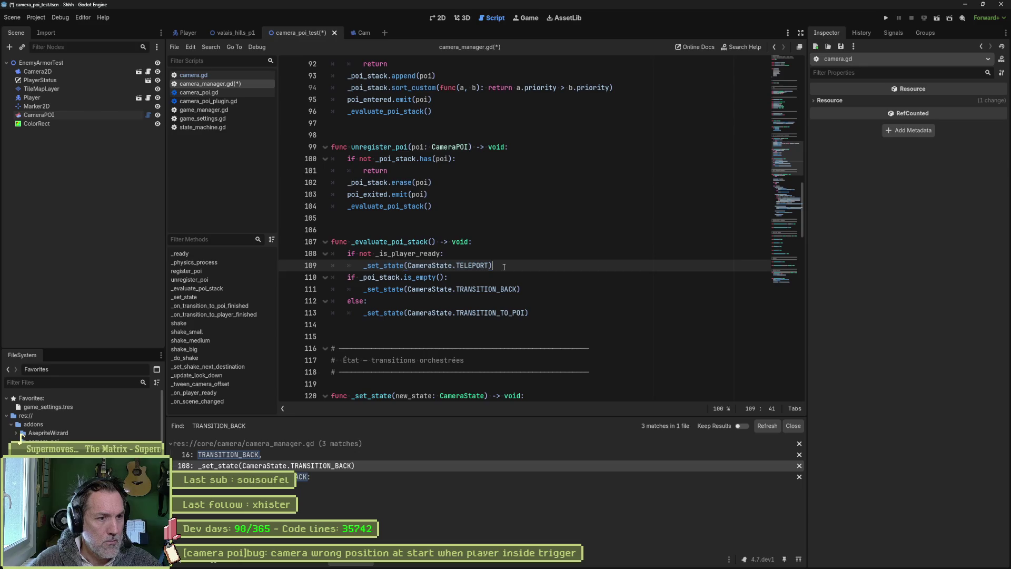
- Add an 'else:' branch, indent the POI stack checks under it, and save camera_manager.gd
{"action": "key", "text": "Return"}
{"action": "type", "text": "else:"}
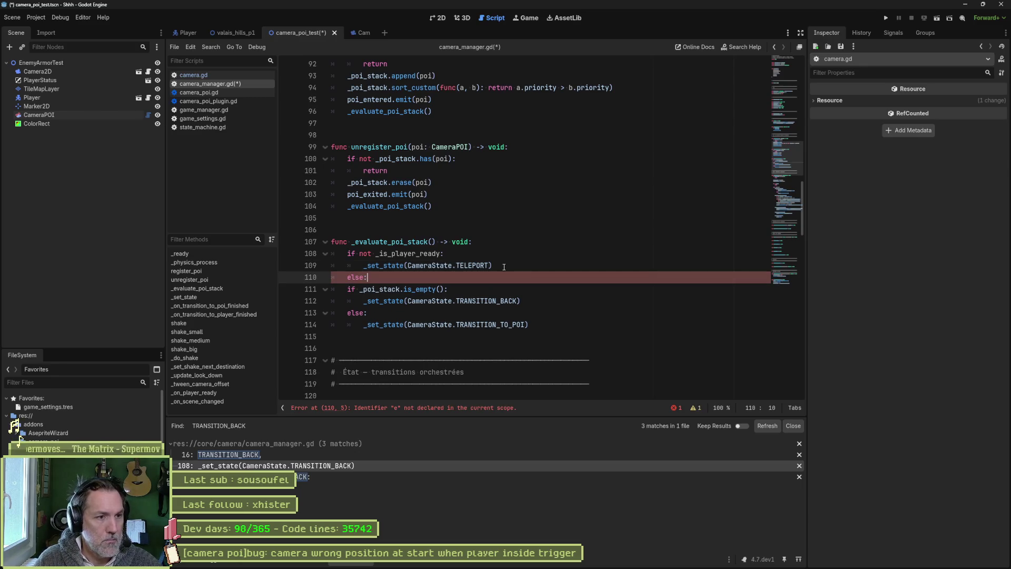
{"action": "key", "text": "Down"}
{"action": "key", "text": "shift+Down"}
{"action": "key", "text": "shift+Down"}
{"action": "key", "text": "shift+Down"}
{"action": "key", "text": "Tab"}
{"action": "left_click", "coordinate": [527, 266]}
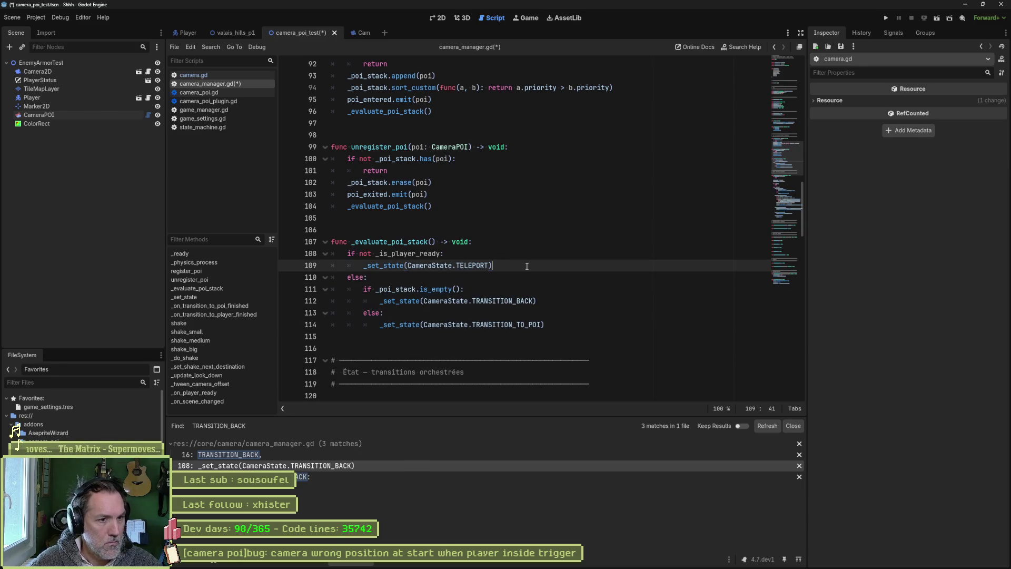
{"action": "key", "text": "Return"}
{"action": "key", "text": "ctrl+s"}
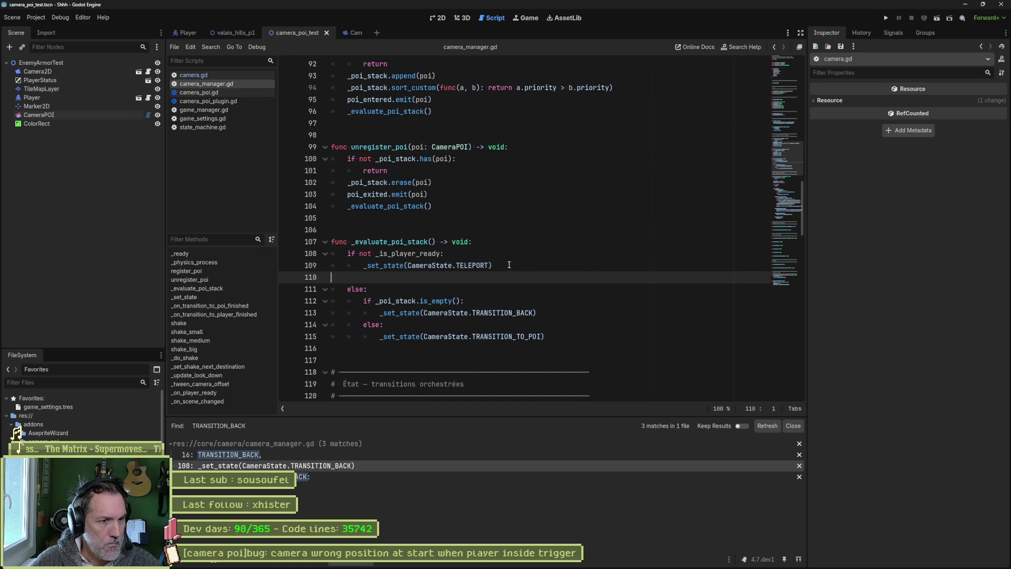
- Look at the _set_state definition and run the game to test the camera fix
{"action": "left_click", "coordinate": [388, 266], "text": "ctrl"}
{"action": "scroll", "coordinate": [440, 287], "scroll_direction": "down", "scroll_amount": 5}
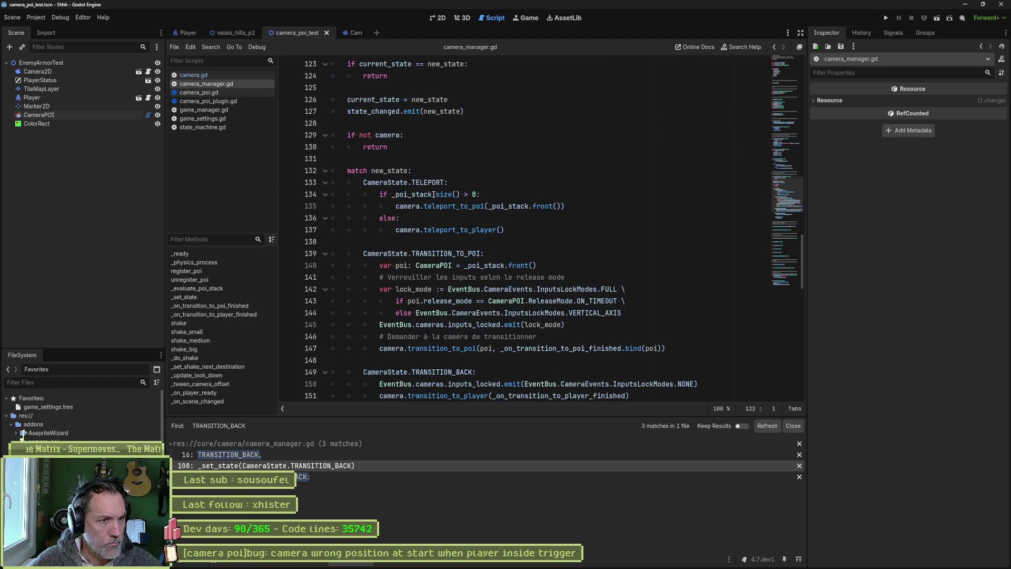
{"action": "mouse_move", "coordinate": [476, 232]}
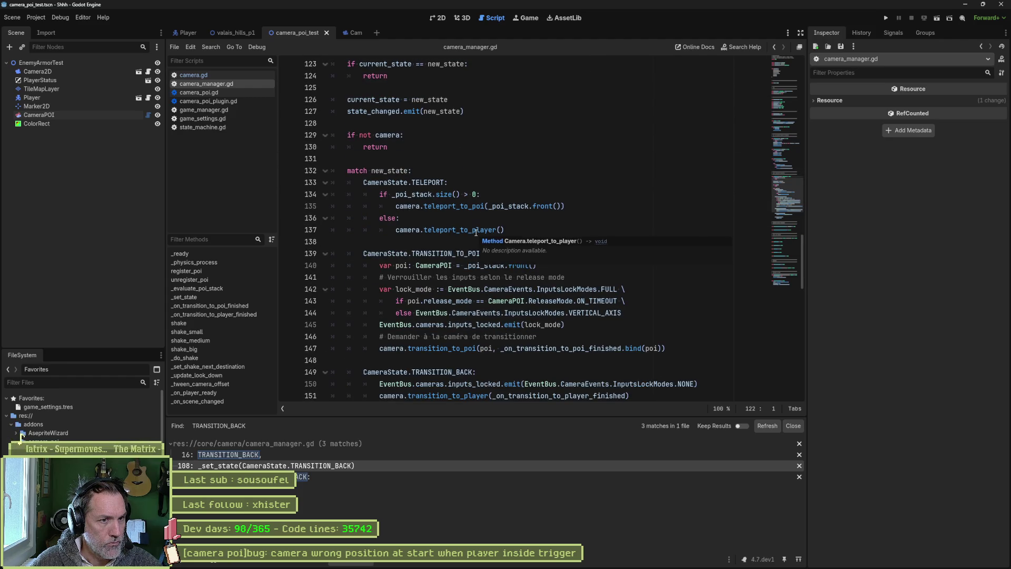
{"action": "key", "text": "F6"}
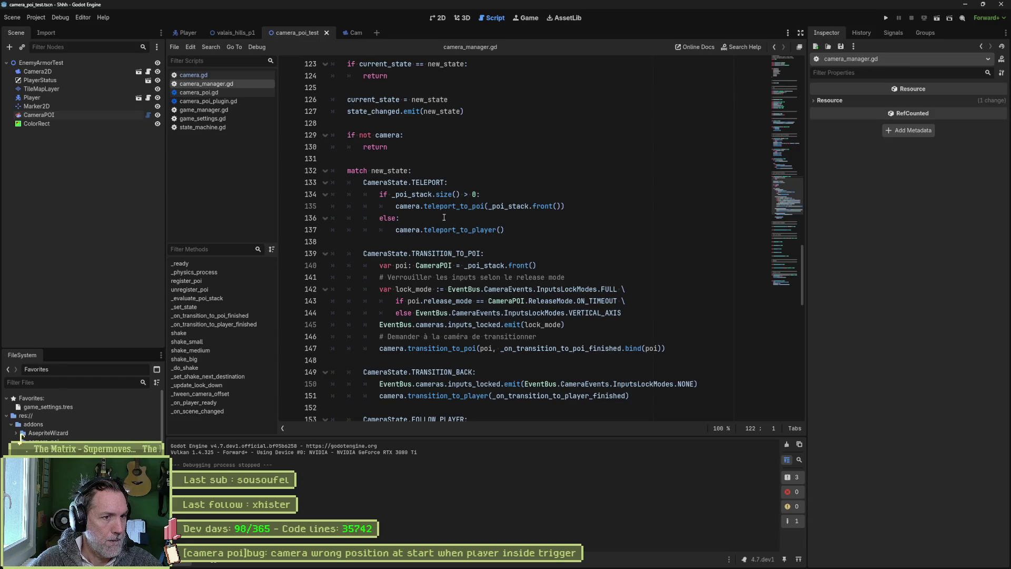
- Set breakpoints on lines 109 and 112 of _evaluate_poi_stack
{"action": "scroll", "coordinate": [453, 230], "scroll_direction": "up", "scroll_amount": 5}
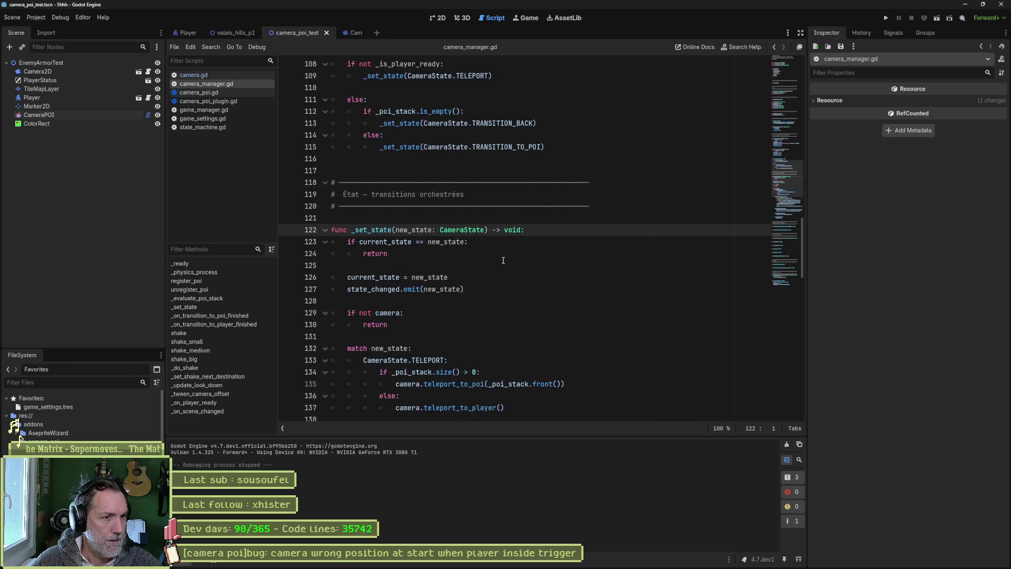
{"action": "scroll", "coordinate": [495, 266], "scroll_direction": "up", "scroll_amount": 2}
{"action": "scroll", "coordinate": [492, 267], "scroll_direction": "up", "scroll_amount": 2}
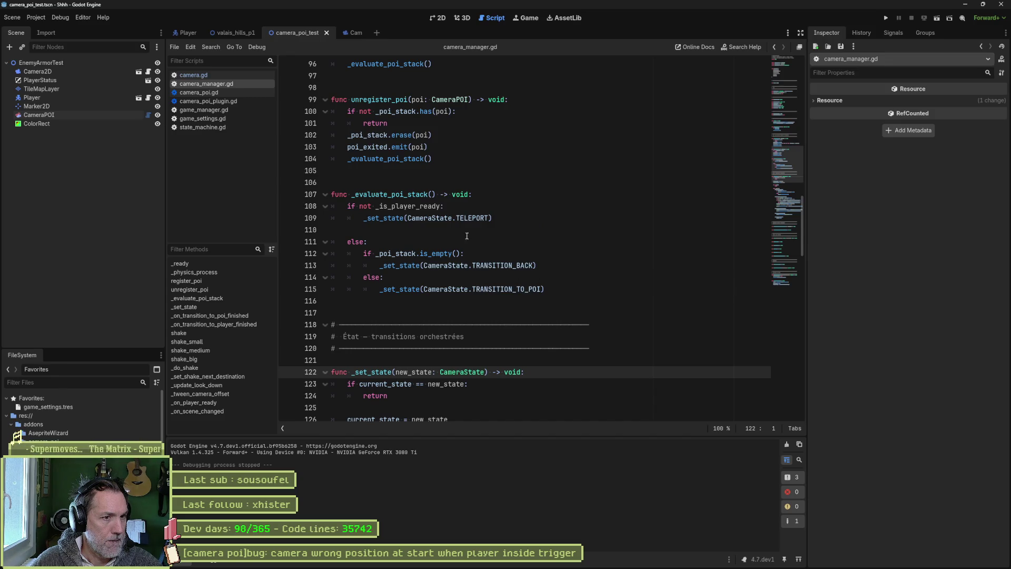
{"action": "left_click", "coordinate": [289, 217]}
{"action": "left_click", "coordinate": [288, 253]}
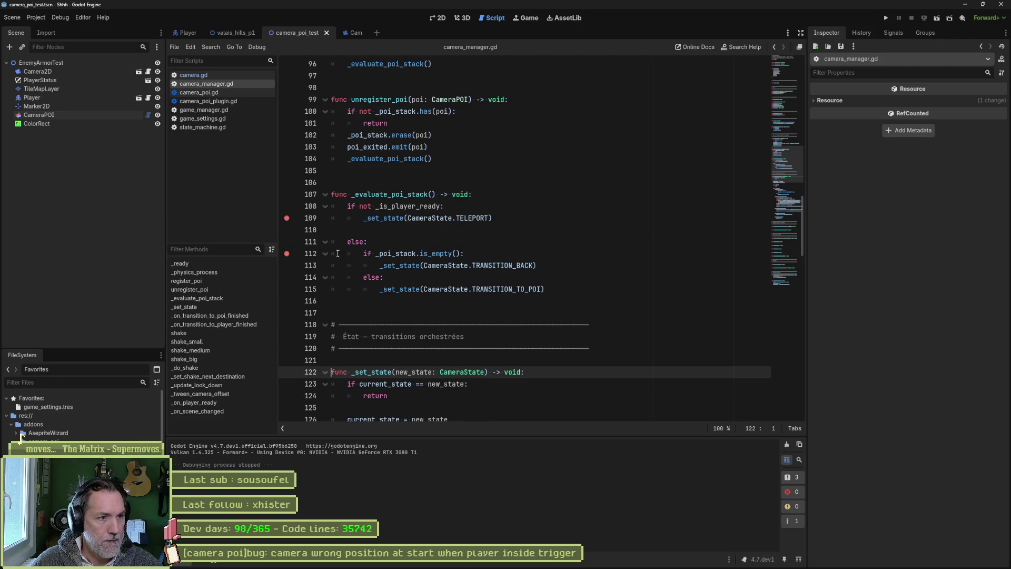
- Run the scene, continue past the breakpoints while checking _set_state, then stop the game
{"action": "key", "text": "F6"}
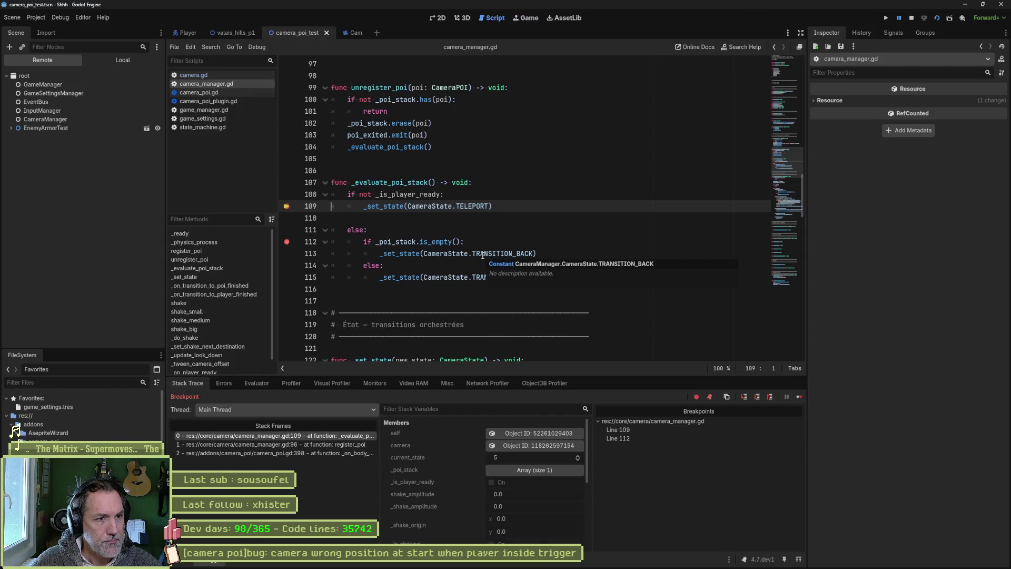
{"action": "left_click", "coordinate": [802, 396]}
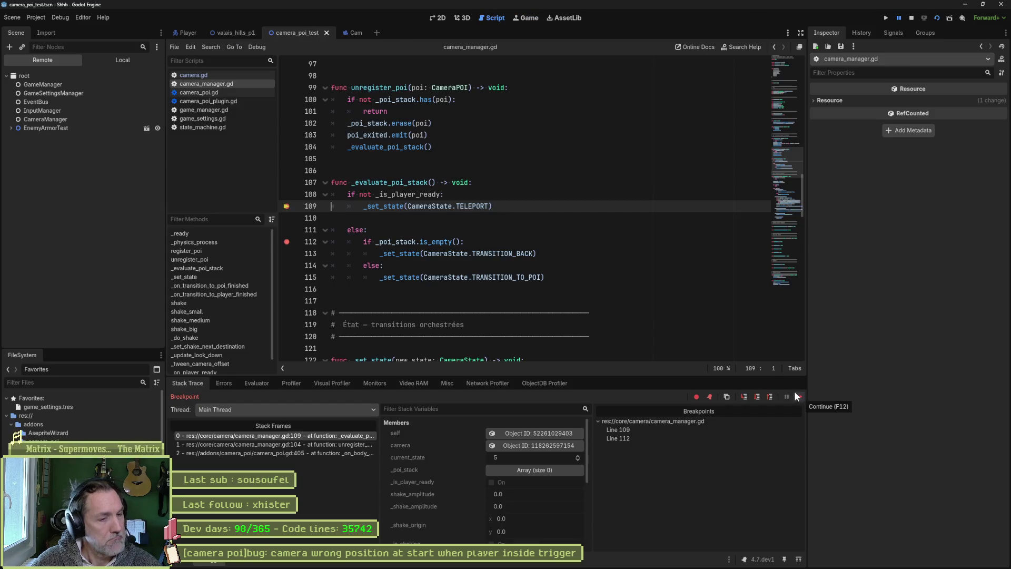
{"action": "left_click", "coordinate": [387, 206], "text": "ctrl"}
{"action": "scroll", "coordinate": [390, 217], "scroll_direction": "down", "scroll_amount": 3}
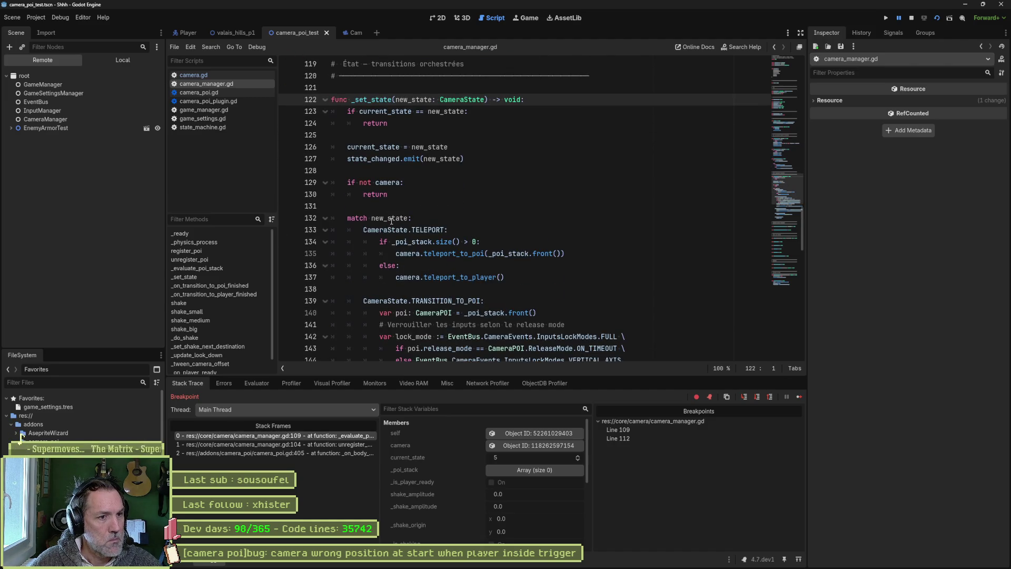
{"action": "left_click", "coordinate": [799, 397]}
{"action": "key", "text": "F8"}
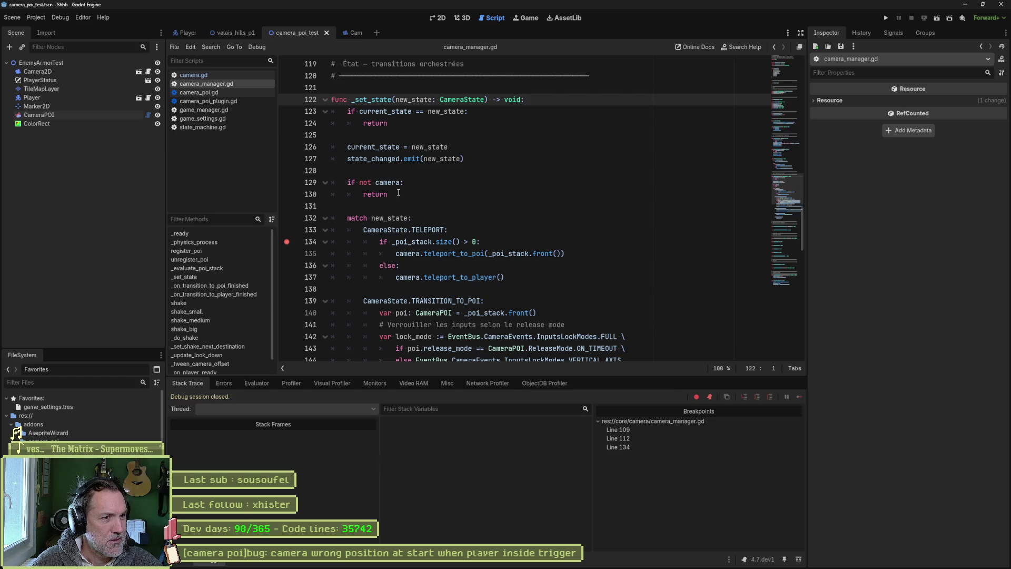
- Add breakpoints on lines 132 and 123, rerun and resume through them, then stop debugging
{"action": "left_click", "coordinate": [288, 218]}
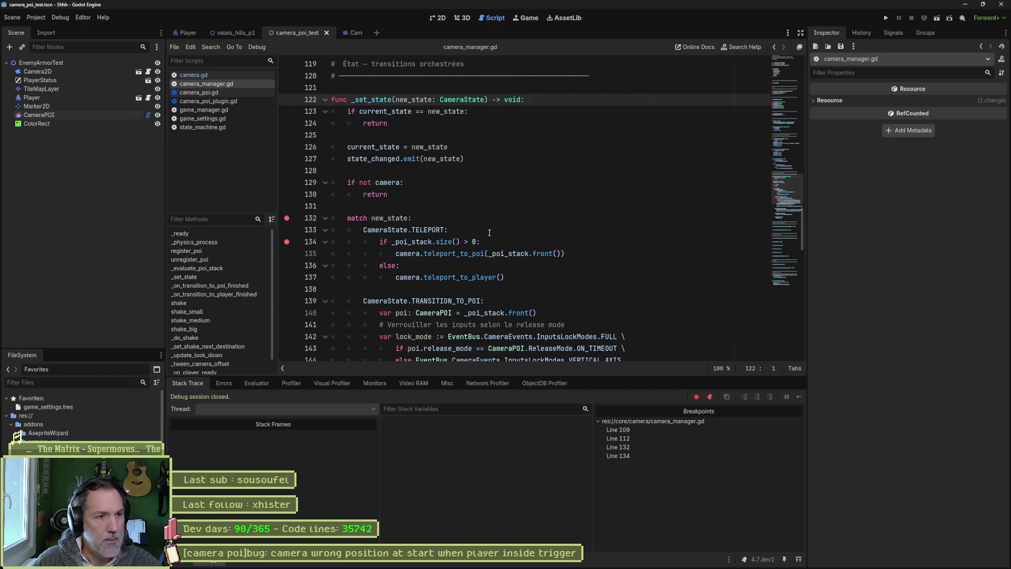
{"action": "left_click", "coordinate": [287, 112]}
{"action": "key", "text": "F6"}
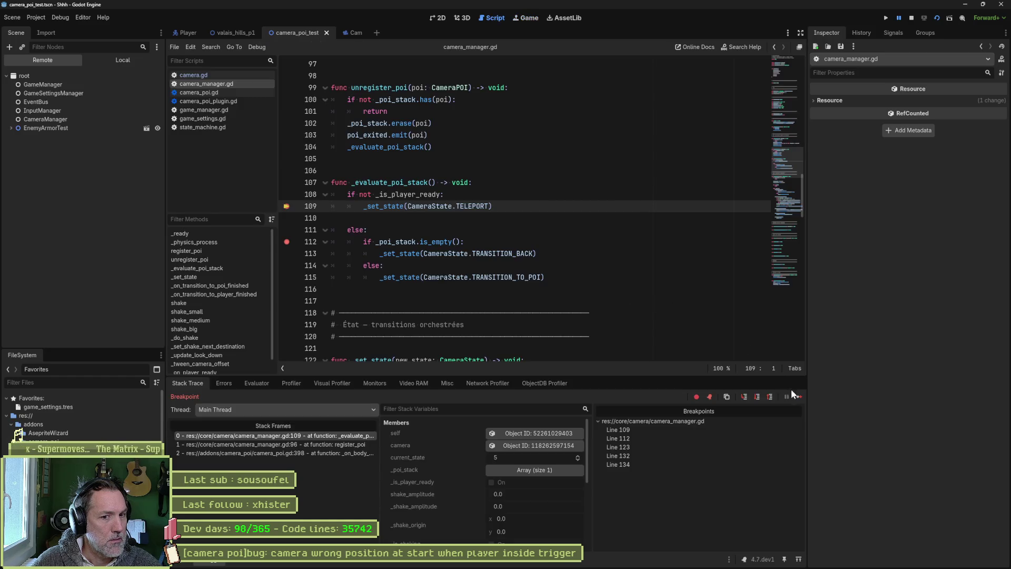
{"action": "left_click", "coordinate": [798, 397]}
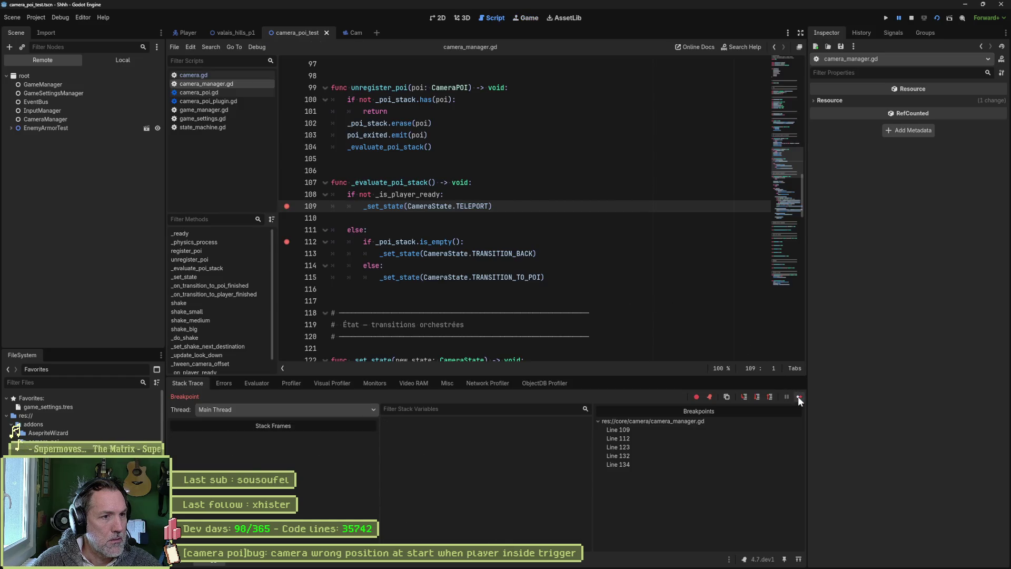
{"action": "left_click", "coordinate": [798, 397]}
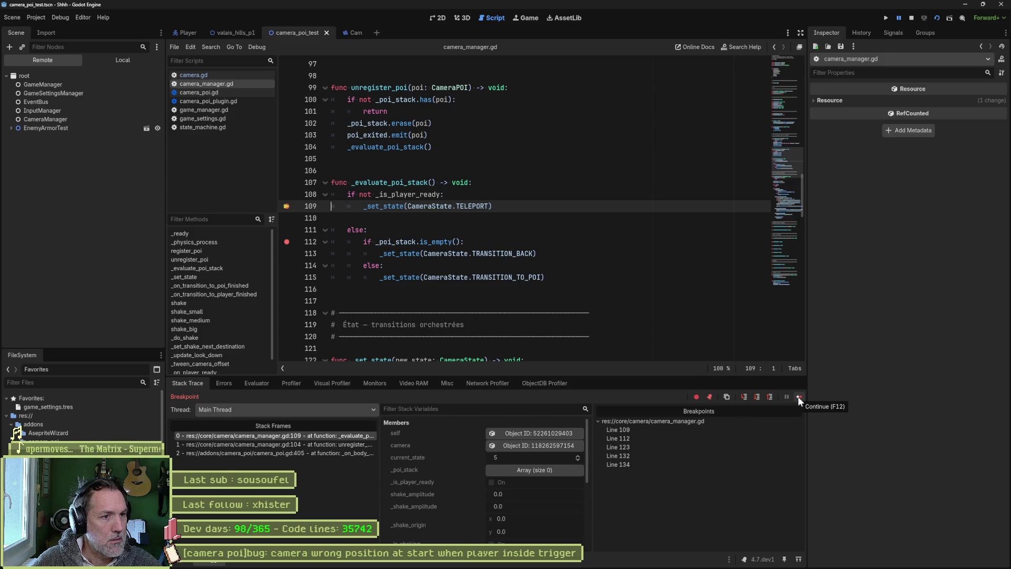
{"action": "left_click", "coordinate": [799, 396]}
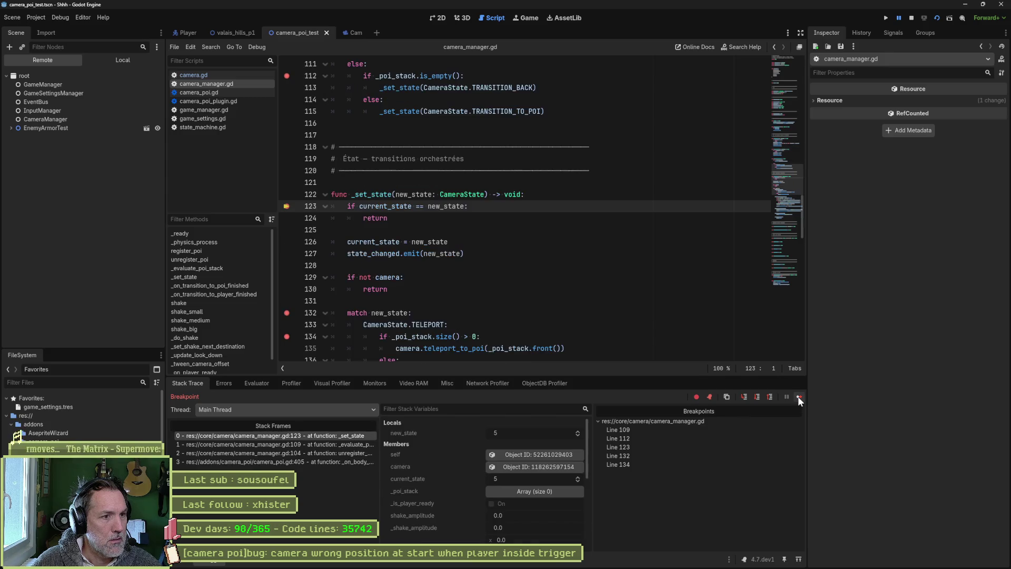
{"action": "mouse_move", "coordinate": [395, 210]}
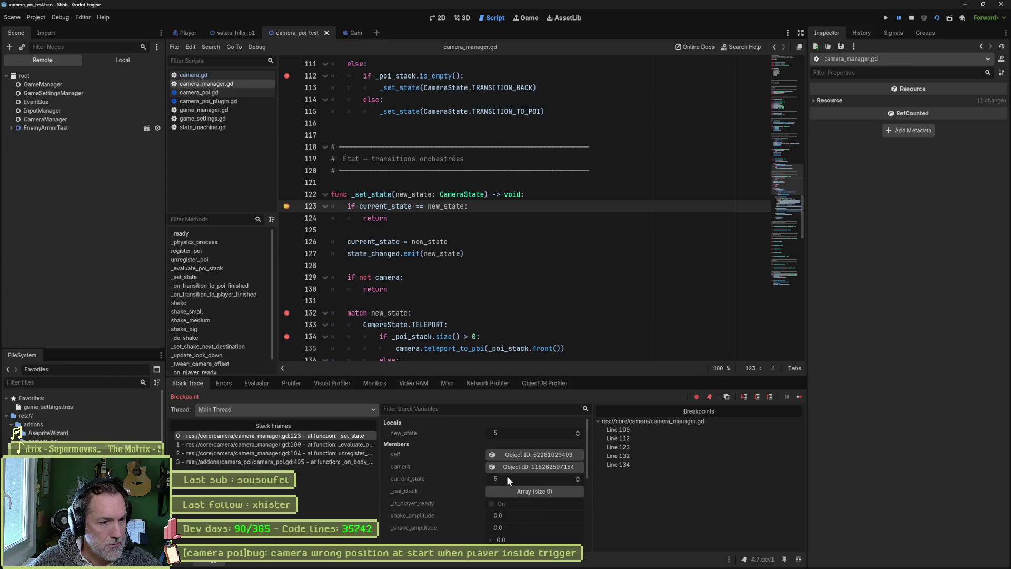
{"action": "left_click", "coordinate": [911, 18]}
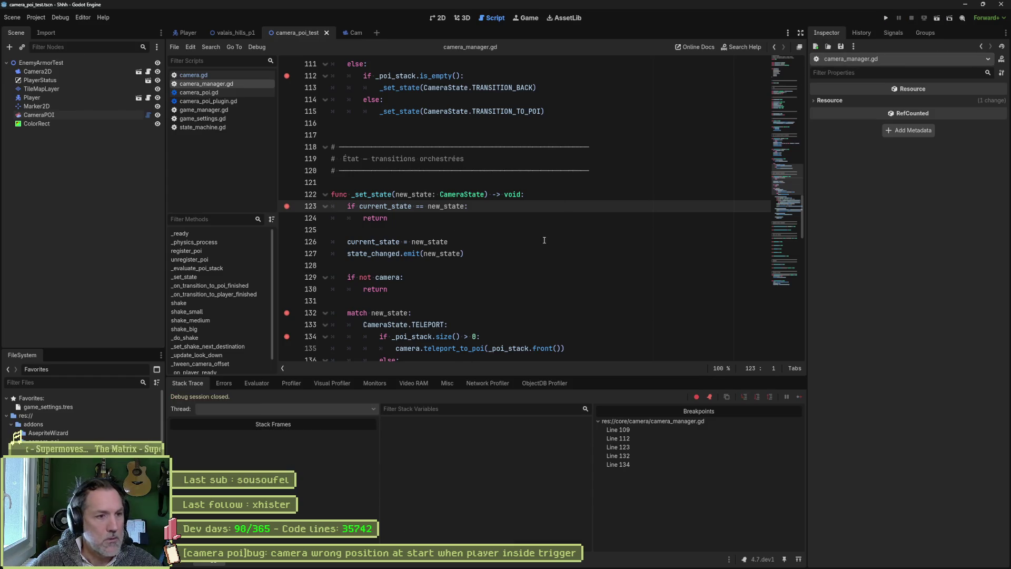
- Rename the TELEPORT enum value to TELEPORT_TO_POI, add a TELEPORT_TO_PLAYER copy, and save
{"action": "left_click", "coordinate": [571, 256]}
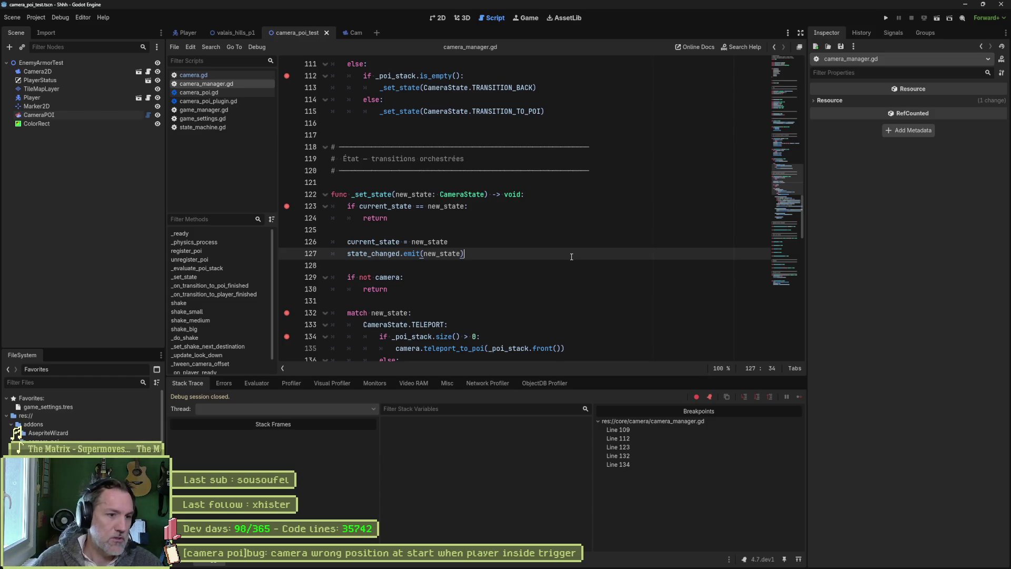
{"action": "scroll", "coordinate": [458, 227], "scroll_direction": "up", "scroll_amount": 15}
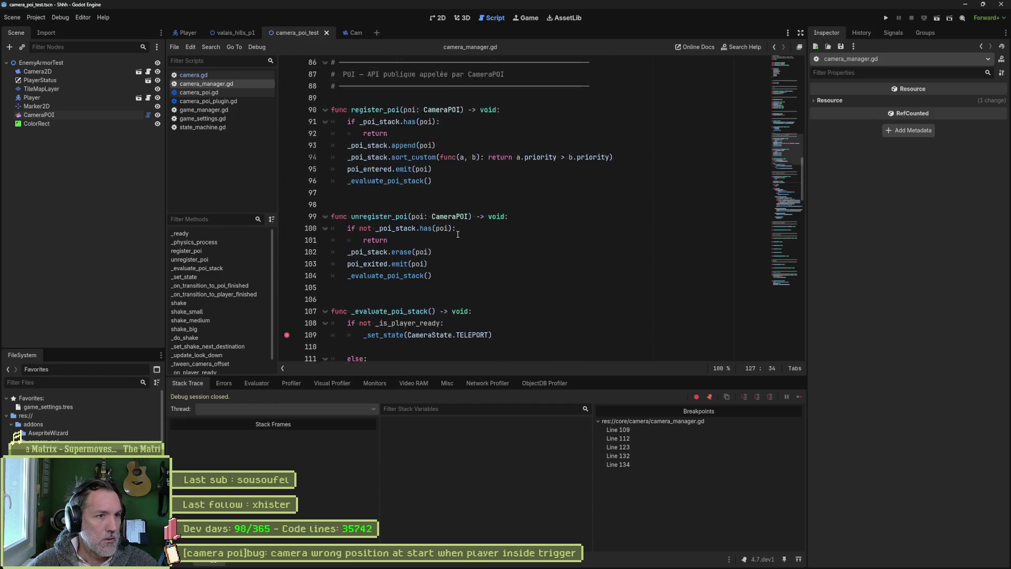
{"action": "scroll", "coordinate": [457, 231], "scroll_direction": "up", "scroll_amount": 15}
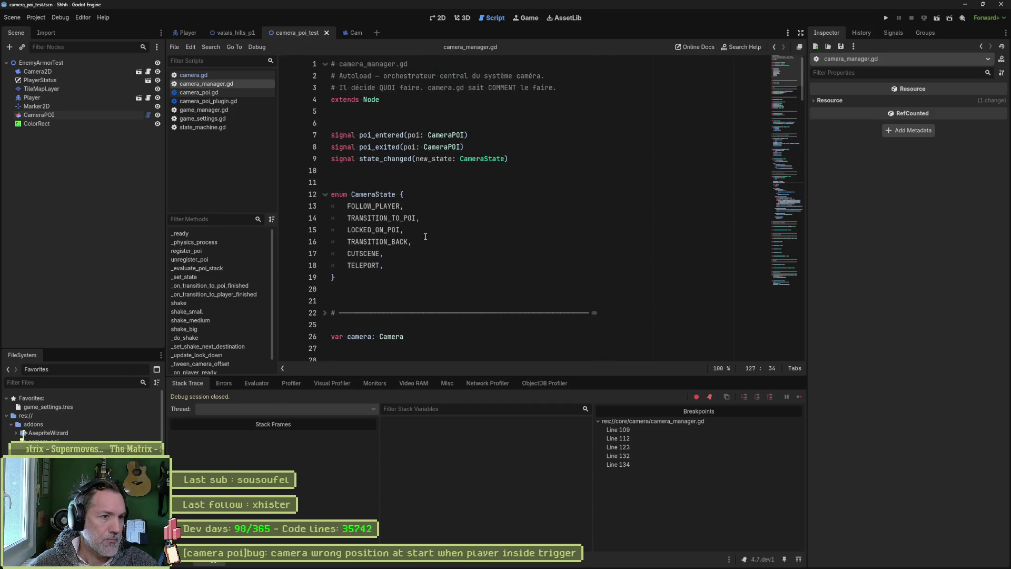
{"action": "left_click", "coordinate": [377, 266]}
{"action": "type", "text": "_TO_POI"}
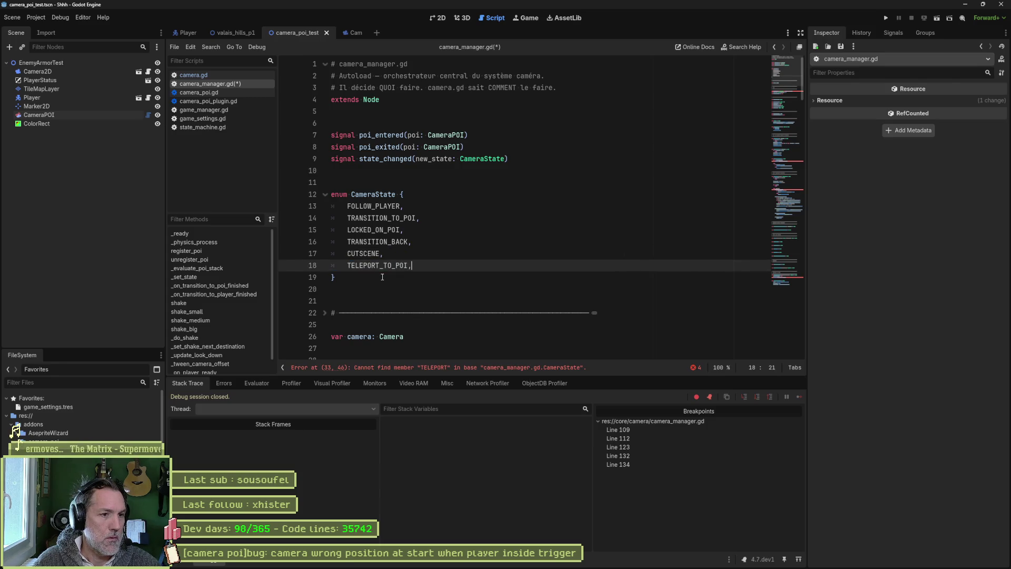
{"action": "key", "text": "ctrl+shift+d"}
{"action": "key", "text": "BackSpace"}
{"action": "key", "text": "BackSpace"}
{"action": "type", "text": "LAYER,"}
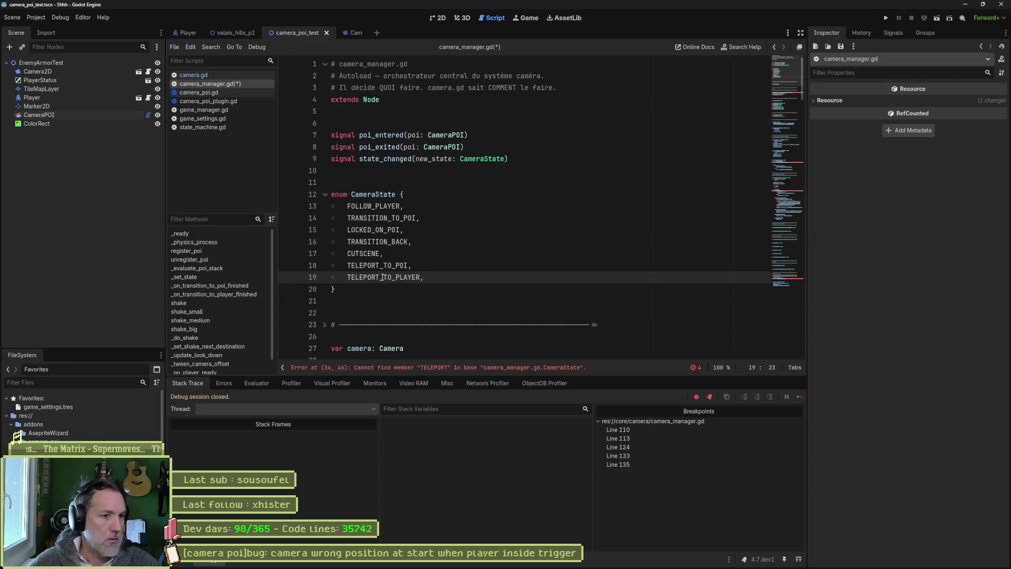
{"action": "key", "text": "ctrl+s"}
- Fix line 34 so current_state starts at TELEPORT_TO_PLAYER and save
{"action": "left_click", "coordinate": [444, 367]}
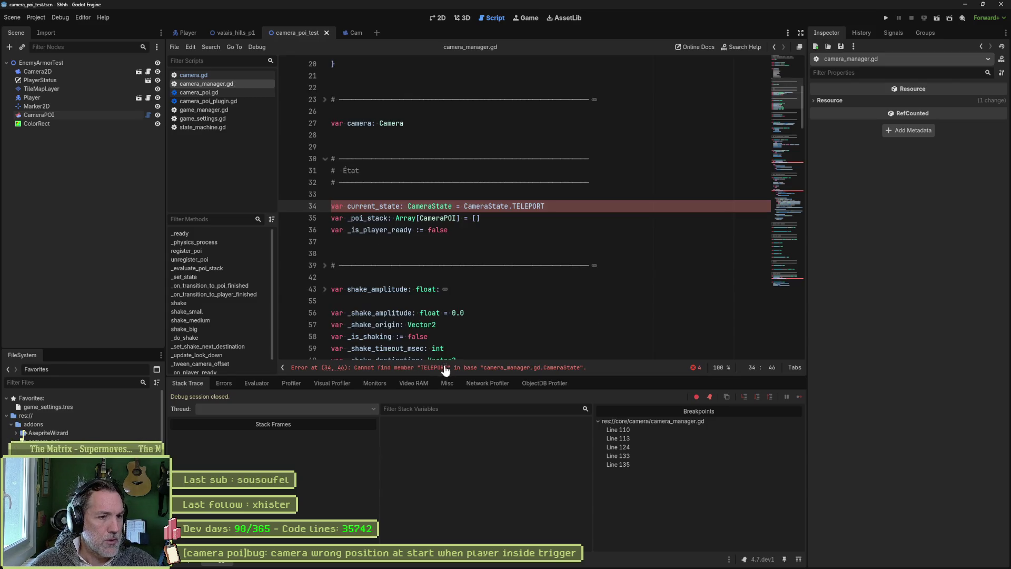
{"action": "left_click", "coordinate": [548, 206]}
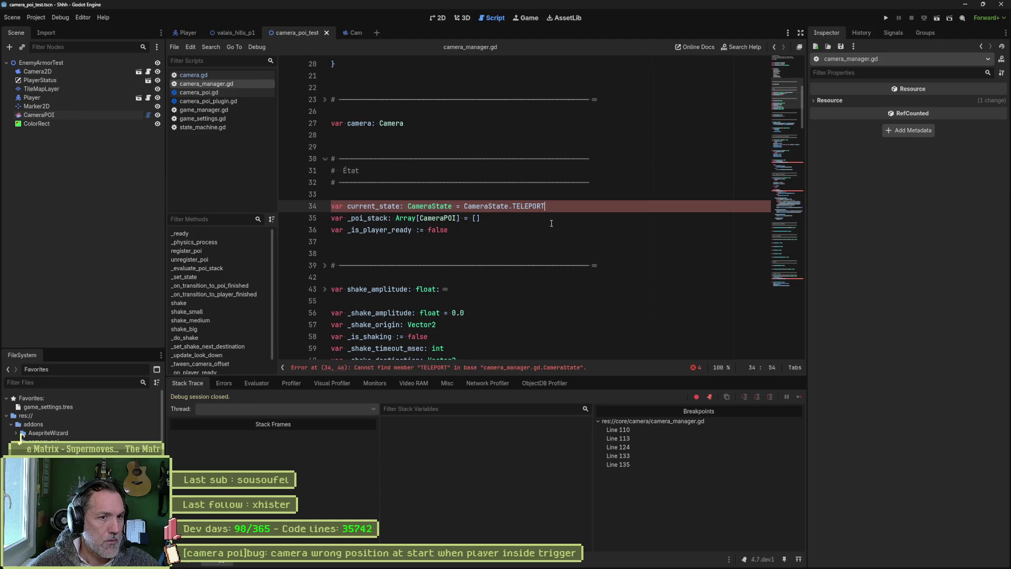
{"action": "type", "text": "_TO_"}
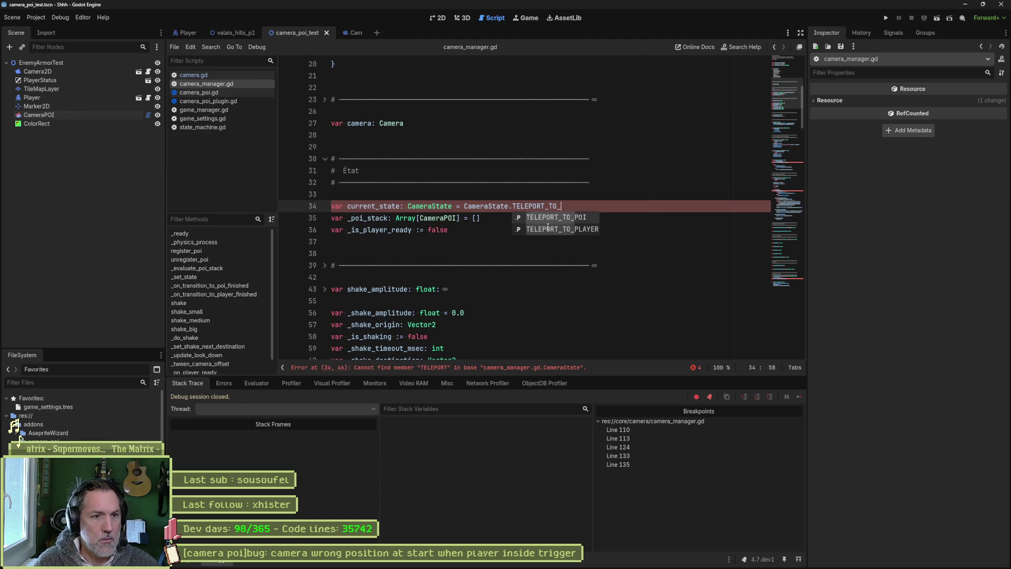
{"action": "left_click", "coordinate": [547, 229]}
{"action": "key", "text": "ctrl+s"}
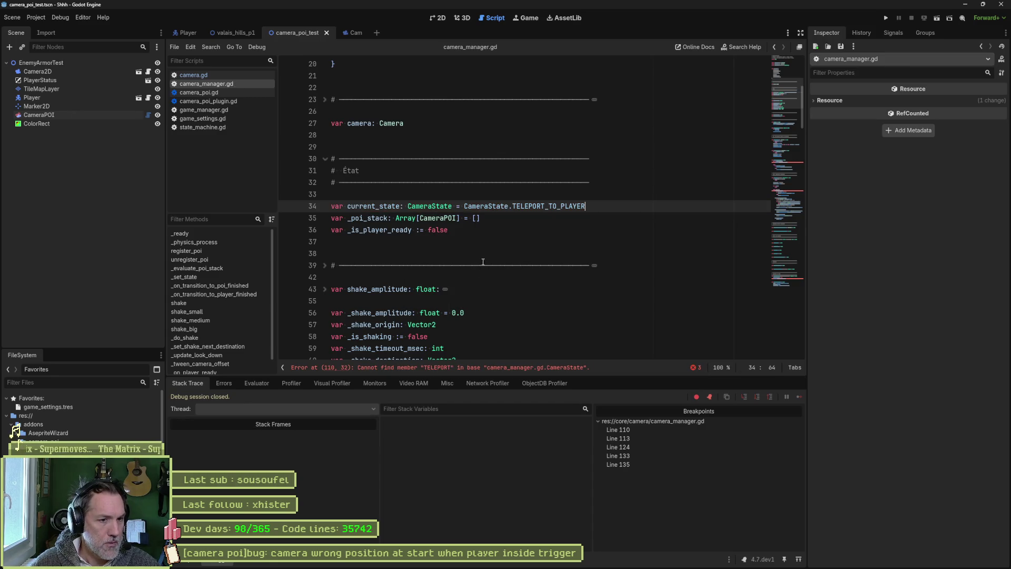
{"action": "left_click", "coordinate": [483, 368]}
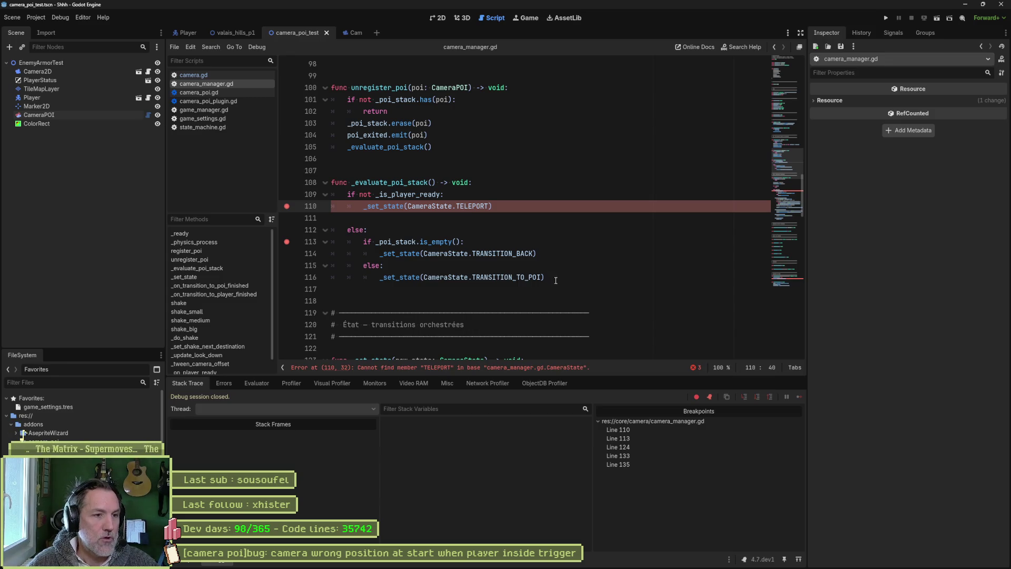
- Copy the not-ready TELEPORT check below line 113, indent it, and add an 'else:' after it
{"action": "left_click_drag", "start_coordinate": [555, 278], "coordinate": [556, 242]}
{"action": "key", "text": "shift+Up"}
{"action": "key", "text": "shift+Up"}
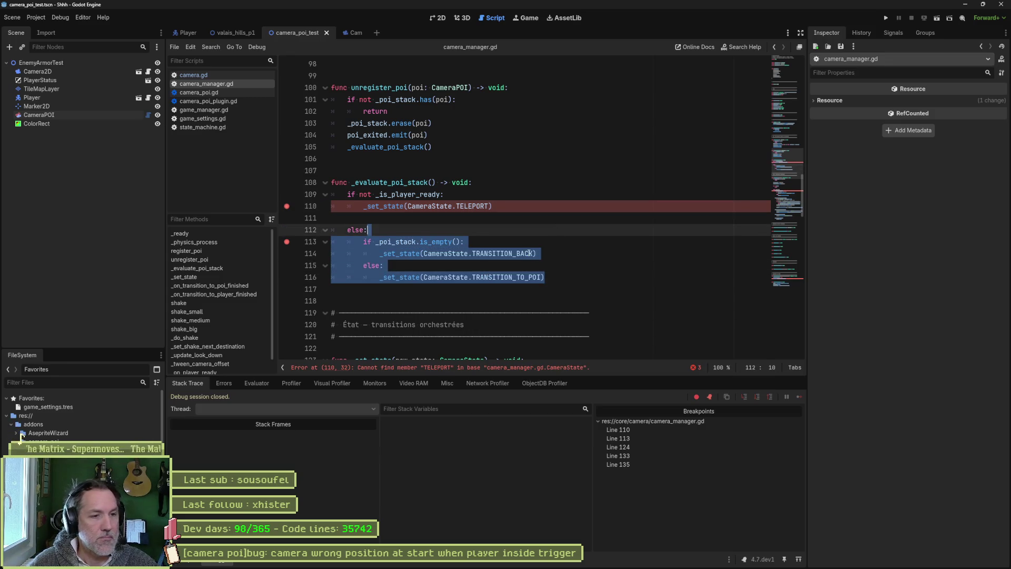
{"action": "left_click", "coordinate": [498, 242]}
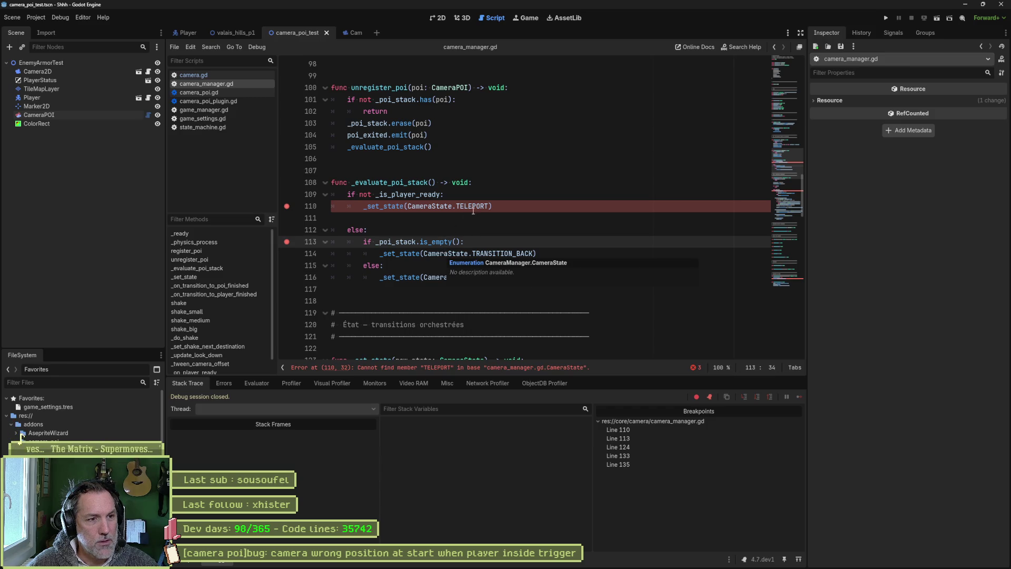
{"action": "left_click", "coordinate": [499, 205]}
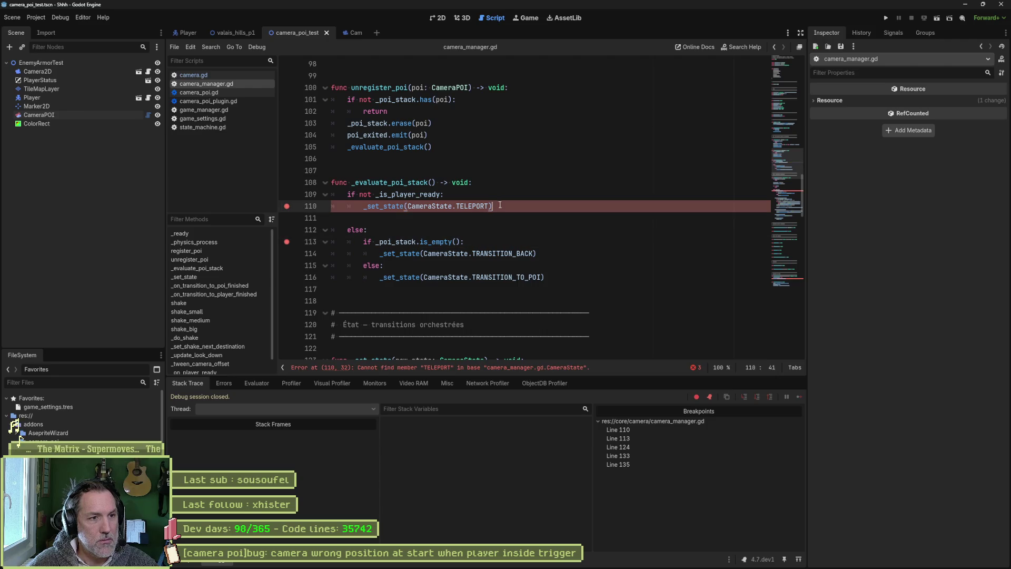
{"action": "left_click_drag", "start_coordinate": [500, 205], "coordinate": [496, 186]}
{"action": "key", "text": "ctrl+c"}
{"action": "left_click", "coordinate": [532, 243]}
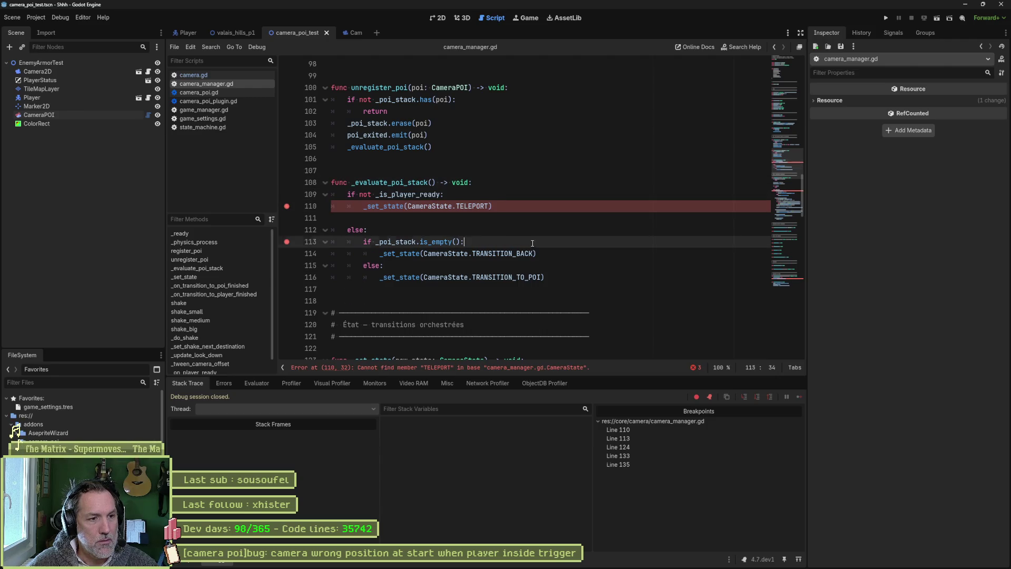
{"action": "key", "text": "ctrl+v"}
{"action": "mouse_move", "coordinate": [436, 254]}
{"action": "left_mouse_down"}
{"action": "mouse_move", "coordinate": [440, 265]}
{"action": "mouse_move", "coordinate": [420, 265]}
{"action": "left_mouse_up"}
{"action": "key", "text": "Tab"}
{"action": "left_click", "coordinate": [542, 263]}
{"action": "key", "text": "Return"}
{"action": "type", "text": "else"}
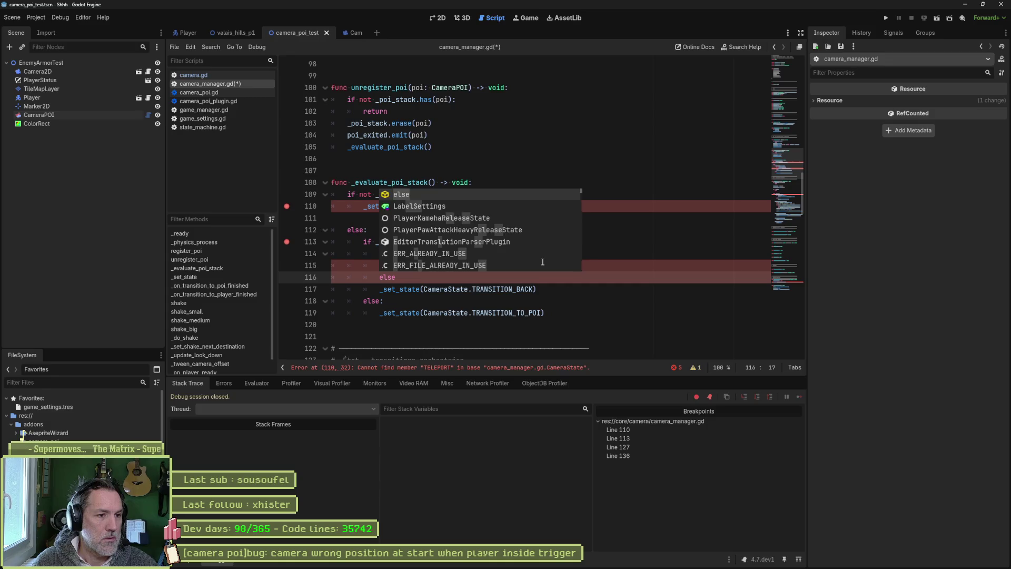
{"action": "type", "text": ":"}
- Indent TRANSITION_BACK under else, drop 'not' from the pasted condition, and reorder the two calls
{"action": "left_click", "coordinate": [381, 285]}
{"action": "key", "text": "Tab"}
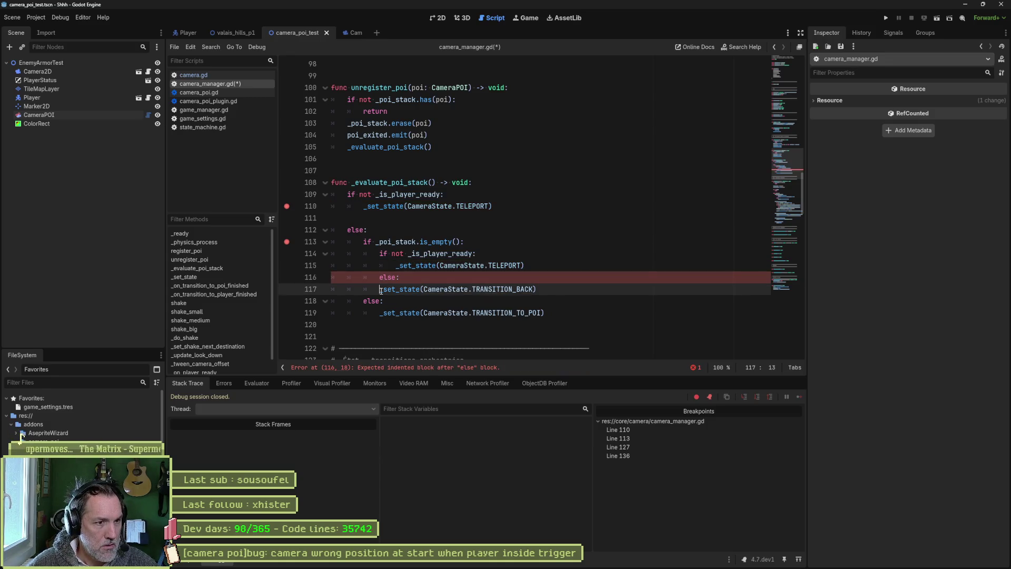
{"action": "left_click", "coordinate": [408, 253]}
{"action": "key", "text": "BackSpace"}
{"action": "key", "text": "BackSpace"}
{"action": "key", "text": "BackSpace"}
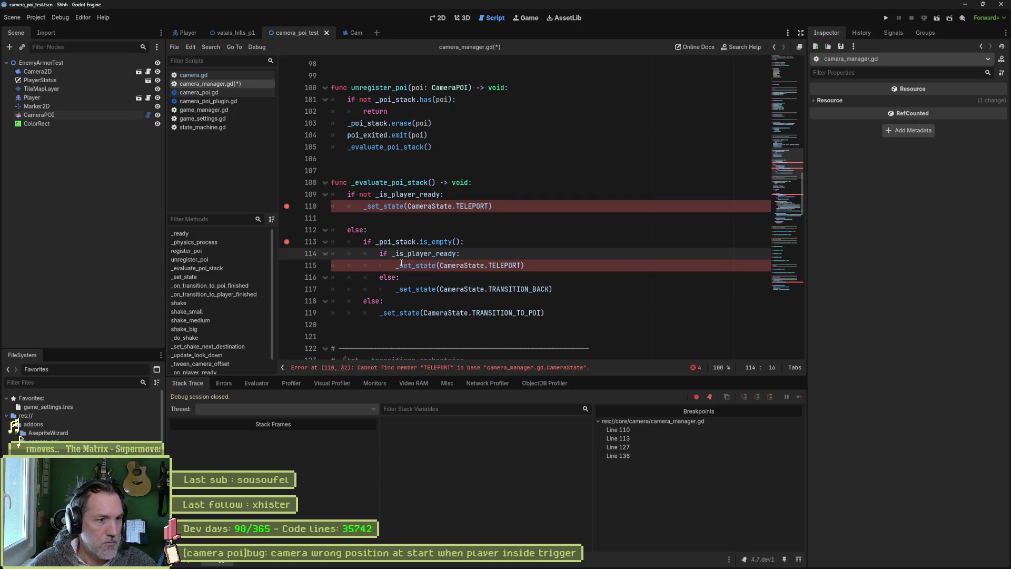
{"action": "left_click", "coordinate": [399, 265]}
{"action": "key", "text": "alt+Down"}
{"action": "key", "text": "Down"}
{"action": "key", "text": "alt+Up"}
{"action": "key", "text": "alt+Up"}
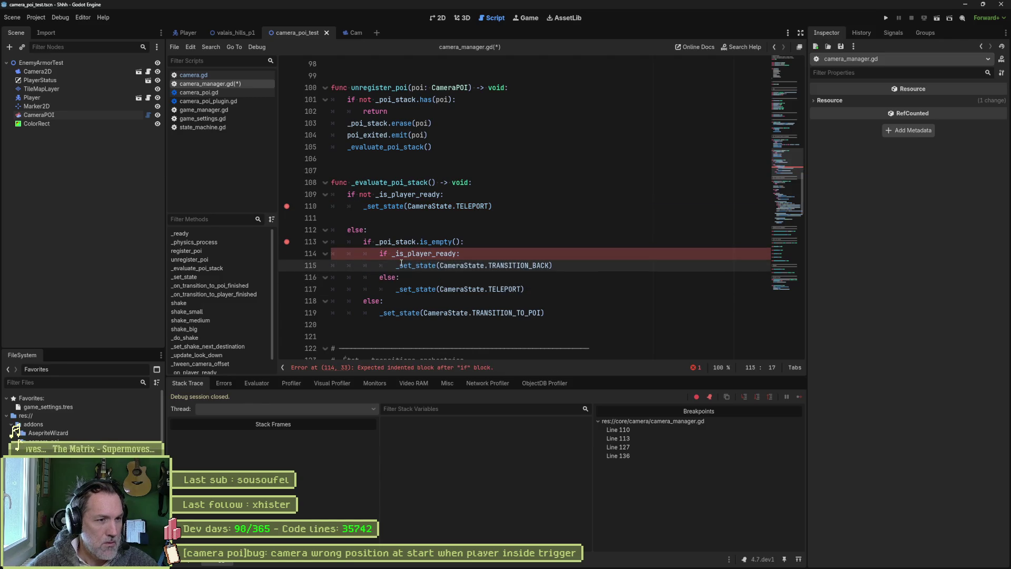
- Delete the original not-ready block and leftover else, then dedent the remaining branch block
{"action": "left_click_drag", "start_coordinate": [506, 206], "coordinate": [514, 185]}
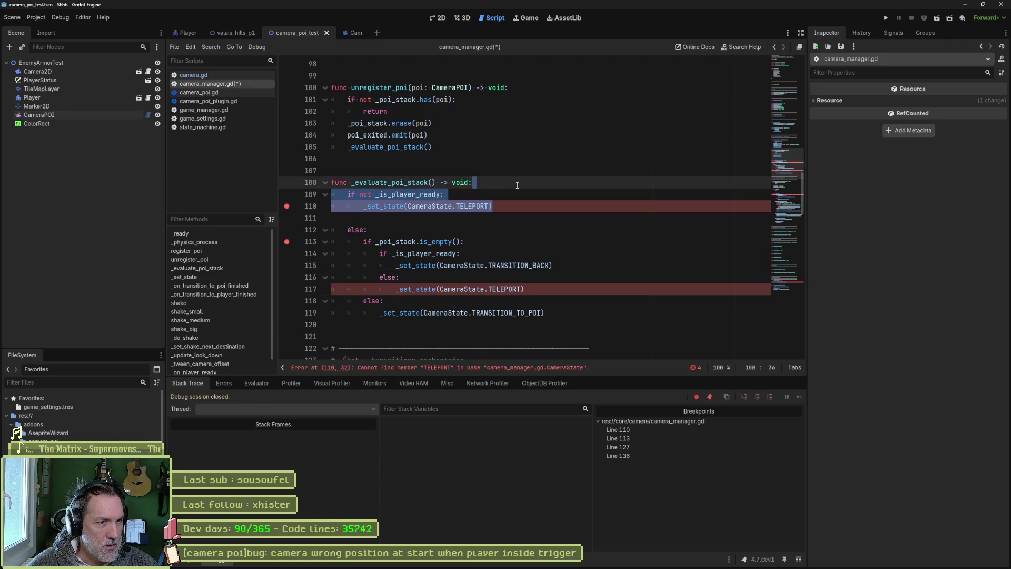
{"action": "key", "text": "Delete"}
{"action": "key", "text": "Delete"}
{"action": "key", "text": "shift+Down"}
{"action": "key", "text": "Delete"}
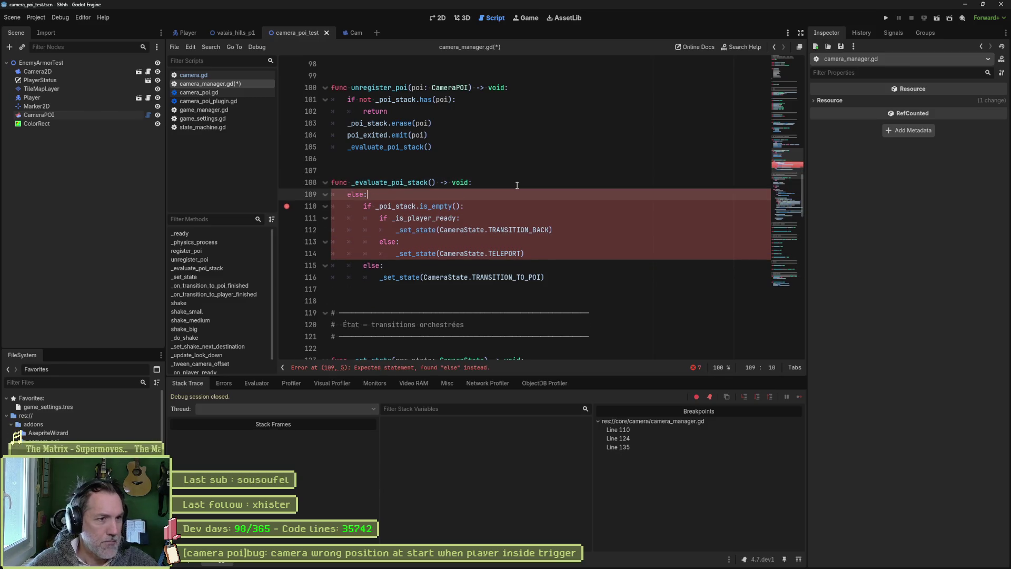
{"action": "key", "text": "Down"}
{"action": "key", "text": "shift+Down"}
{"action": "key", "text": "shift+Down"}
{"action": "key", "text": "shift+Down"}
{"action": "key", "text": "shift+Tab"}
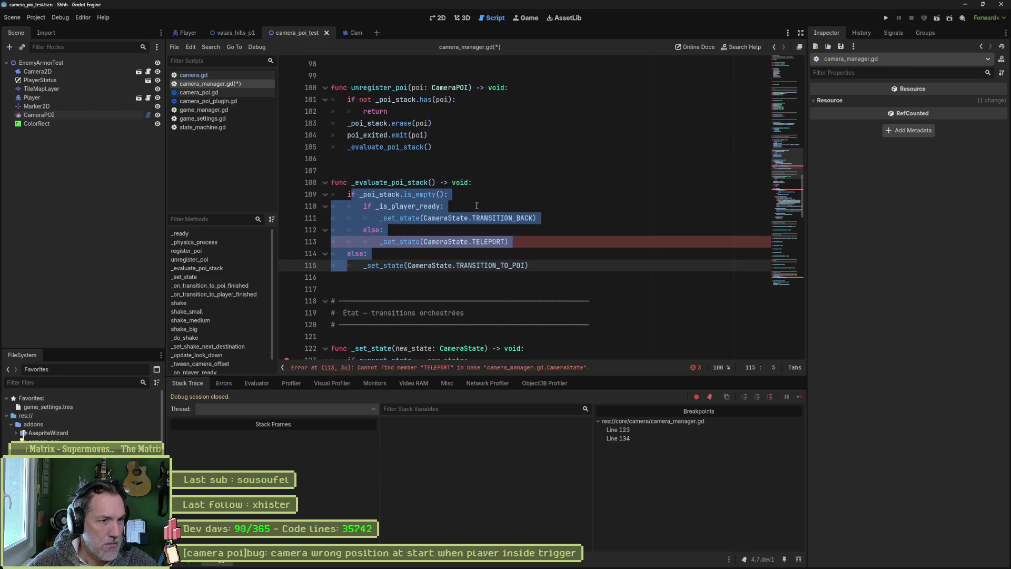
{"action": "left_click", "coordinate": [476, 204]}
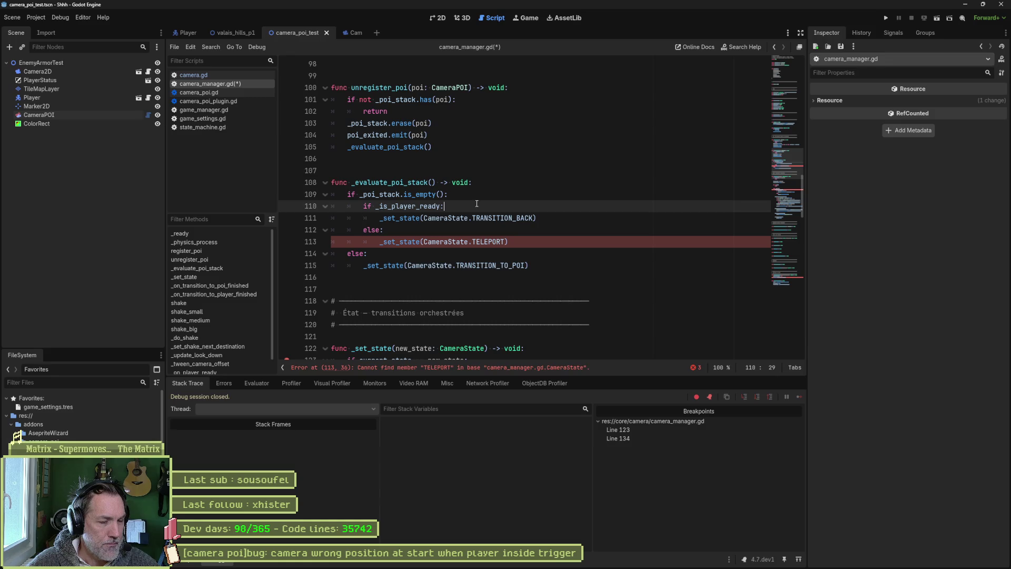
- Change the TELEPORT call on line 113 to TELEPORT_TO_PLAYER
{"action": "left_click", "coordinate": [510, 242]}
{"action": "type", "text": "_TO"}
{"action": "key", "text": "Down"}
{"action": "key", "text": "Return"}
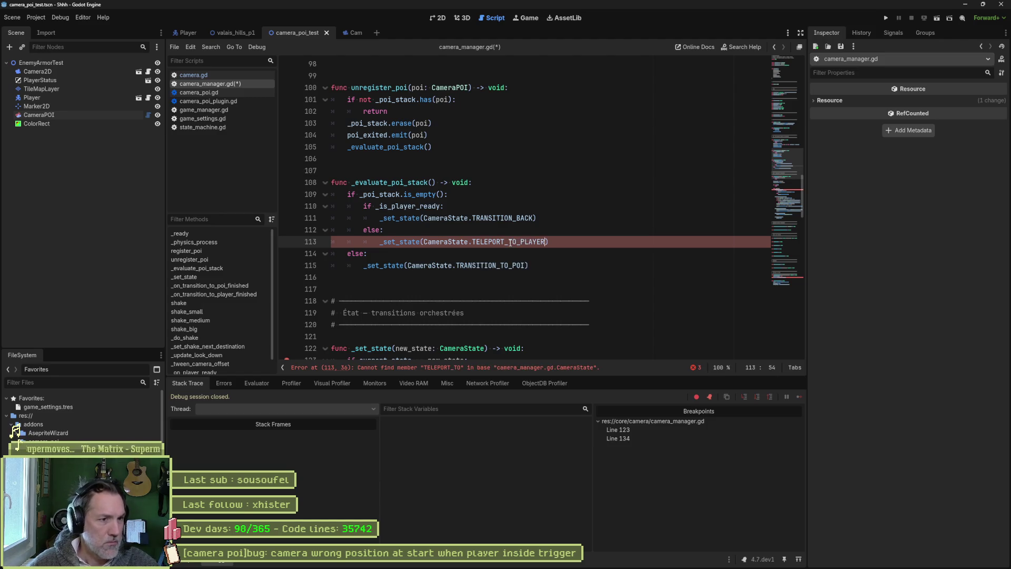
{"action": "left_click", "coordinate": [562, 243]}
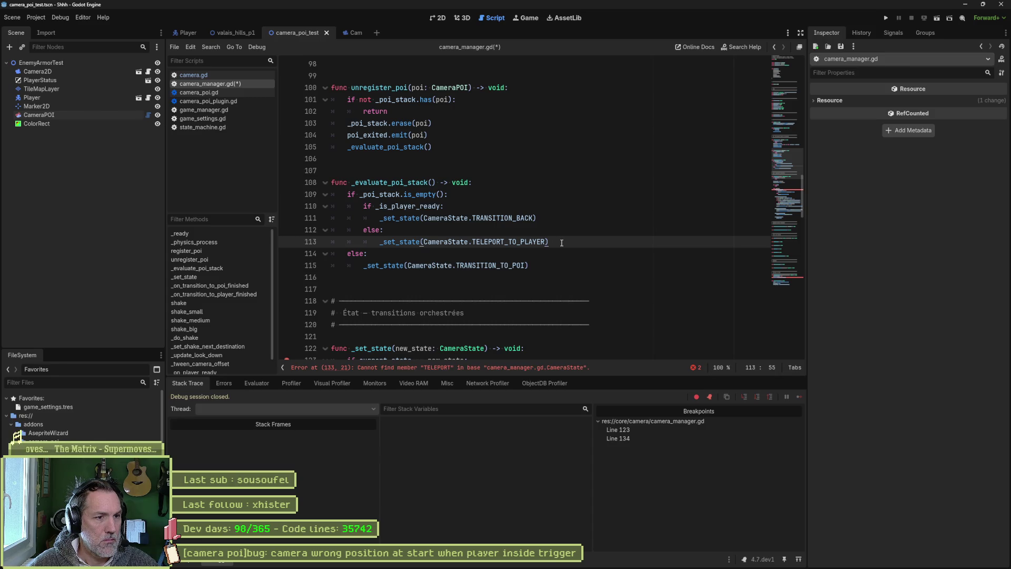
- Copy the readiness if/else branches and paste them, indented, under the POI else branch
{"action": "left_click_drag", "start_coordinate": [559, 240], "coordinate": [556, 220]}
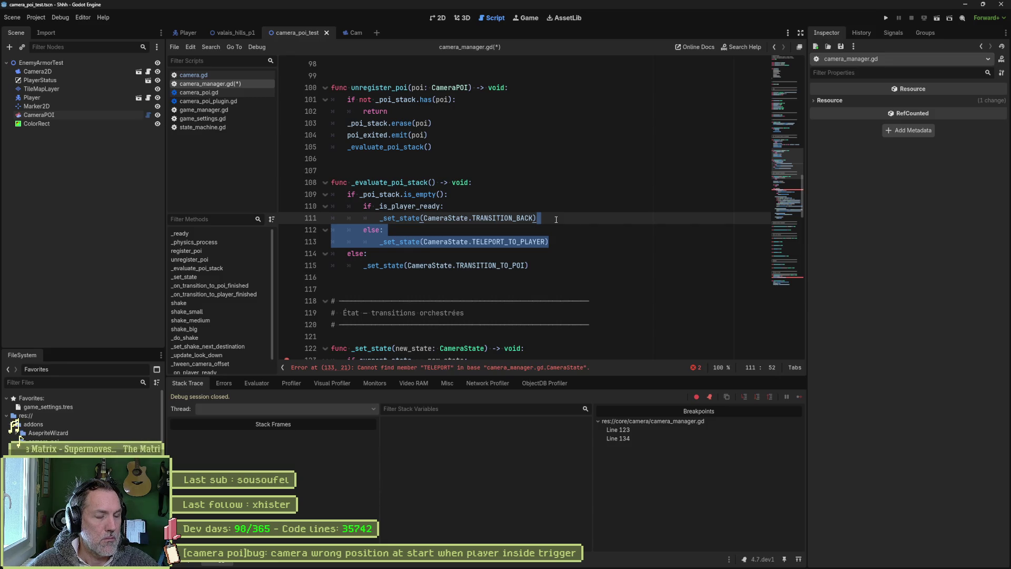
{"action": "key", "text": "ctrl+c"}
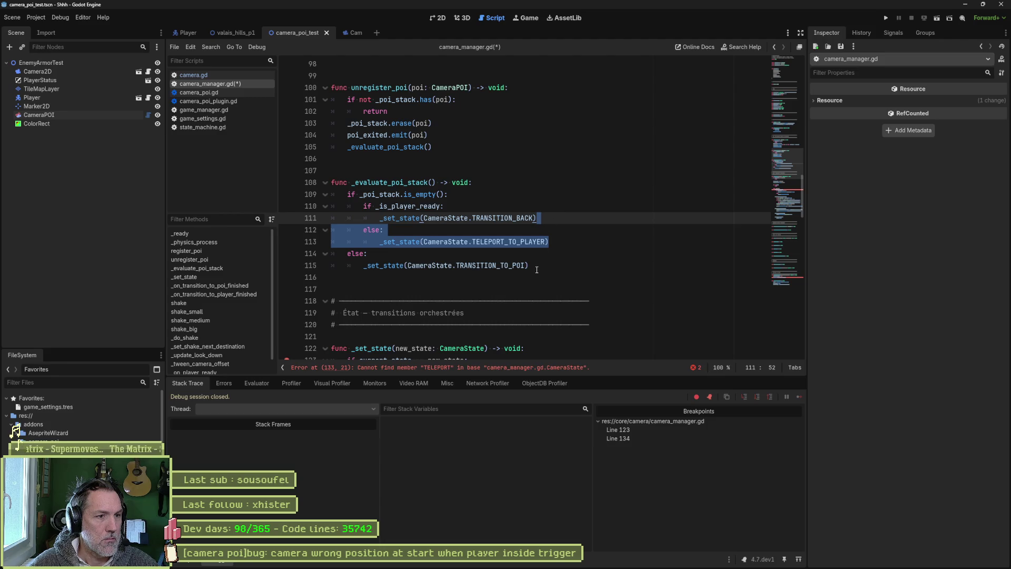
{"action": "left_click", "coordinate": [540, 264]}
{"action": "key", "text": "ctrl+v"}
{"action": "left_click_drag", "start_coordinate": [453, 206], "coordinate": [464, 196]}
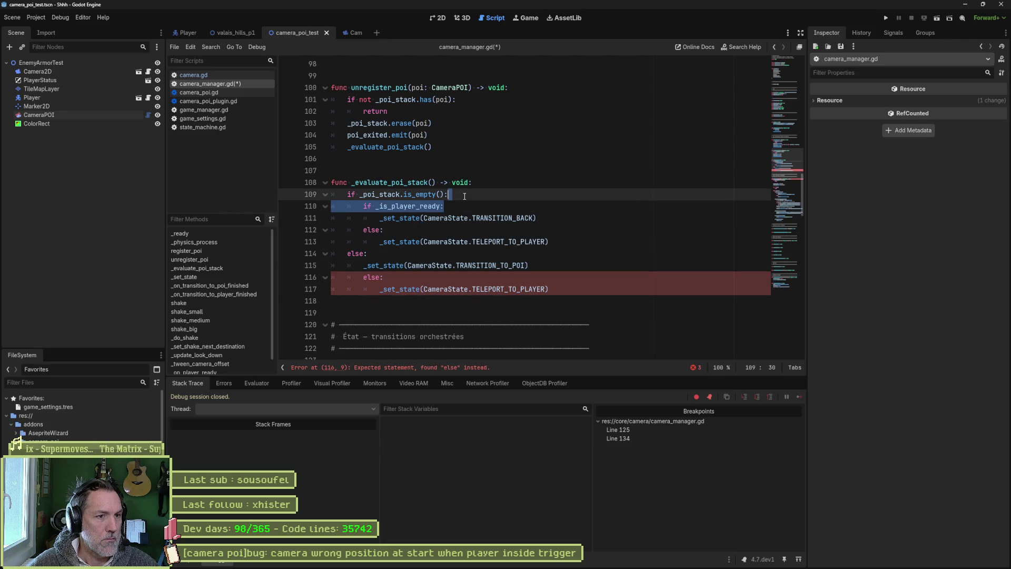
{"action": "key", "text": "ctrl+c"}
{"action": "left_click", "coordinate": [436, 253]}
{"action": "key", "text": "ctrl+v"}
{"action": "key", "text": "Down"}
{"action": "key", "text": "Home"}
{"action": "key", "text": "Tab"}
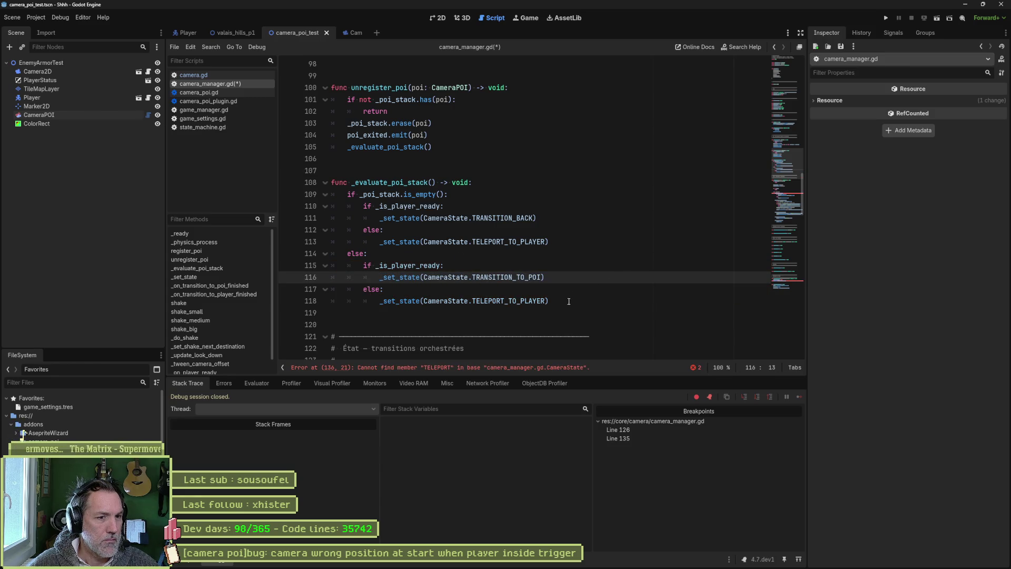
- Change PLAYER to POI on line 118 so it uses TELEPORT_TO_POI, and save
{"action": "left_click_drag", "start_coordinate": [569, 301], "coordinate": [521, 304]}
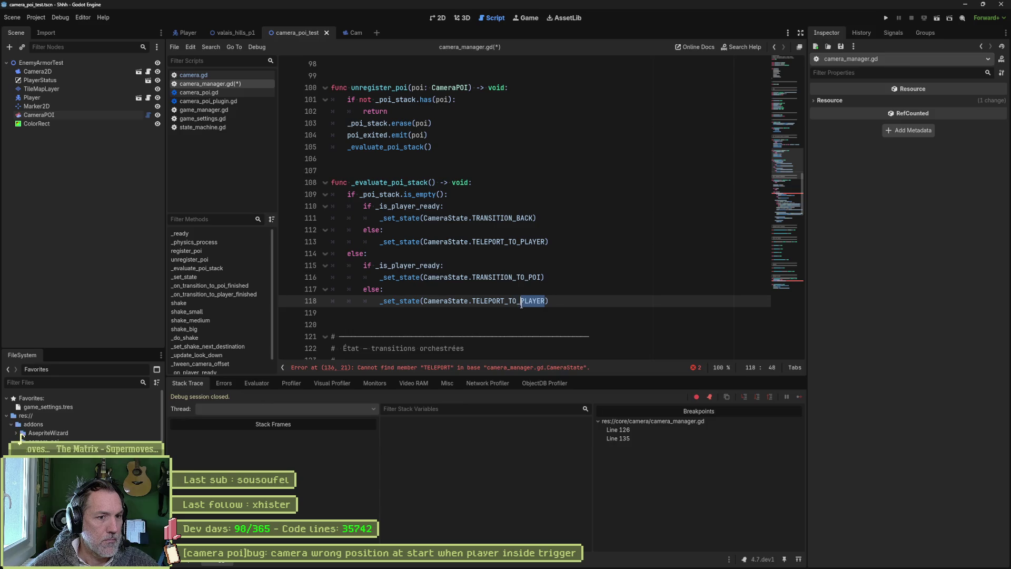
{"action": "type", "text": "POI"}
{"action": "key", "text": "ctrl+s"}
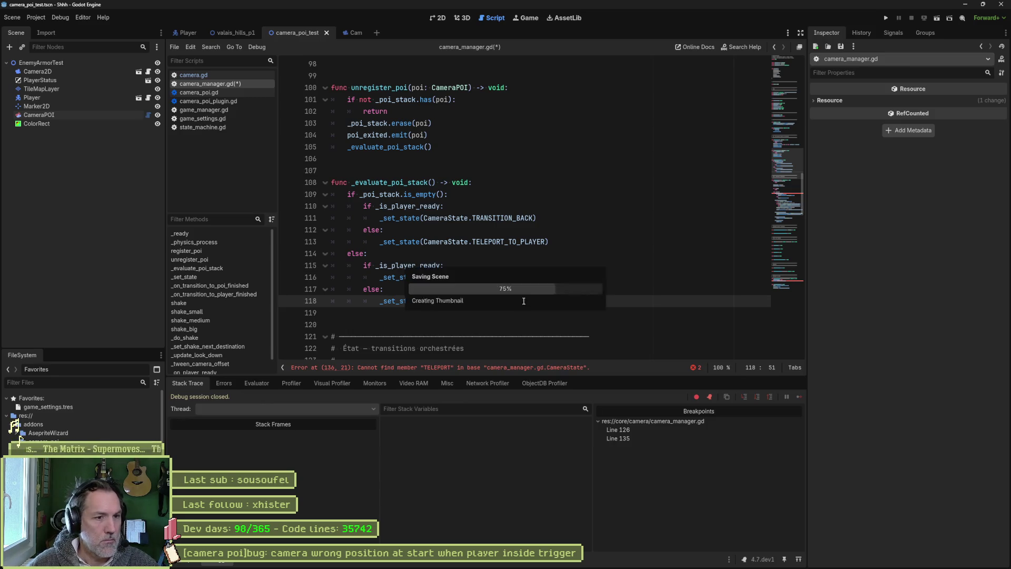
{"action": "left_click", "coordinate": [620, 258]}
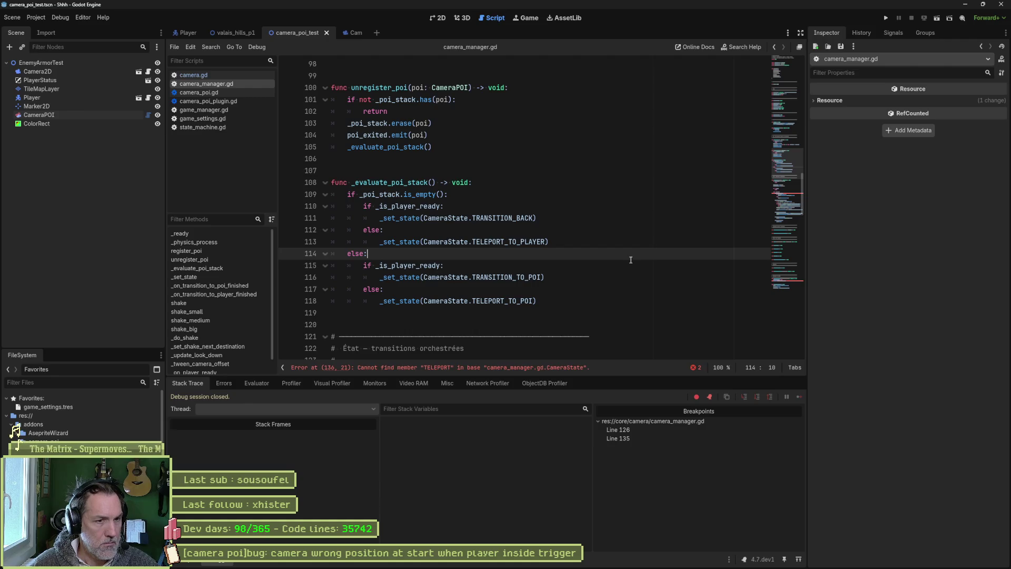
- Start a project-wide replace of TRANSITION_BACK with TRANSITION_TO_PLAYER
{"action": "double_click", "coordinate": [554, 218]}
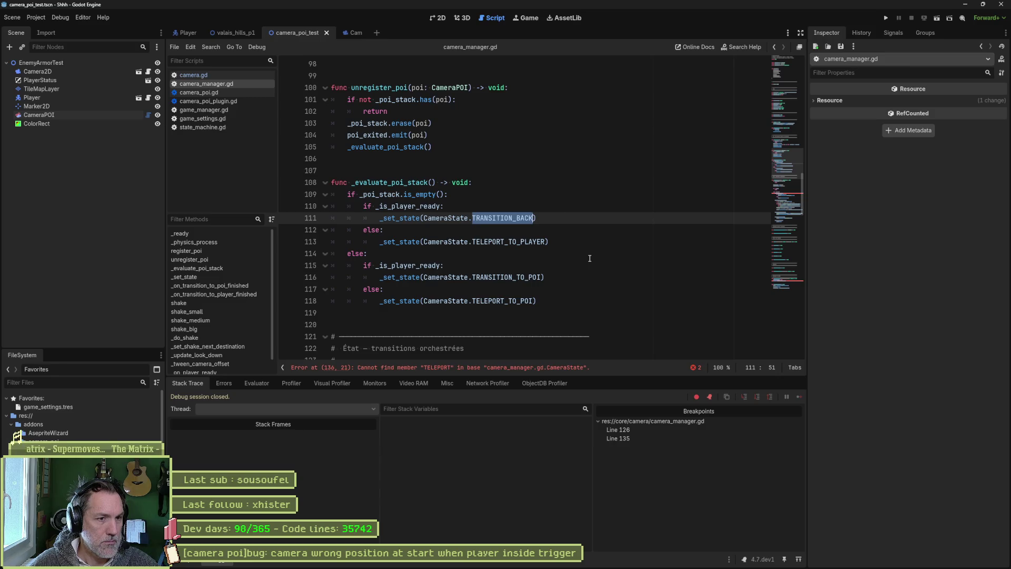
{"action": "scroll", "coordinate": [542, 253], "scroll_direction": "up", "scroll_amount": 5}
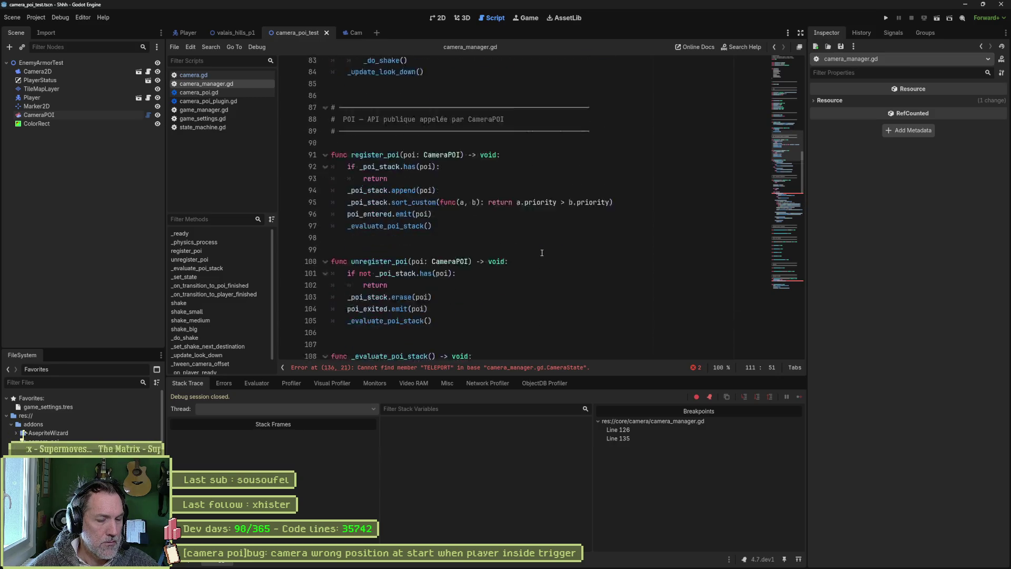
{"action": "scroll", "coordinate": [542, 253], "scroll_direction": "down", "scroll_amount": 4}
{"action": "key", "text": "ctrl+shift+r"}
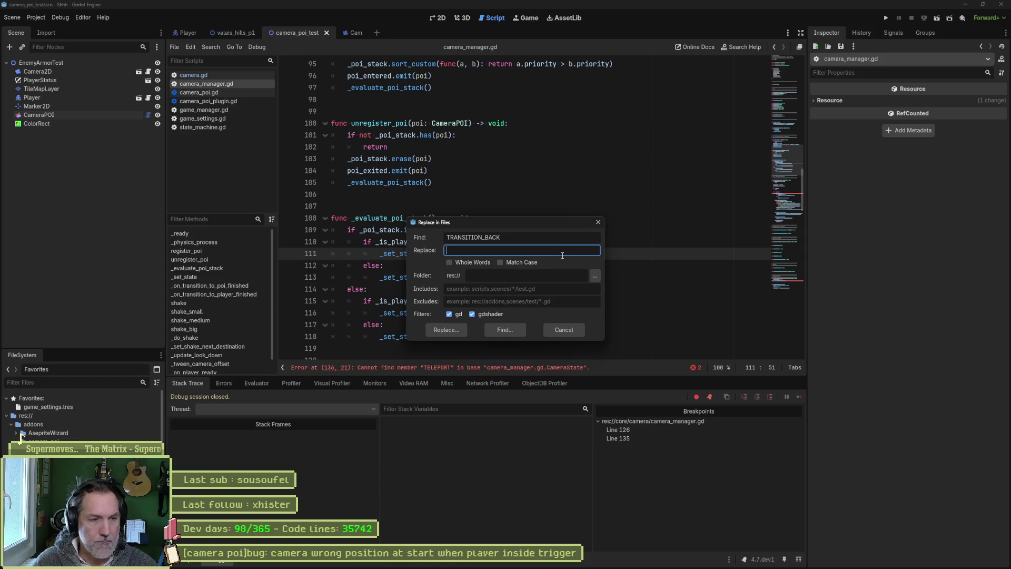
{"action": "key", "text": "shift+Tab"}
{"action": "key", "text": "ctrl+a"}
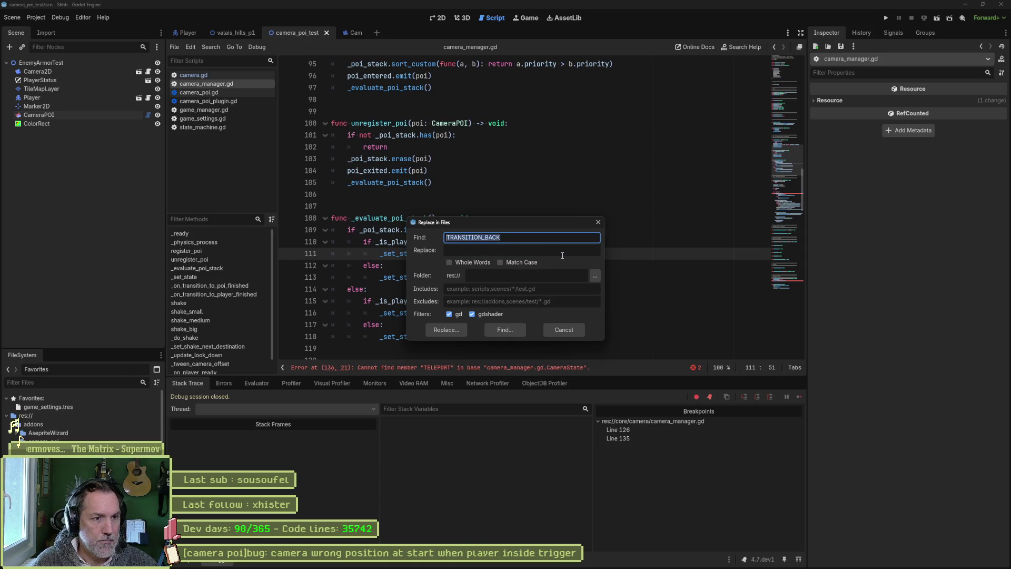
{"action": "key", "text": "Tab"}
{"action": "type", "text": "TRANSITION_"}
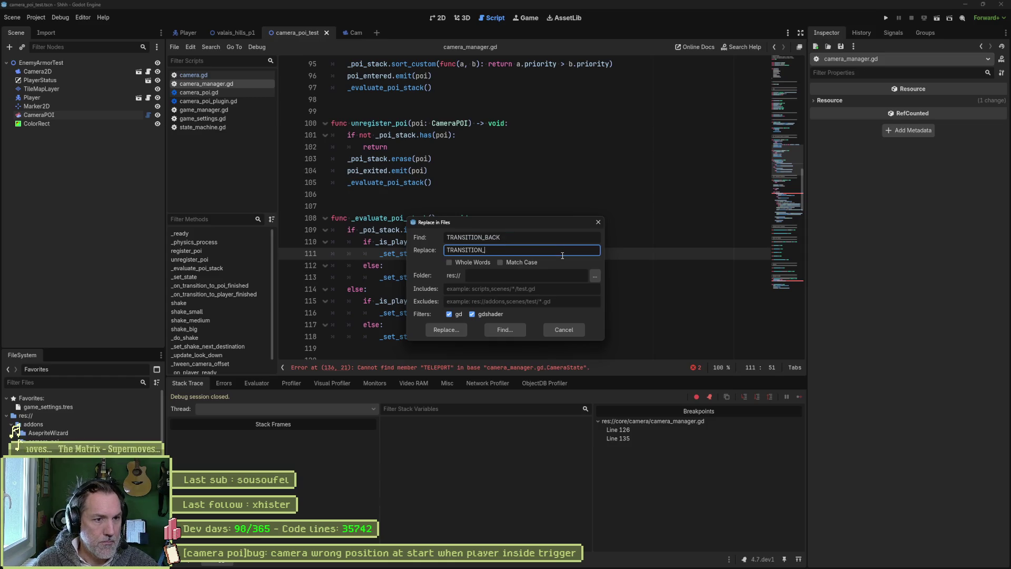
{"action": "type", "text": "TO_PLAYER"}
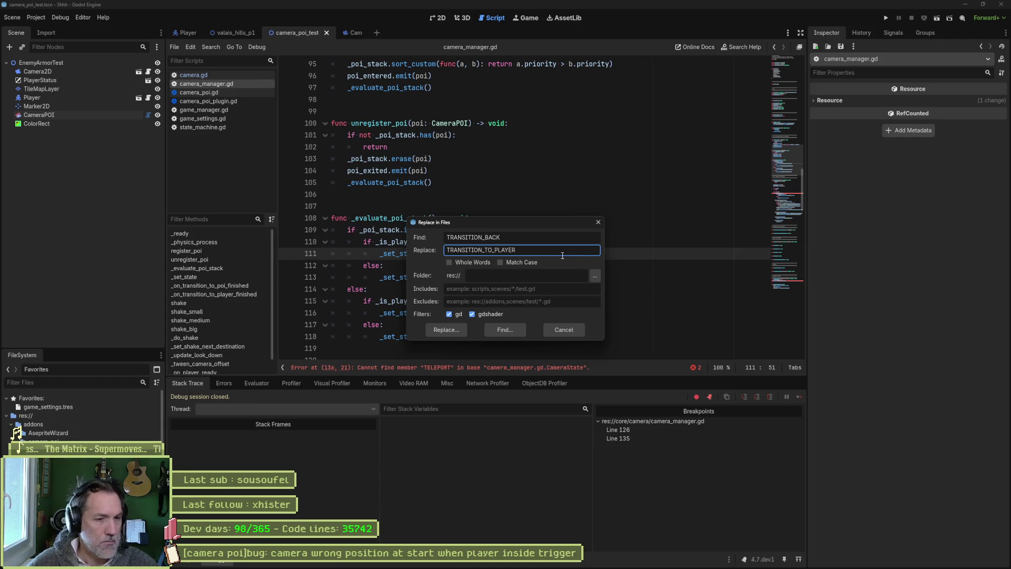
- Limit the replace to whole-word, case-sensitive matches and replace all occurrences
{"action": "left_click", "coordinate": [457, 263]}
{"action": "left_click", "coordinate": [512, 262]}
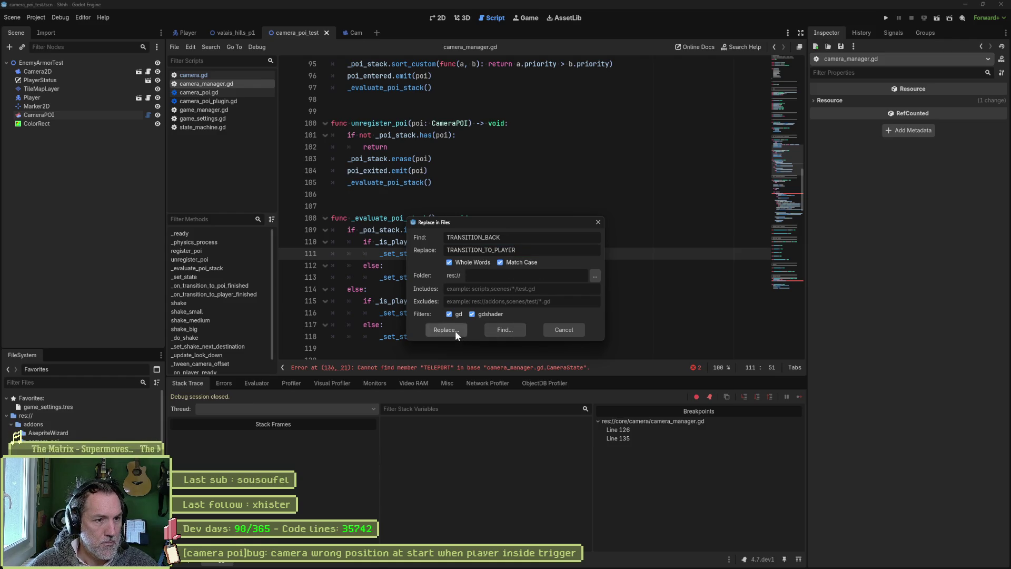
{"action": "left_click", "coordinate": [455, 330]}
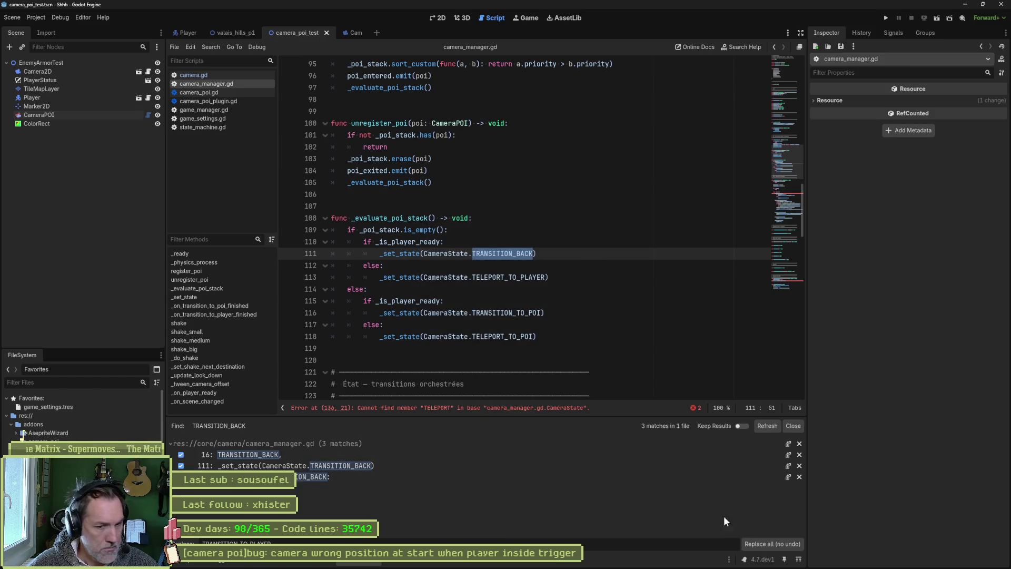
{"action": "left_click", "coordinate": [762, 544]}
{"action": "left_click", "coordinate": [794, 426]}
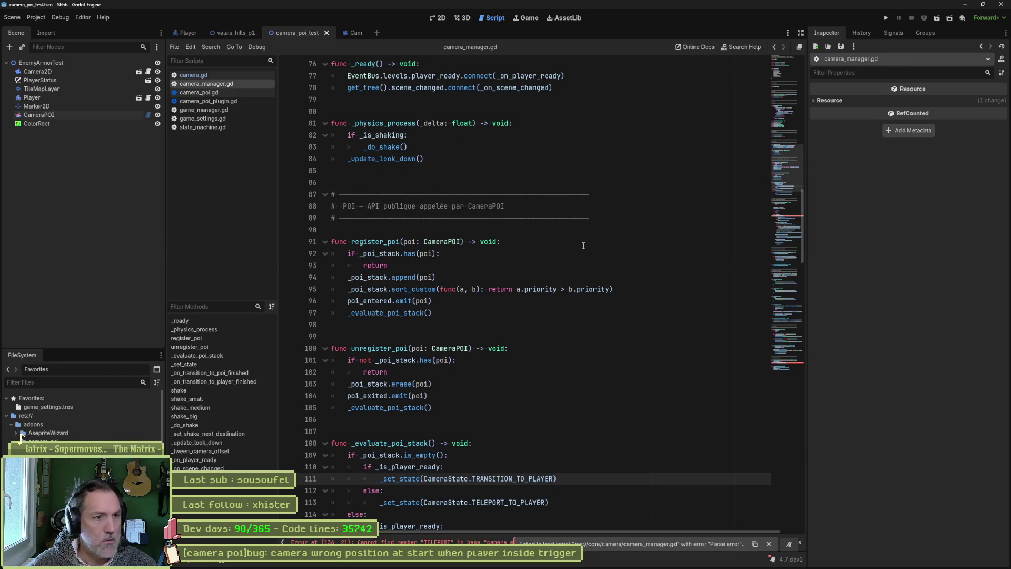
{"action": "left_click", "coordinate": [584, 243]}
{"action": "scroll", "coordinate": [522, 340], "scroll_direction": "up", "scroll_amount": 1}
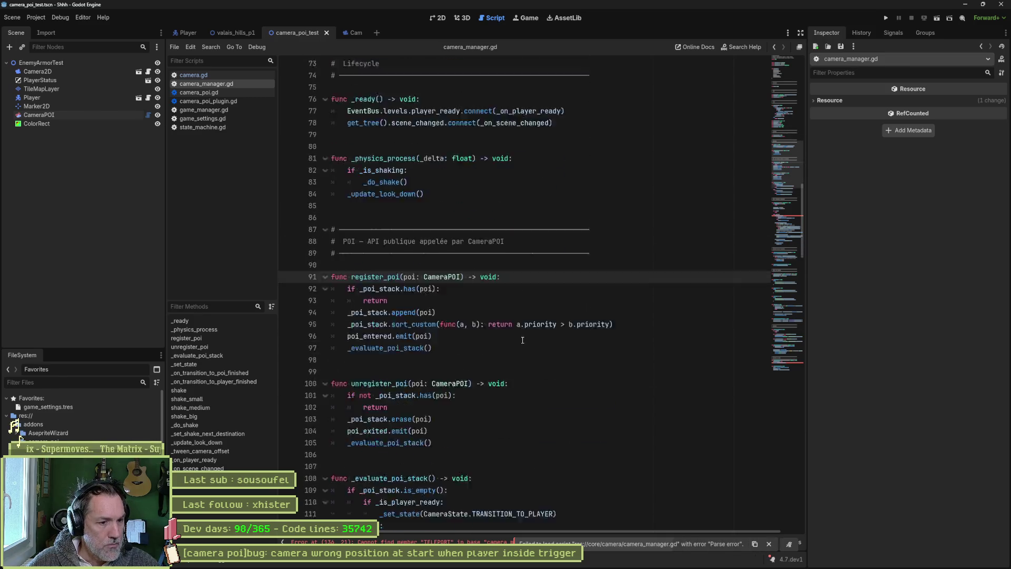
{"action": "scroll", "coordinate": [522, 340], "scroll_direction": "down", "scroll_amount": 3}
{"action": "scroll", "coordinate": [502, 318], "scroll_direction": "down", "scroll_amount": 3}
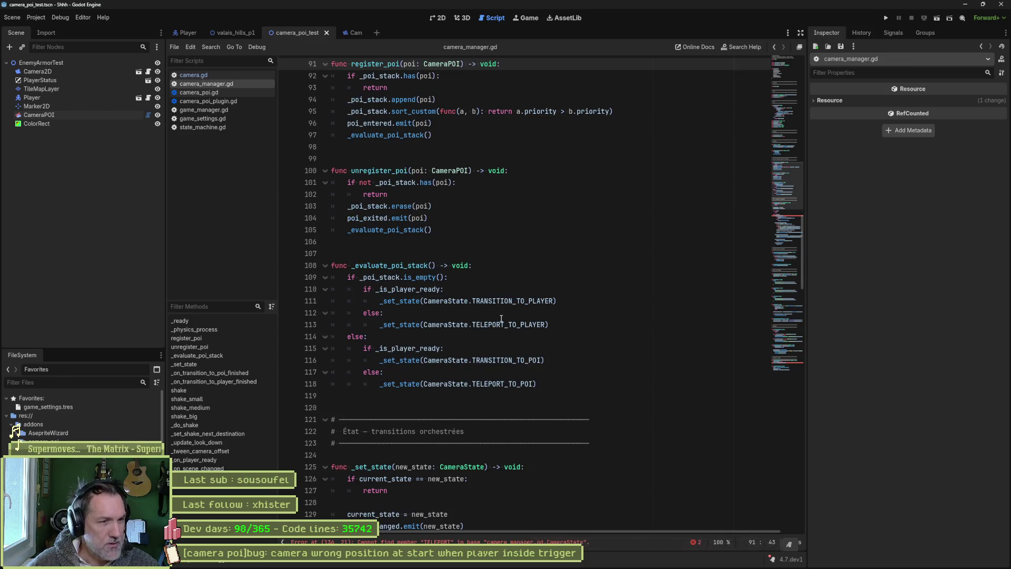
- Check TRANSITION_TO_PLAYER and TELEPORT_TO_PLAYER on lines 111 and 113, then go to the _set_state definition
{"action": "left_click", "coordinate": [412, 278]}
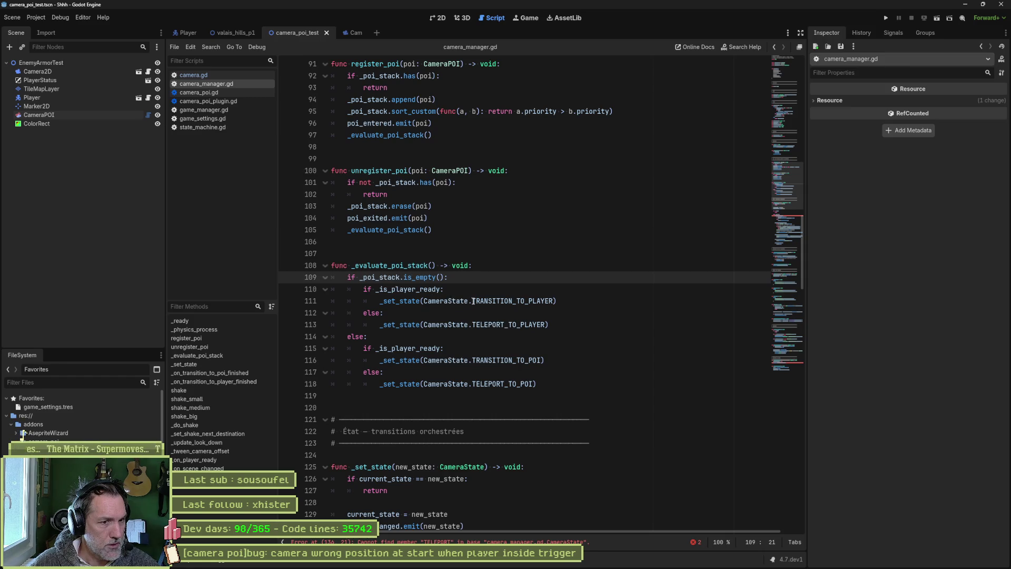
{"action": "left_click_drag", "start_coordinate": [474, 300], "coordinate": [552, 299]}
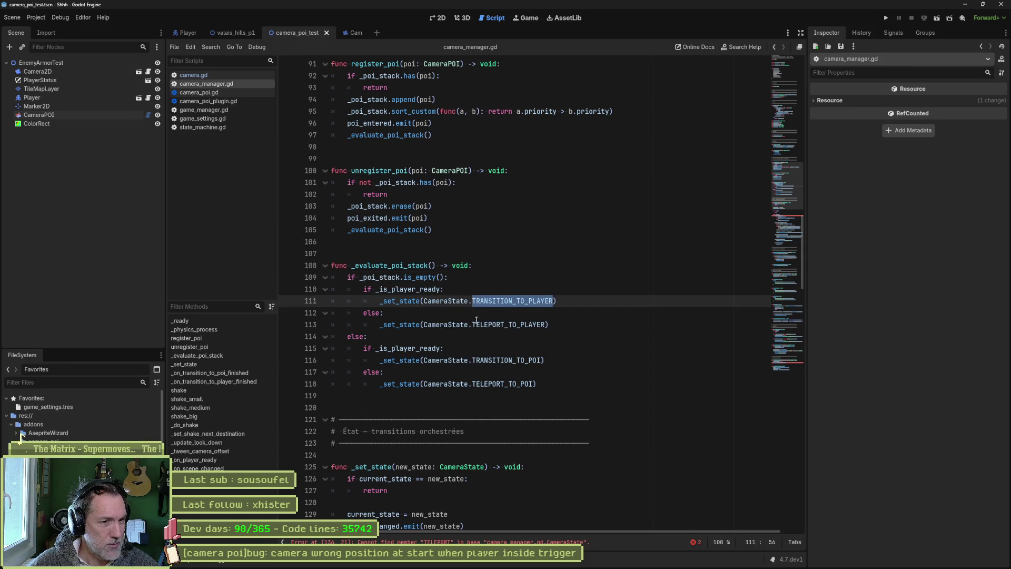
{"action": "left_click_drag", "start_coordinate": [474, 324], "coordinate": [553, 322]}
{"action": "left_click", "coordinate": [427, 336]}
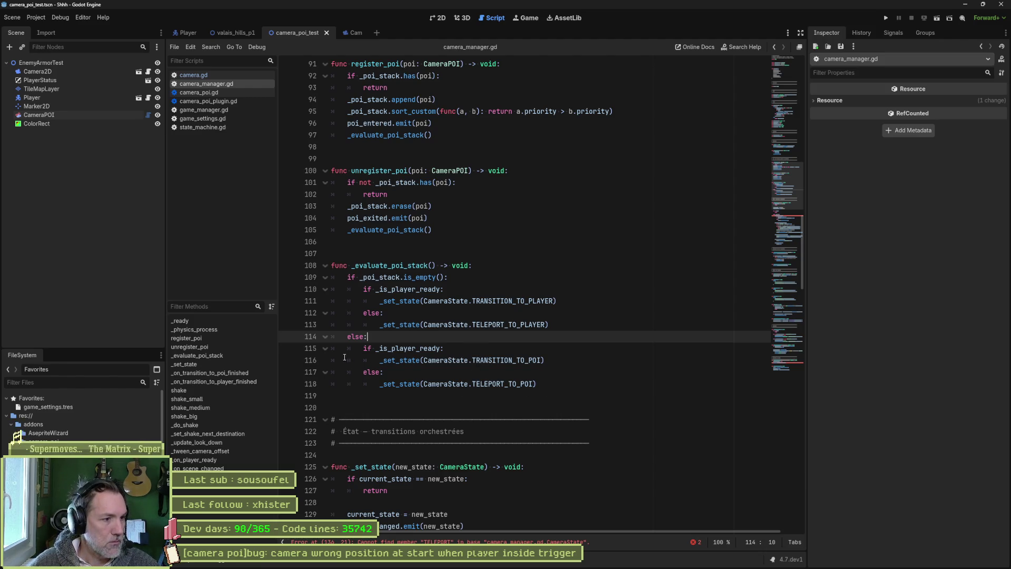
{"action": "left_click", "coordinate": [400, 360], "text": "ctrl"}
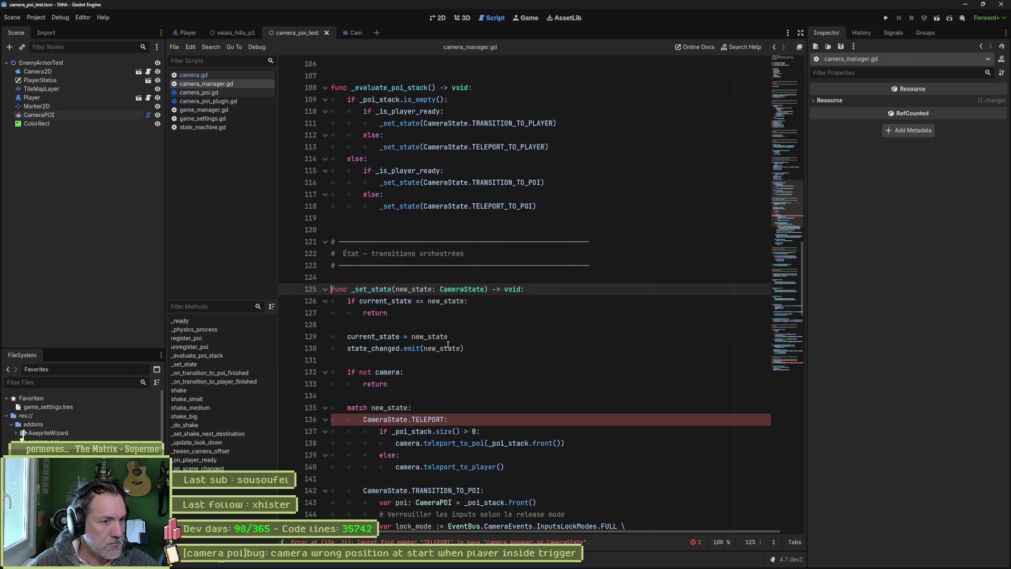
- Rename the TELEPORT match branch to TELEPORT_TO_PLAYER
{"action": "scroll", "coordinate": [507, 369], "scroll_direction": "down", "scroll_amount": 3}
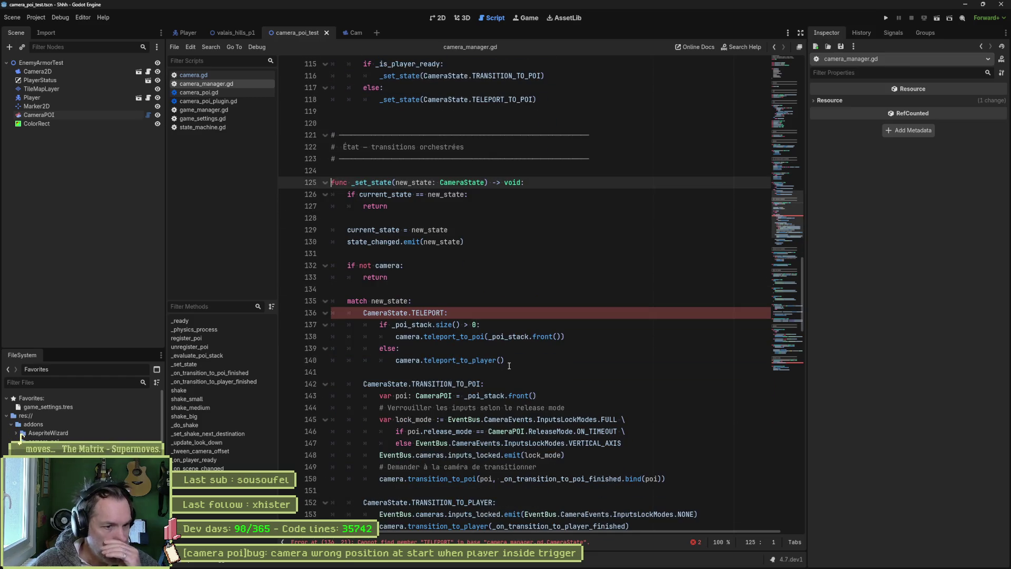
{"action": "left_click_drag", "start_coordinate": [525, 360], "coordinate": [519, 305]}
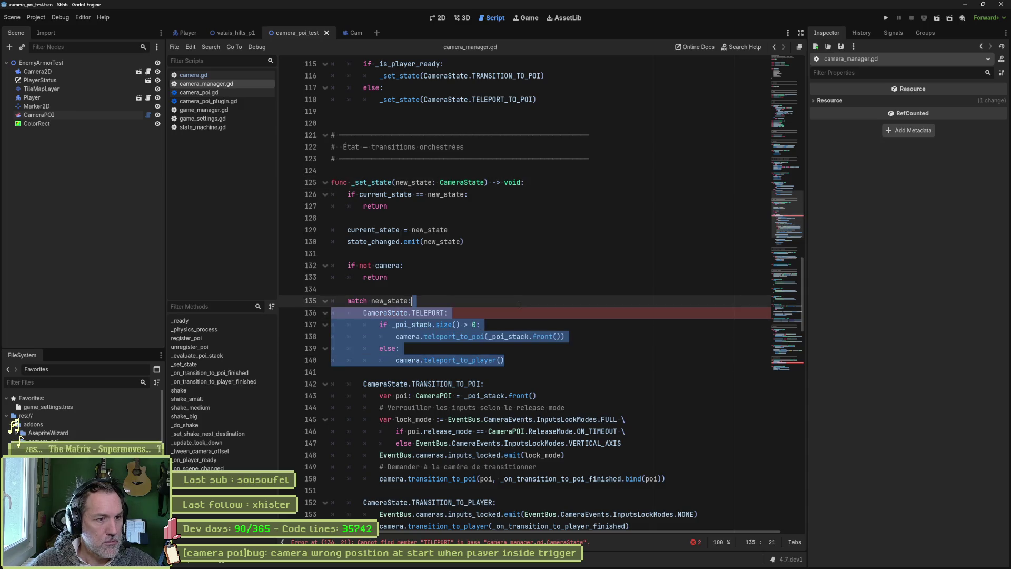
{"action": "left_click", "coordinate": [446, 313]}
{"action": "type", "text": "_TO_POI"}
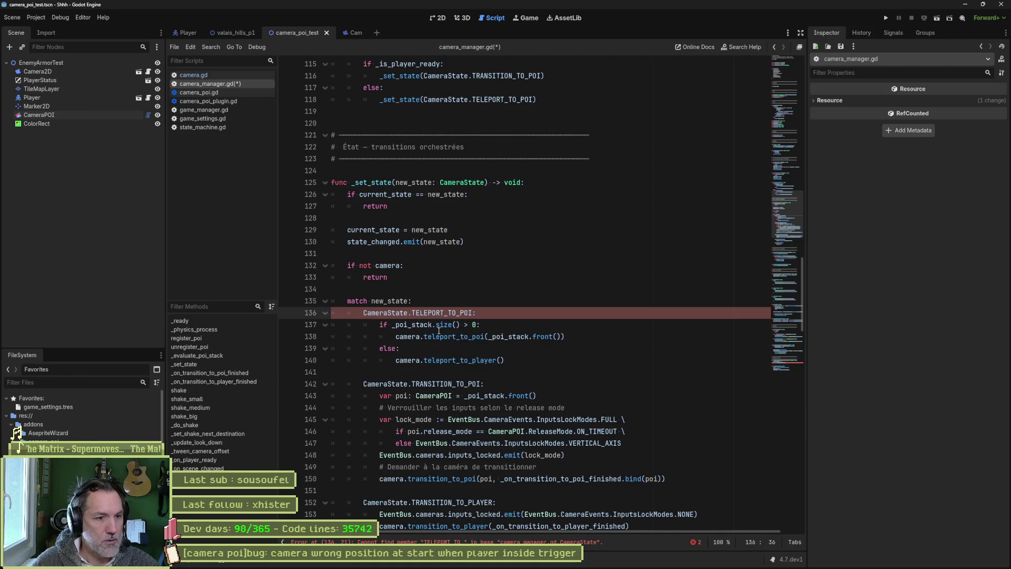
{"action": "type", "text": "L"}
{"action": "key", "text": "Return"}
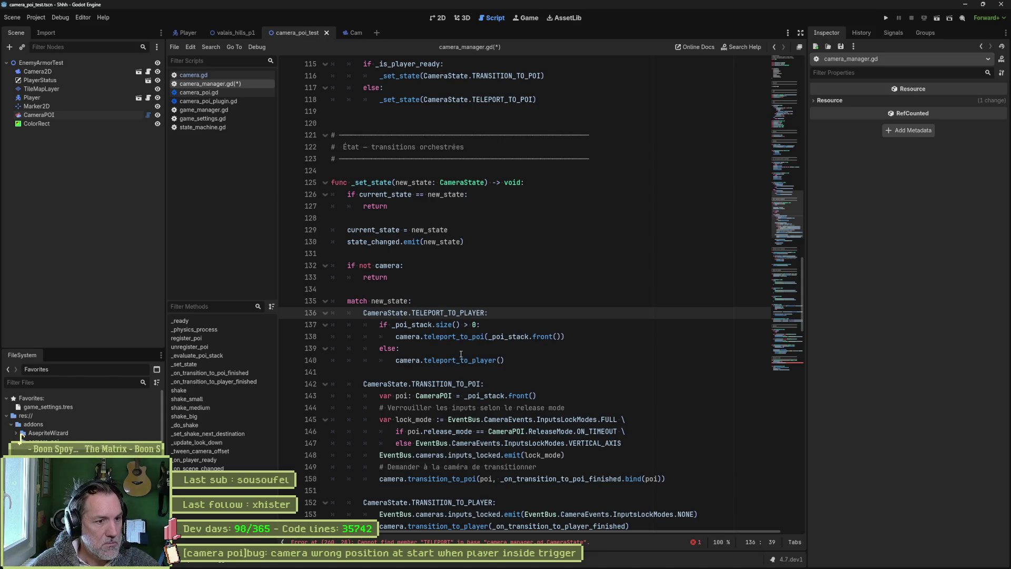
- Remove the poi stack size check and its else line, and dedent the two teleport calls
{"action": "left_click", "coordinate": [495, 325]}
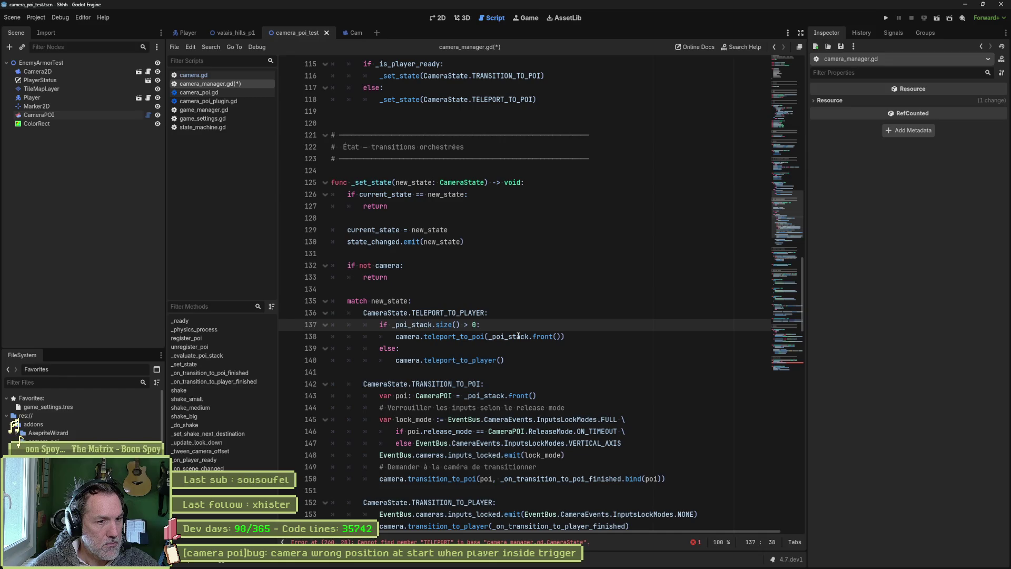
{"action": "key", "text": "ctrl+shift+k"}
{"action": "left_click", "coordinate": [459, 337]}
{"action": "key", "text": "ctrl+shift+k"}
{"action": "left_click_drag", "start_coordinate": [425, 324], "coordinate": [431, 336]}
{"action": "key", "text": "shift+Tab"}
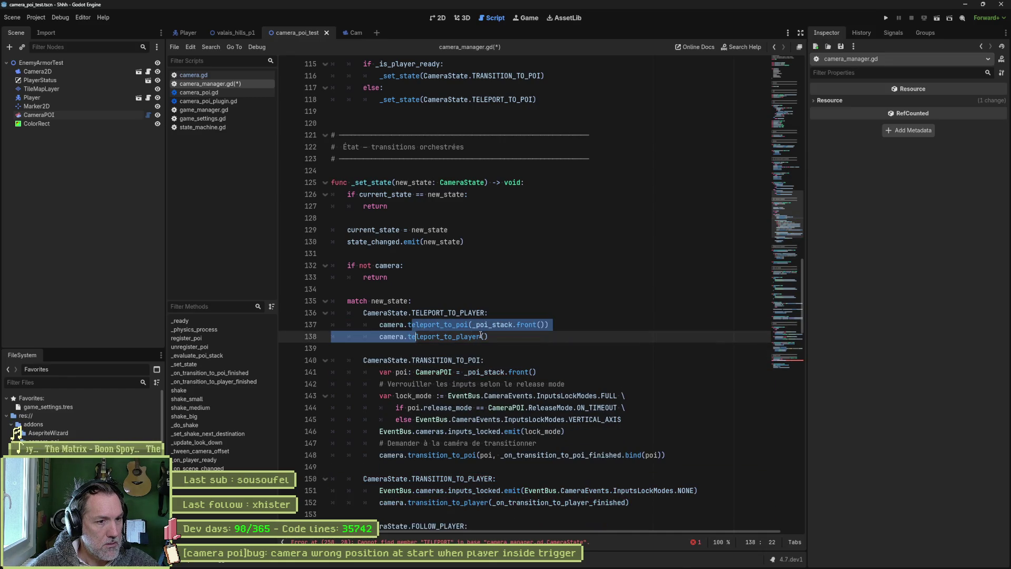
- Duplicate the branch as TELEPORT_TO_POI, keeping only its matching teleport call in each branch
{"action": "mouse_move", "coordinate": [498, 336]}
{"action": "left_mouse_down"}
{"action": "mouse_move", "coordinate": [509, 324]}
{"action": "mouse_move", "coordinate": [345, 301]}
{"action": "left_mouse_up"}
{"action": "left_click", "coordinate": [503, 336]}
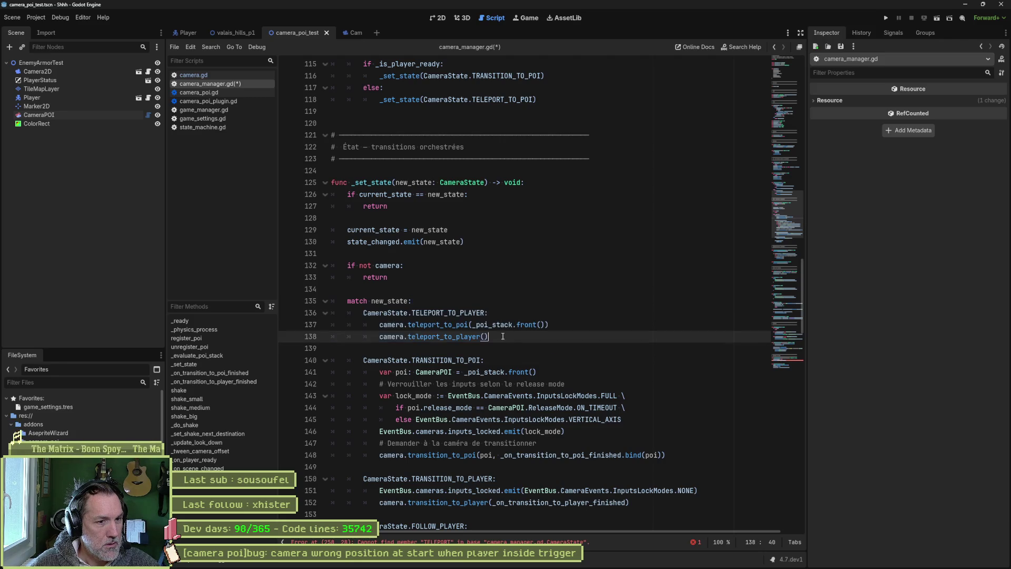
{"action": "left_click_drag", "start_coordinate": [503, 336], "coordinate": [363, 313]}
{"action": "key", "text": "ctrl+shift+d"}
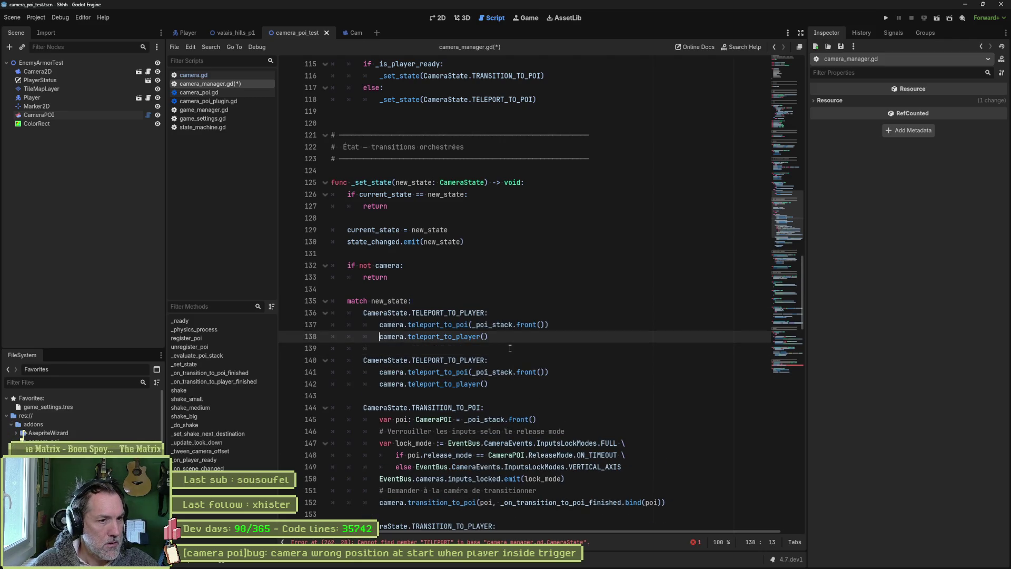
{"action": "key", "text": "Up"}
{"action": "key", "text": "ctrl+shift+k"}
{"action": "left_click", "coordinate": [494, 372]}
{"action": "key", "text": "ctrl+shift+k"}
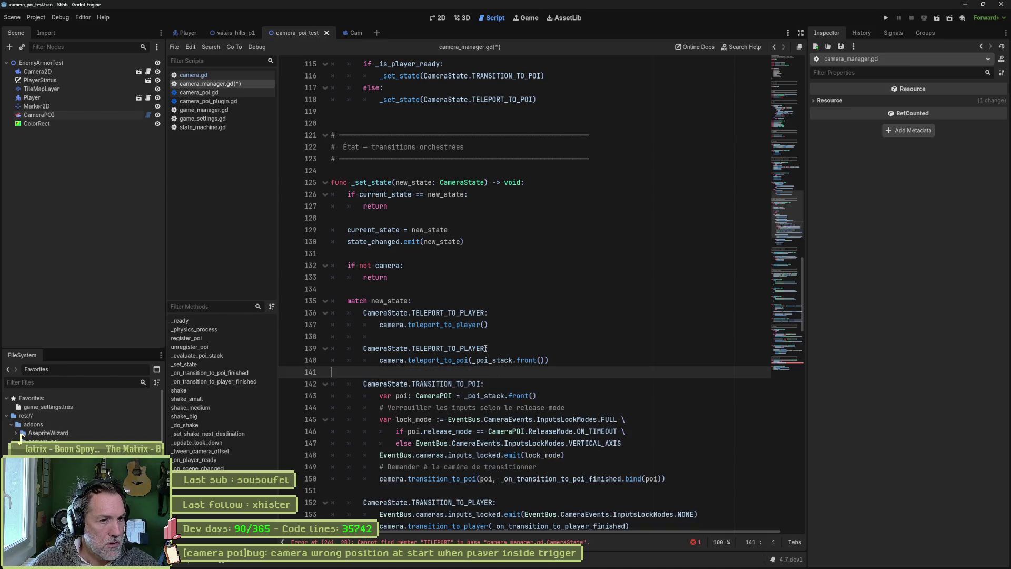
{"action": "left_click_drag", "start_coordinate": [486, 348], "coordinate": [468, 349]}
{"action": "type", "text": "OI"}
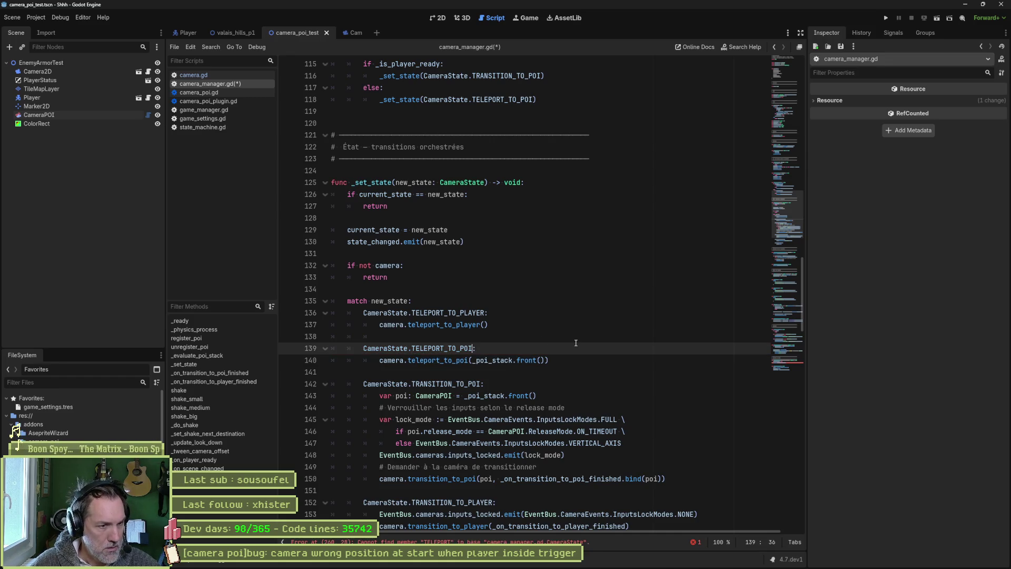
- Save camera_manager.gd and run the current scene to test the camera
{"action": "key", "text": "ctrl+s"}
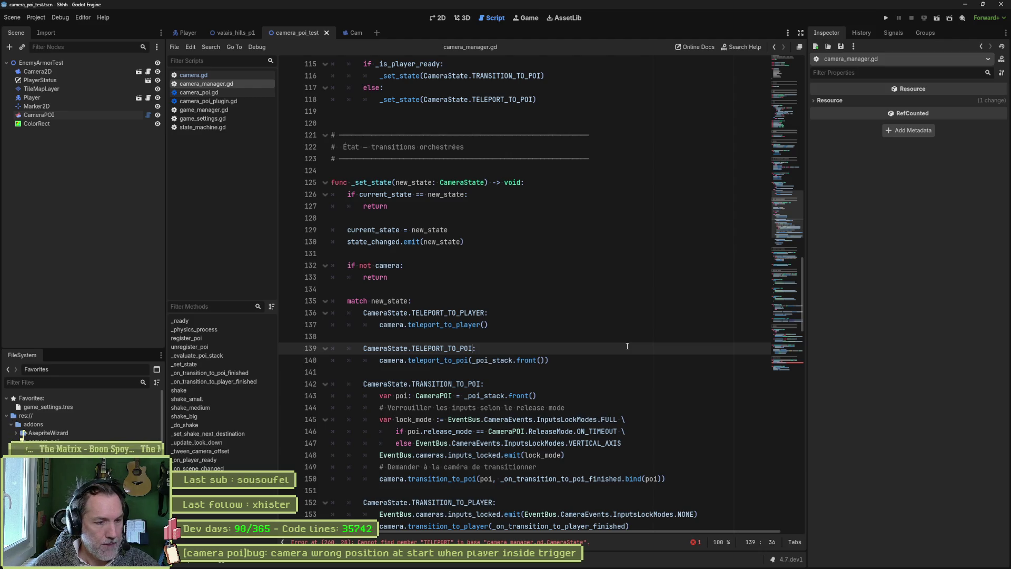
{"action": "left_click_drag", "start_coordinate": [473, 362], "coordinate": [546, 362]}
{"action": "key", "text": "F6"}
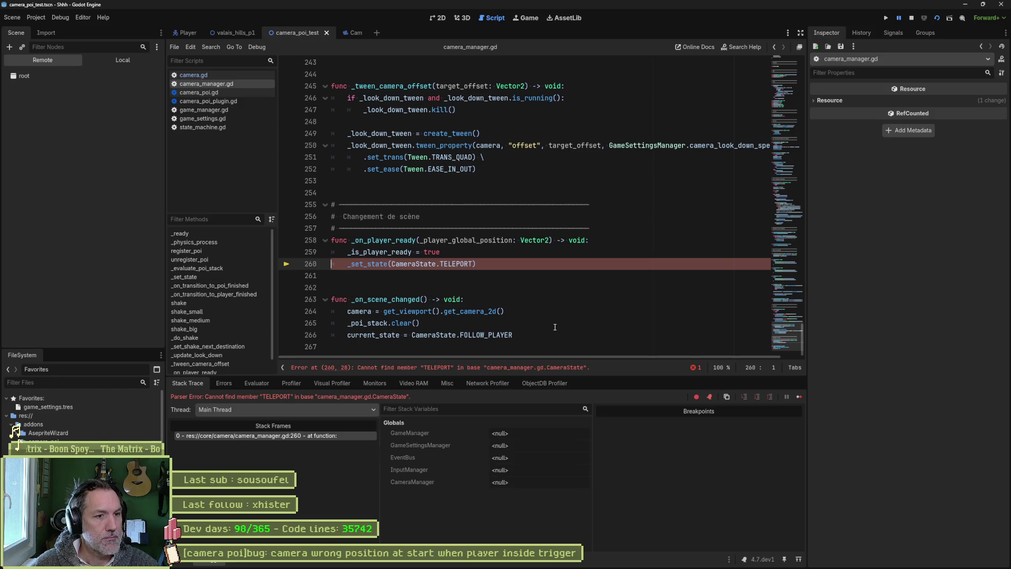
- Change line 260 to CameraState.TELEPORT_TO_PLAYER, then rerun the test scene and stop it
{"action": "key", "text": "F8"}
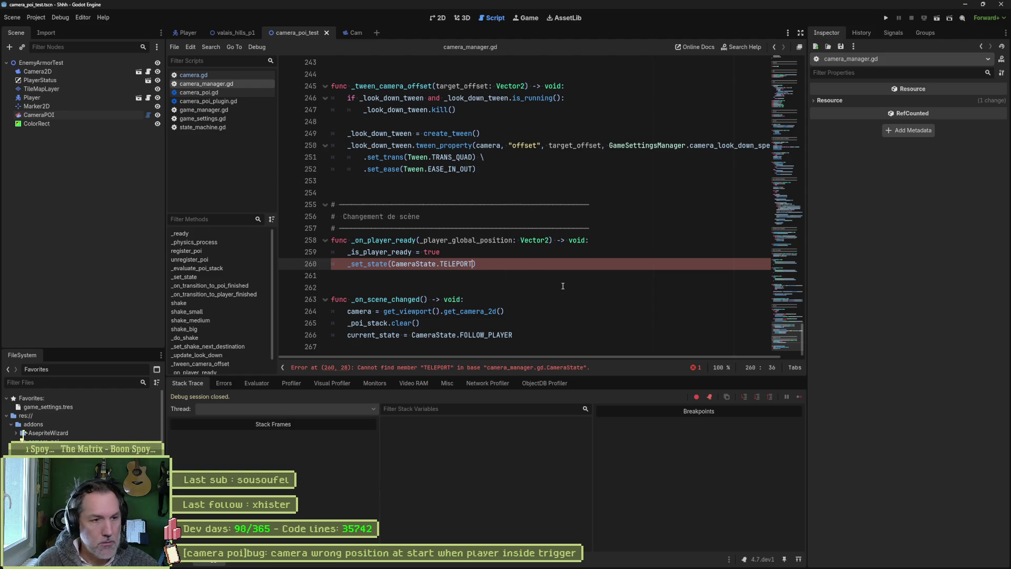
{"action": "key", "text": "Down"}
{"action": "key", "text": "Return"}
{"action": "key", "text": "F6"}
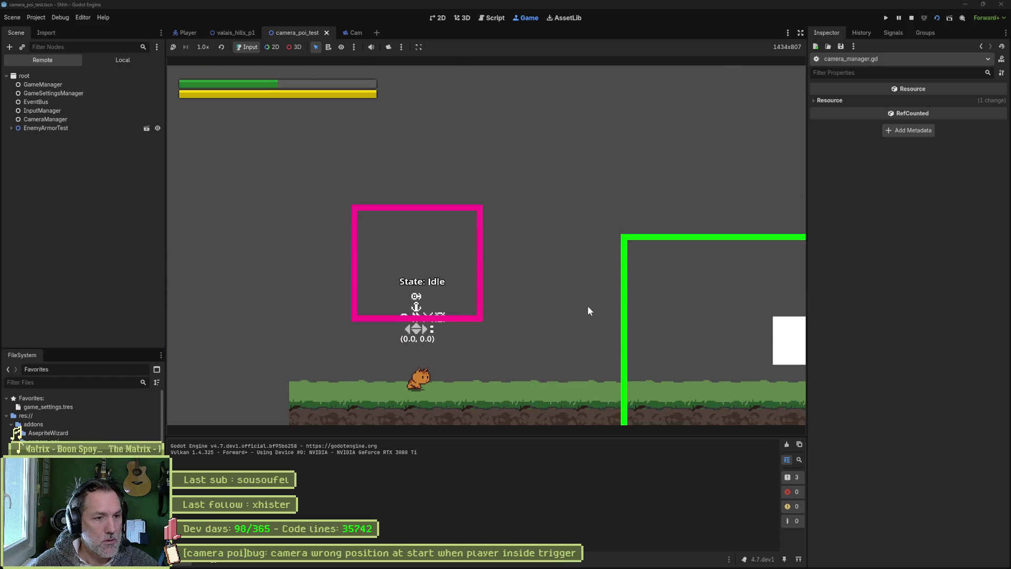
{"action": "key", "text": "F8"}
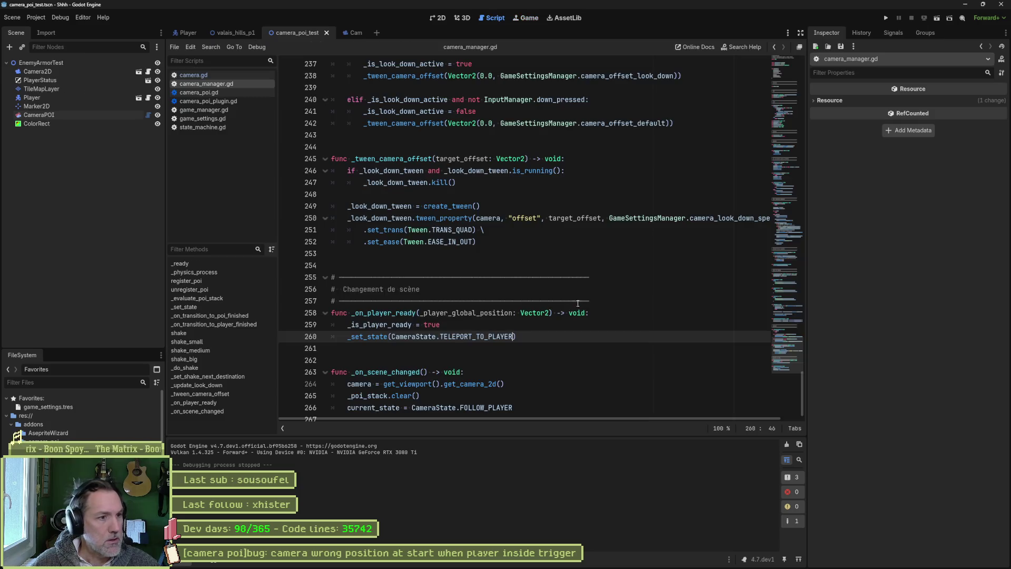
{"action": "scroll", "coordinate": [427, 361], "scroll_direction": "up", "scroll_amount": 15}
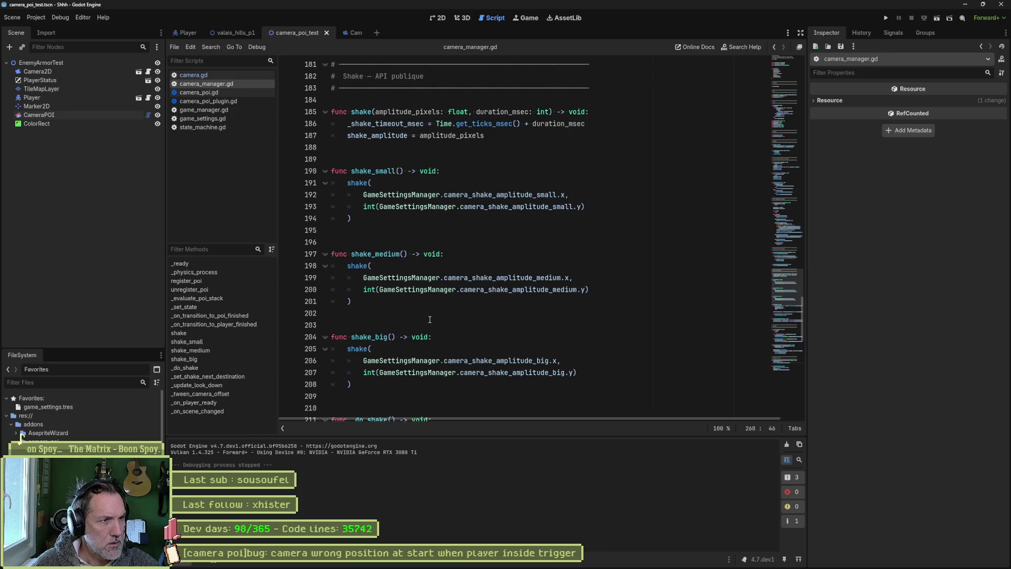
- Open camera.gd and locate its transition and teleport functions
{"action": "left_click", "coordinate": [216, 89]}
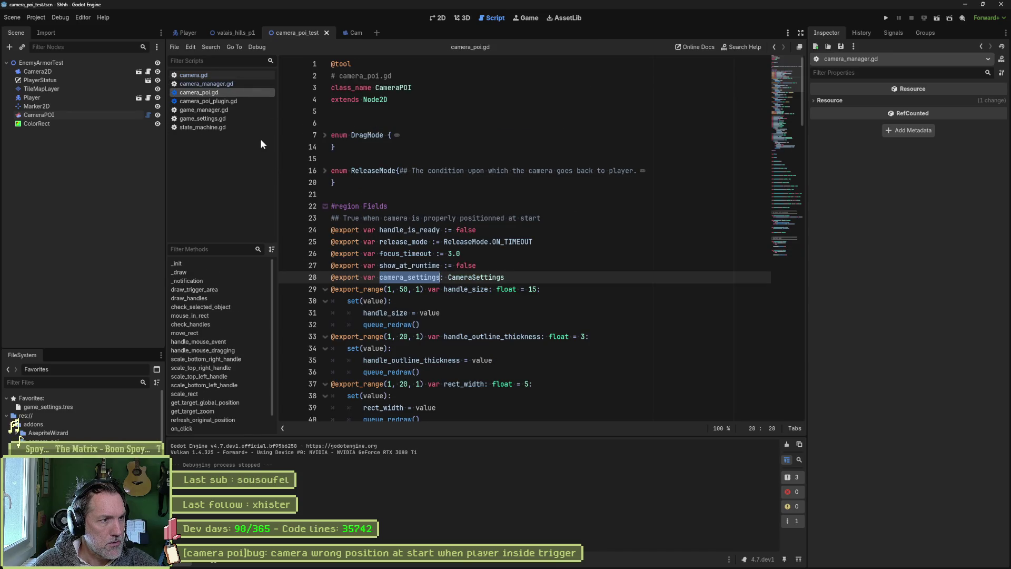
{"action": "left_click", "coordinate": [242, 75]}
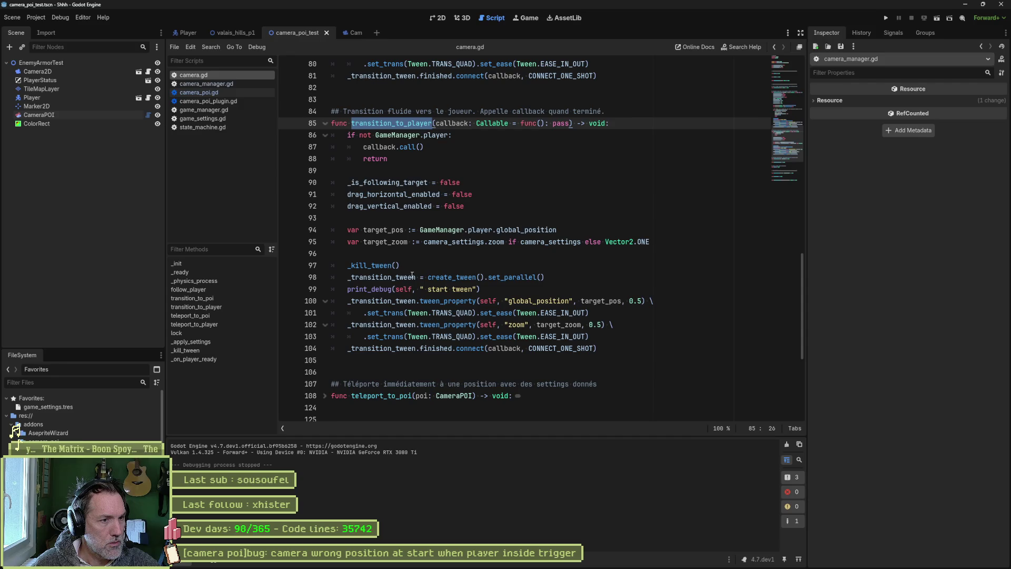
{"action": "scroll", "coordinate": [413, 275], "scroll_direction": "down", "scroll_amount": 5}
{"action": "scroll", "coordinate": [445, 295], "scroll_direction": "up", "scroll_amount": 4}
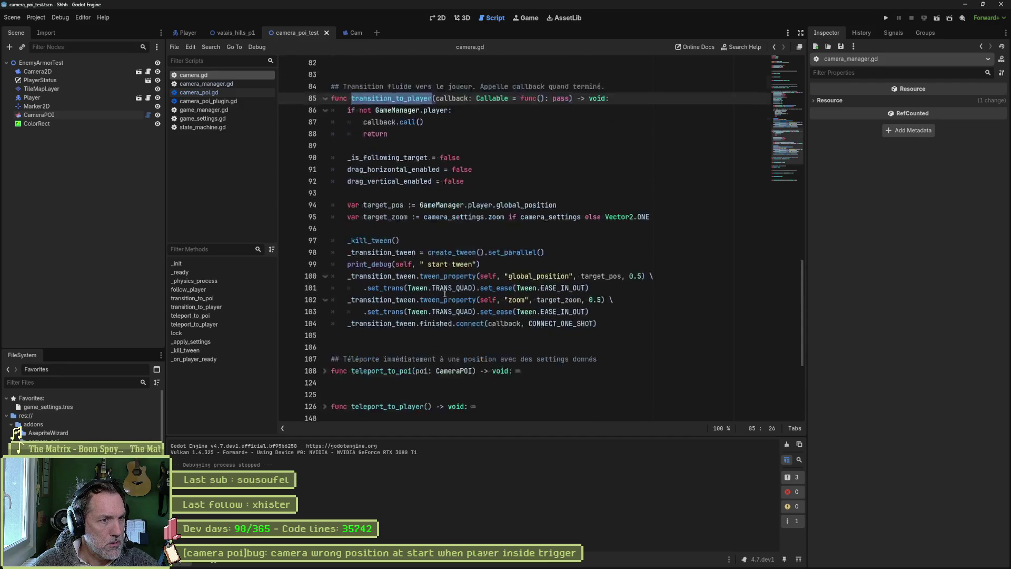
{"action": "scroll", "coordinate": [445, 295], "scroll_direction": "up", "scroll_amount": 7}
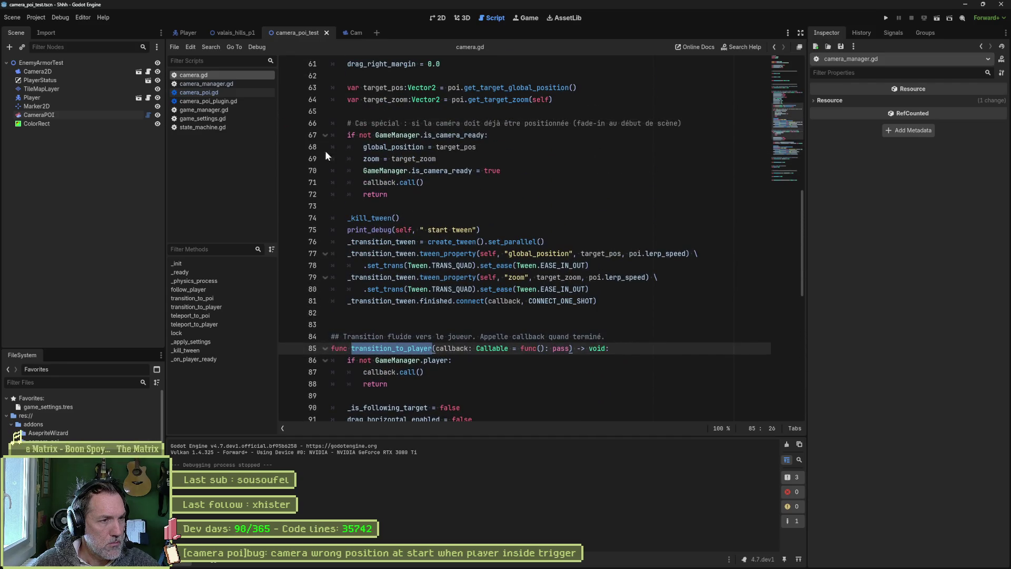
{"action": "left_click", "coordinate": [211, 308]}
{"action": "scroll", "coordinate": [478, 349], "scroll_direction": "down", "scroll_amount": 4}
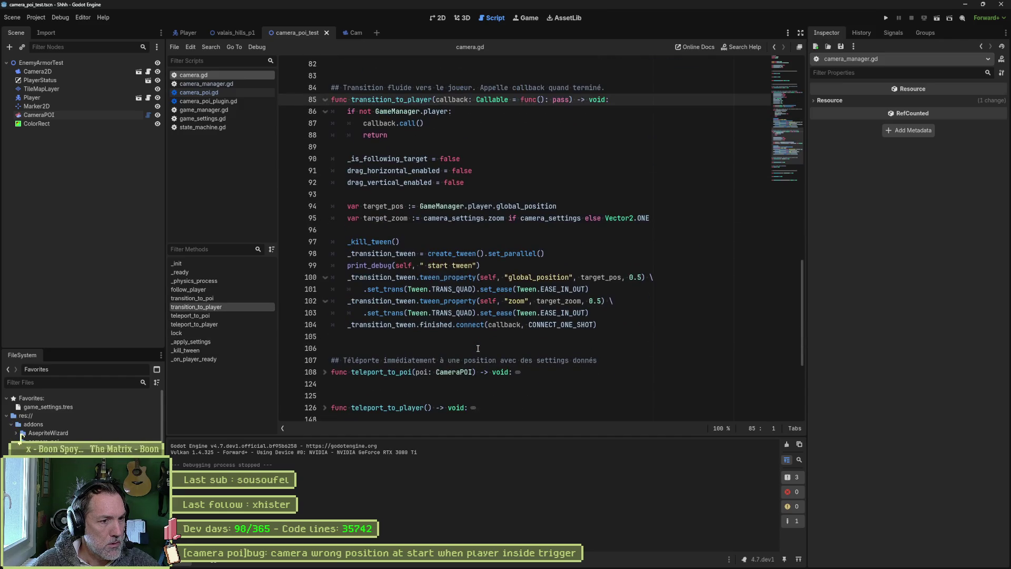
{"action": "scroll", "coordinate": [478, 348], "scroll_direction": "up", "scroll_amount": 4}
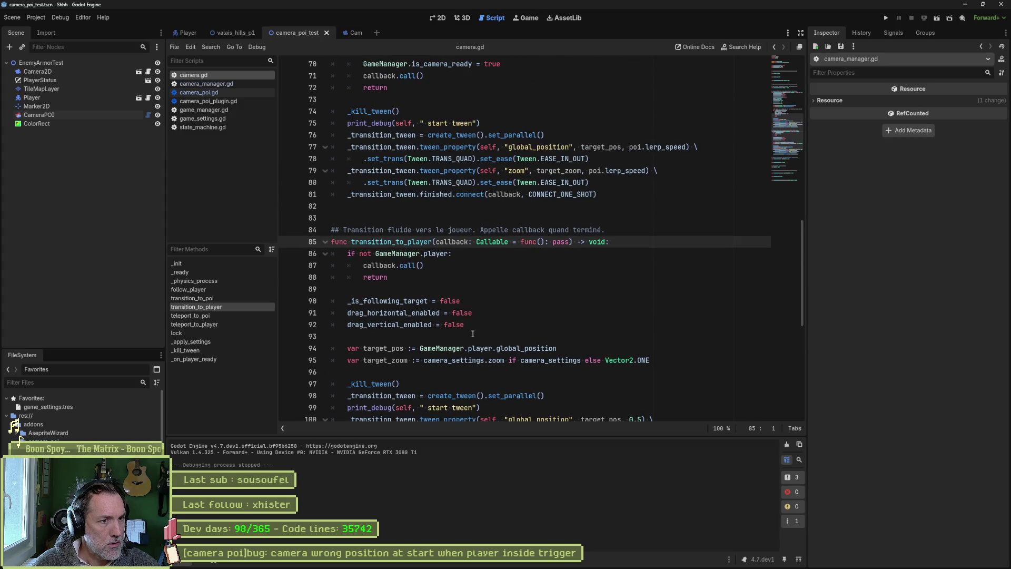
{"action": "left_click", "coordinate": [230, 315]}
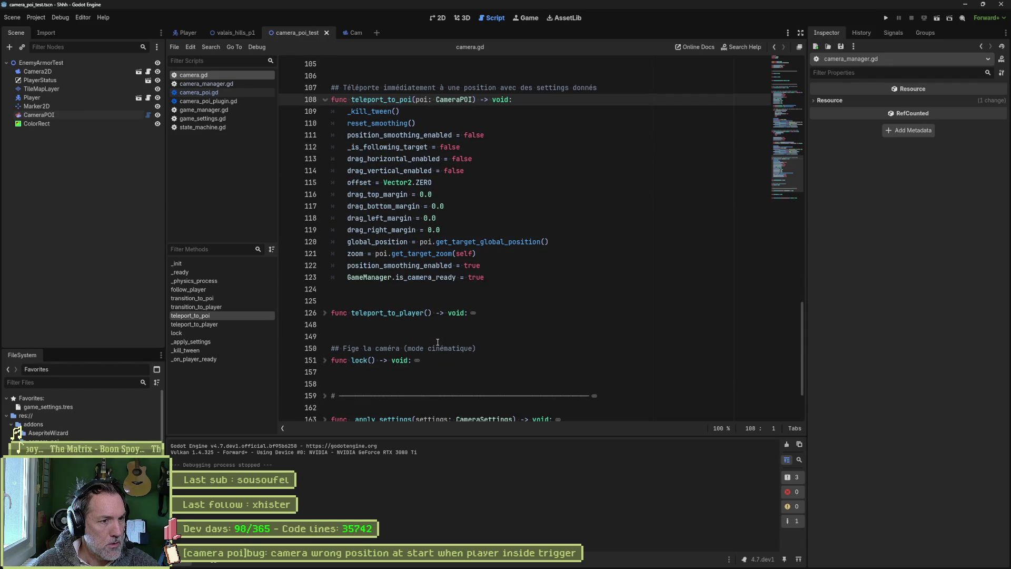
- Uncomment position_smoothing_enabled = true in teleport_to_player and run the scene
{"action": "left_click", "coordinate": [325, 313]}
{"action": "scroll", "coordinate": [467, 344], "scroll_direction": "down", "scroll_amount": 5}
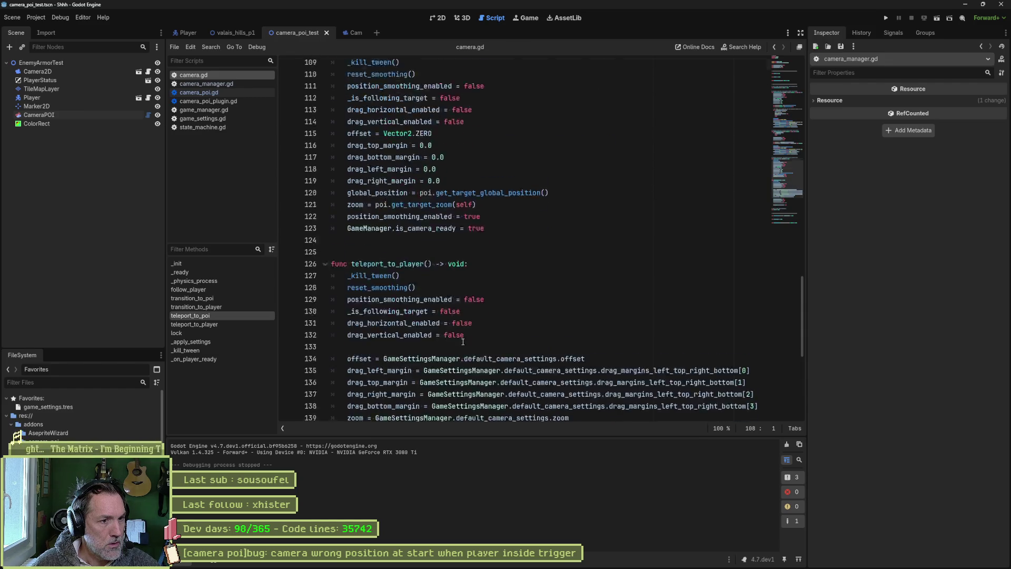
{"action": "left_click", "coordinate": [356, 358]}
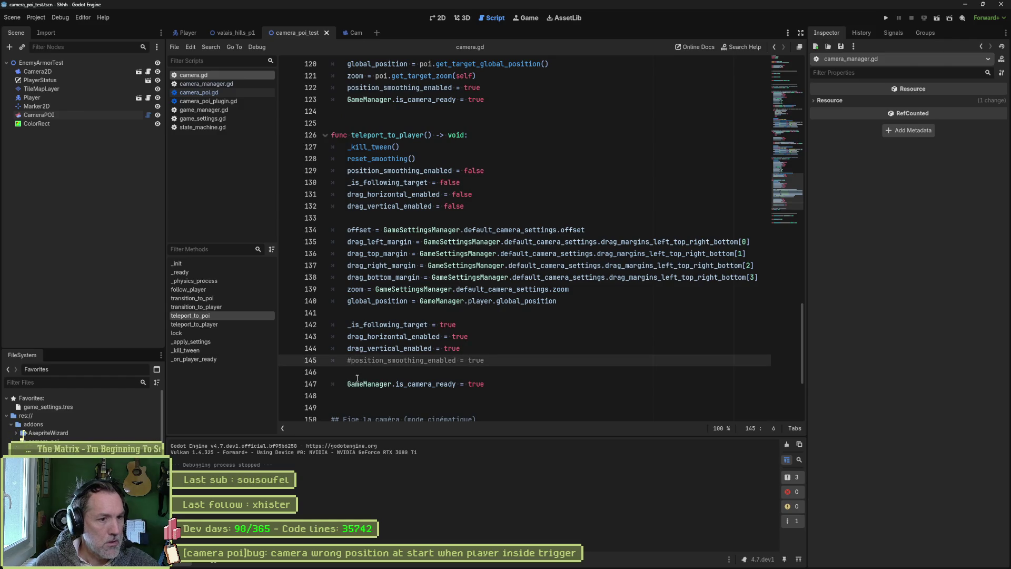
{"action": "key", "text": "ctrl+k"}
{"action": "key", "text": "F6"}
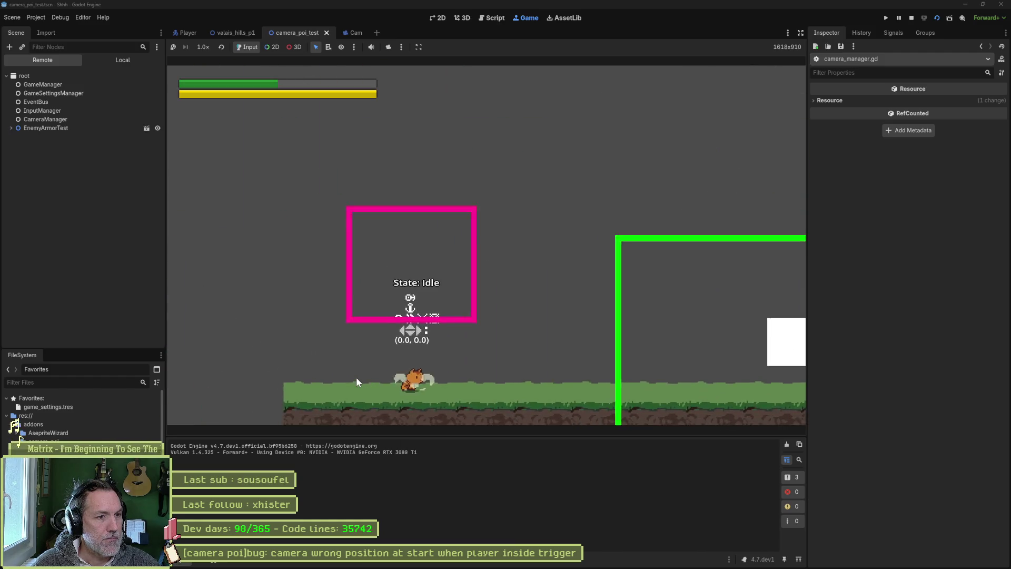
- Move reset_smoothing() from line 128 to below the smoothing re-enable line, then rerun
{"action": "key", "text": "F8"}
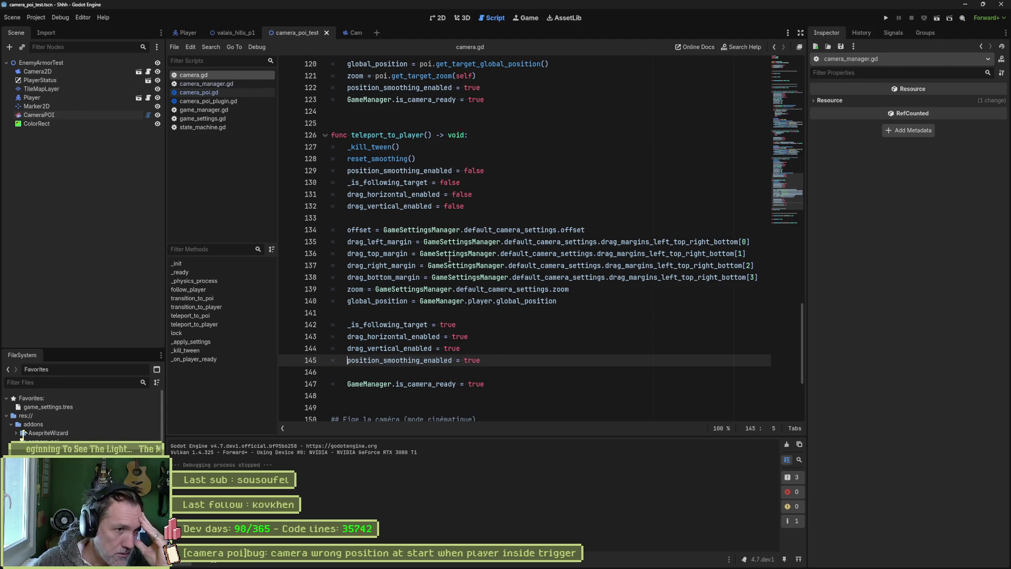
{"action": "left_click", "coordinate": [440, 161]}
{"action": "key", "text": "alt+Down"}
{"action": "key", "text": "alt+Down"}
{"action": "key", "text": "alt+Down"}
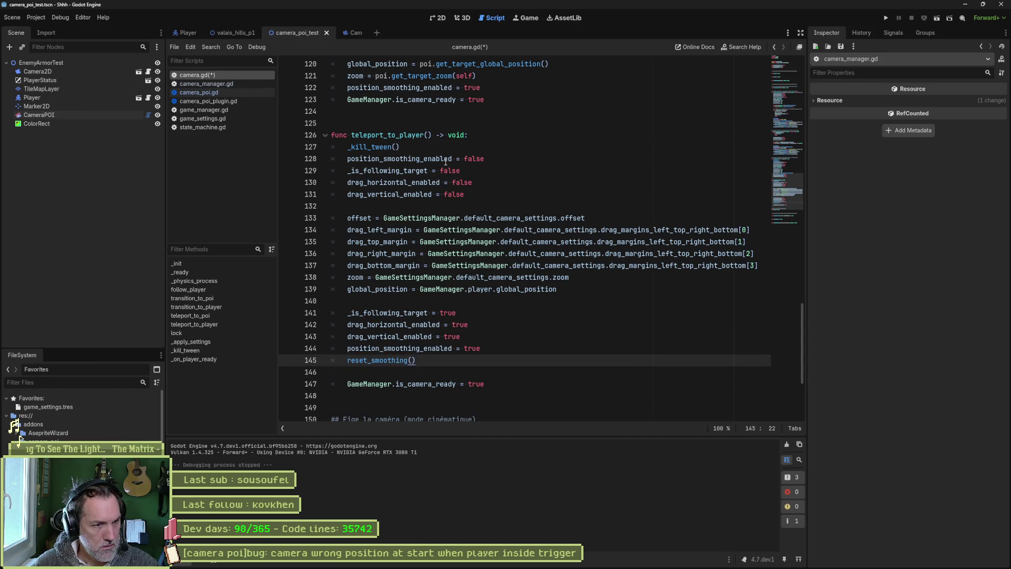
{"action": "key", "text": "F6"}
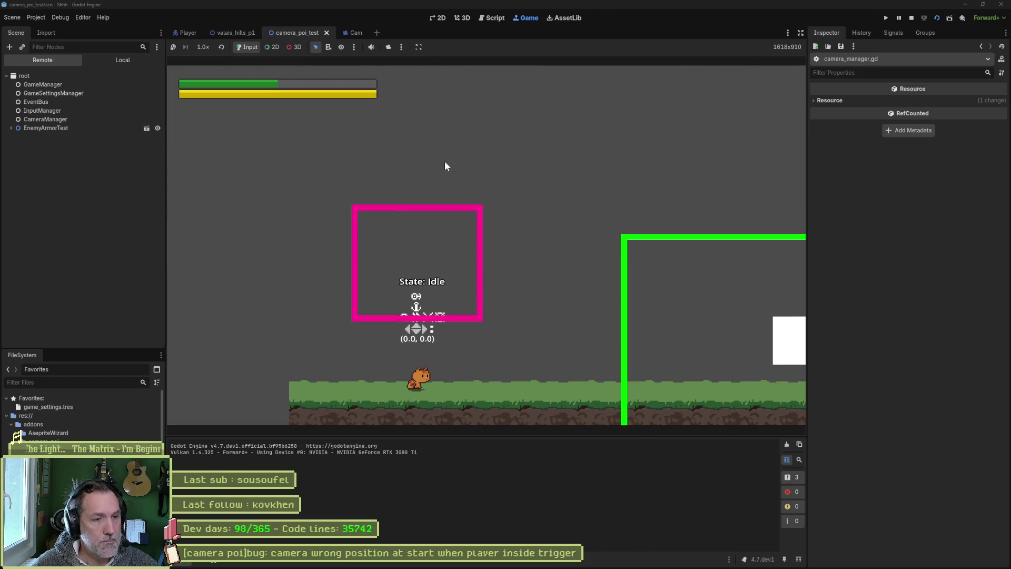
- Move reset_smoothing() in teleport_to_poi below the smoothing re-enable line and save camera.gd
{"action": "key", "text": "F8"}
{"action": "scroll", "coordinate": [446, 164], "scroll_direction": "up", "scroll_amount": 6}
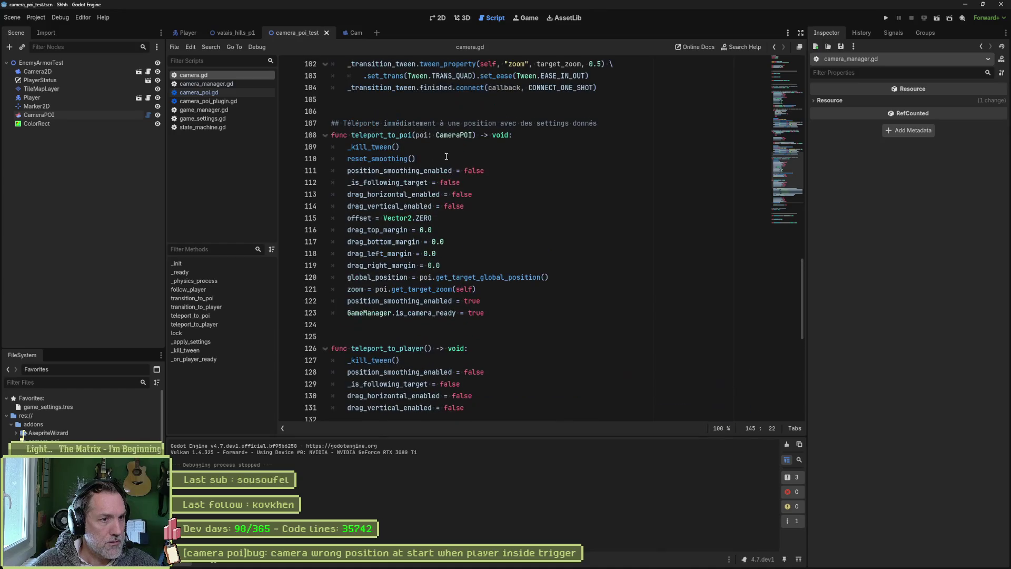
{"action": "left_click", "coordinate": [448, 163]}
{"action": "key", "text": "alt+Down"}
{"action": "key", "text": "alt+Down"}
{"action": "key", "text": "alt+Down"}
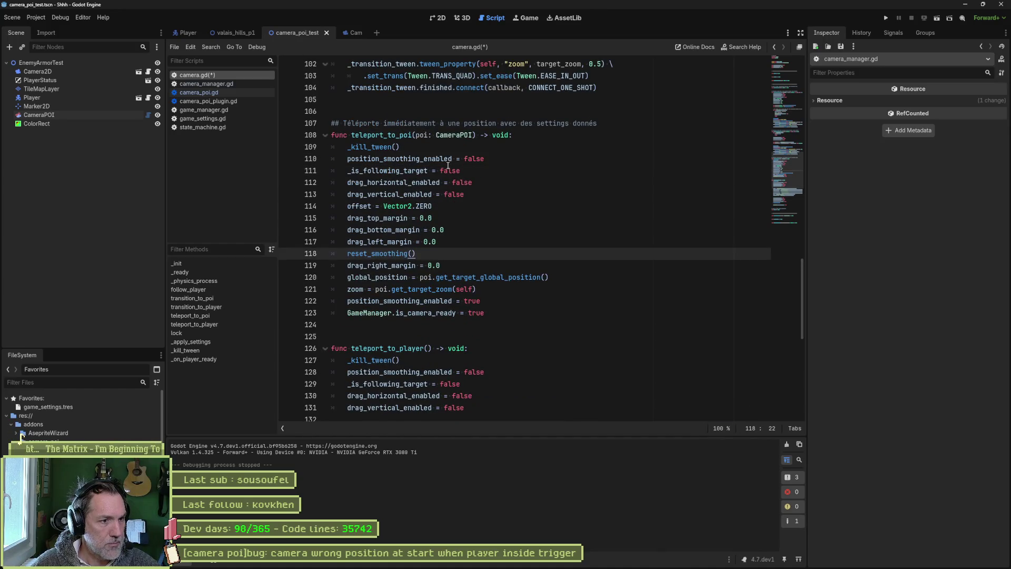
{"action": "key", "text": "alt+Down"}
{"action": "key", "text": "alt+Down"}
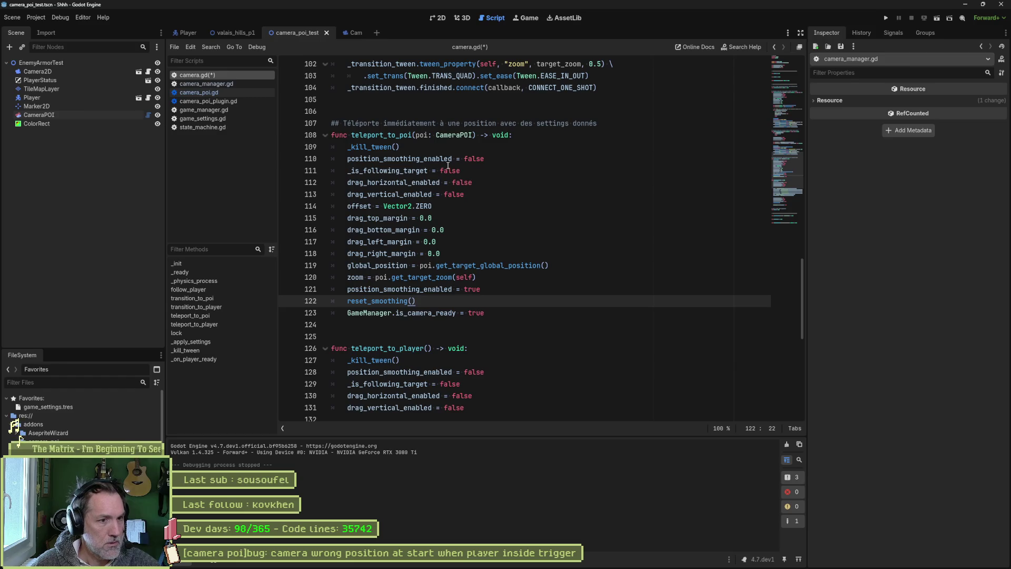
{"action": "key", "text": "ctrl+s"}
- Delete the two stray blank lines in teleport_to_player and run the test scene
{"action": "scroll", "coordinate": [474, 179], "scroll_direction": "down", "scroll_amount": 6}
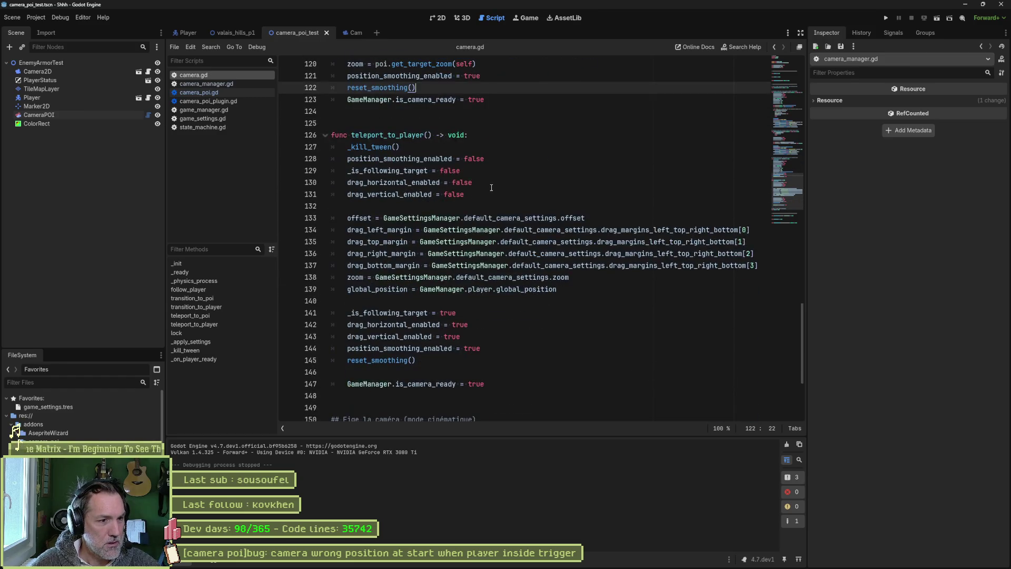
{"action": "left_click", "coordinate": [421, 300]}
{"action": "key", "text": "Delete"}
{"action": "left_click", "coordinate": [411, 206]}
{"action": "key", "text": "Delete"}
{"action": "left_click", "coordinate": [402, 348]}
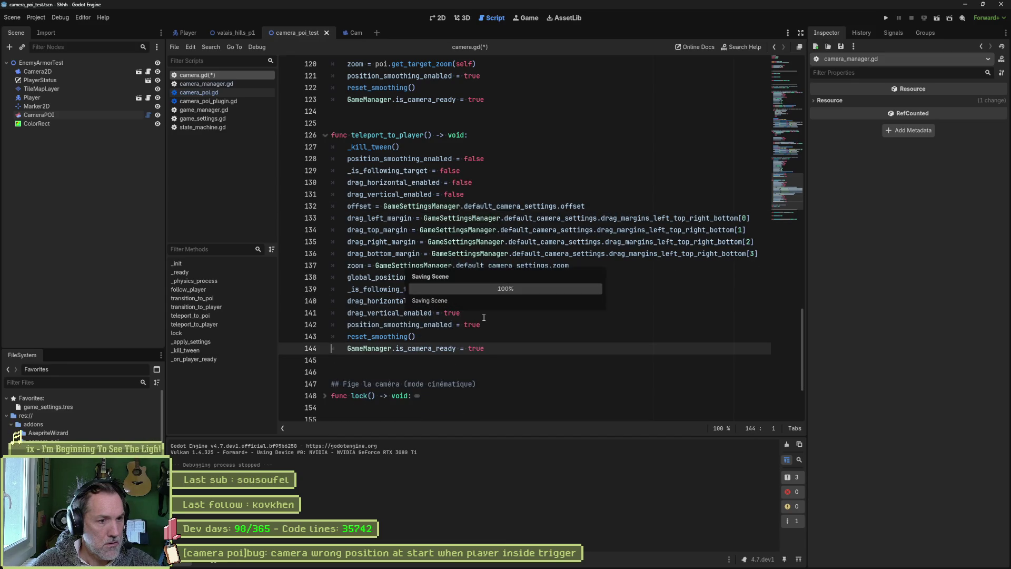
{"action": "key", "text": "F6"}
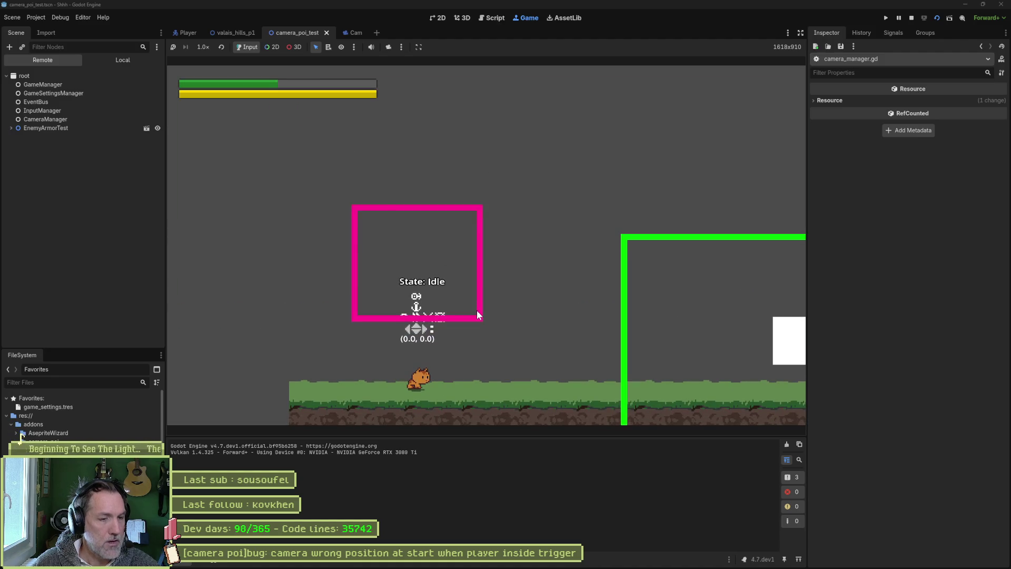
- Drag the CameraPOI trigger rectangle down onto the ground and test-run the scene
{"action": "key", "text": "F8"}
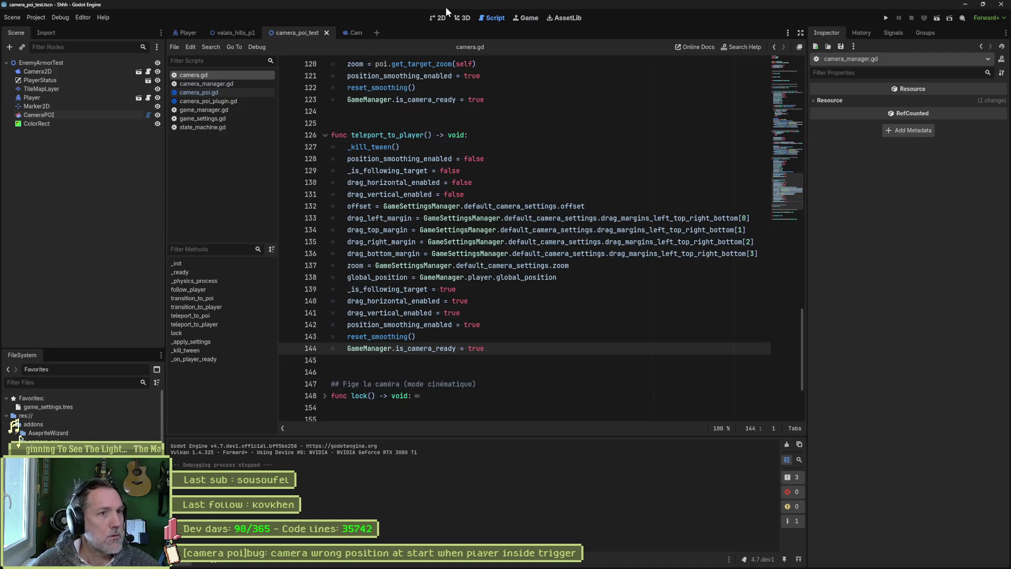
{"action": "left_click", "coordinate": [440, 18]}
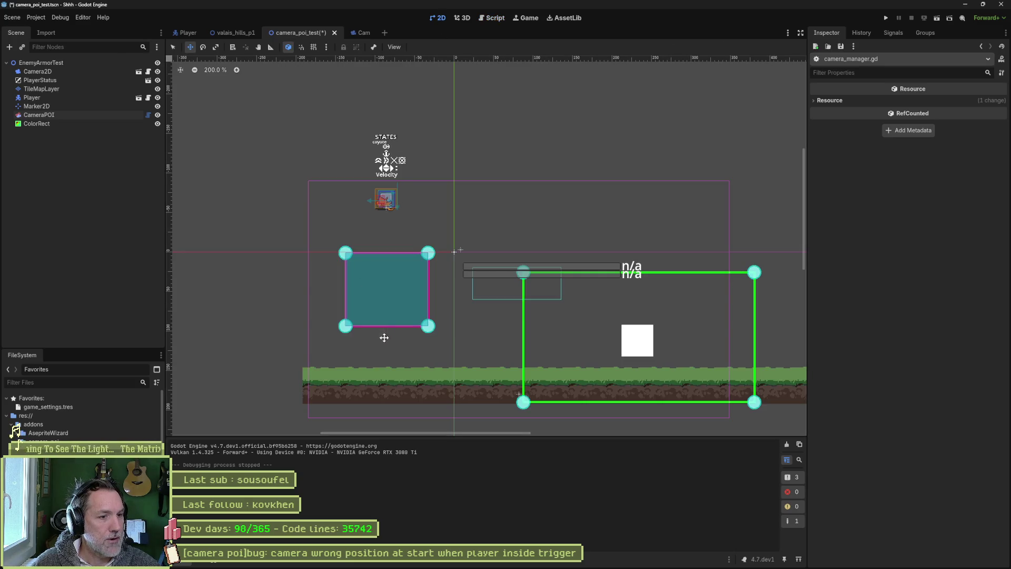
{"action": "left_click", "coordinate": [97, 117]}
{"action": "left_click_drag", "start_coordinate": [386, 284], "coordinate": [386, 335]}
{"action": "key", "text": "F6"}
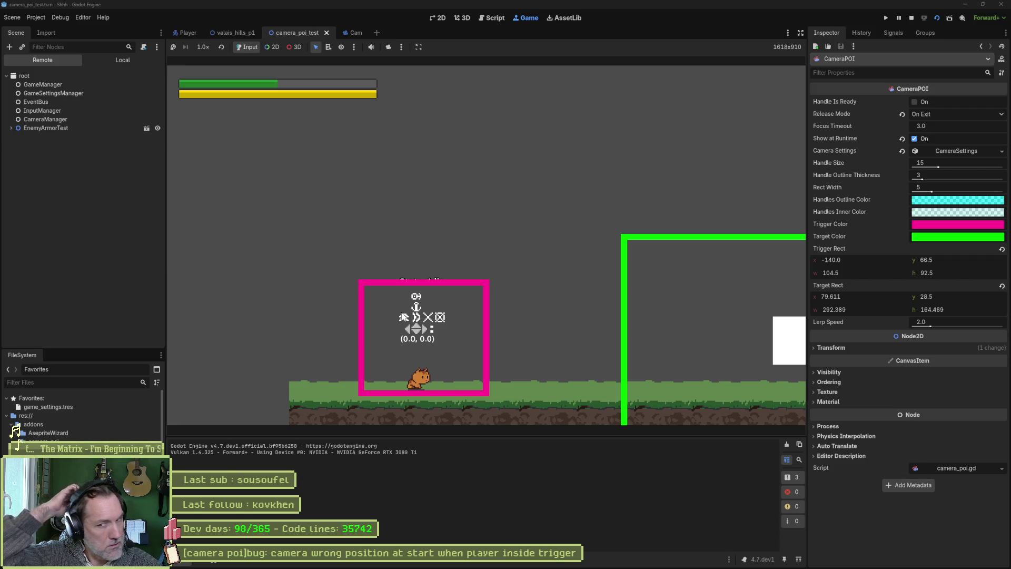
{"action": "key", "text": "F6"}
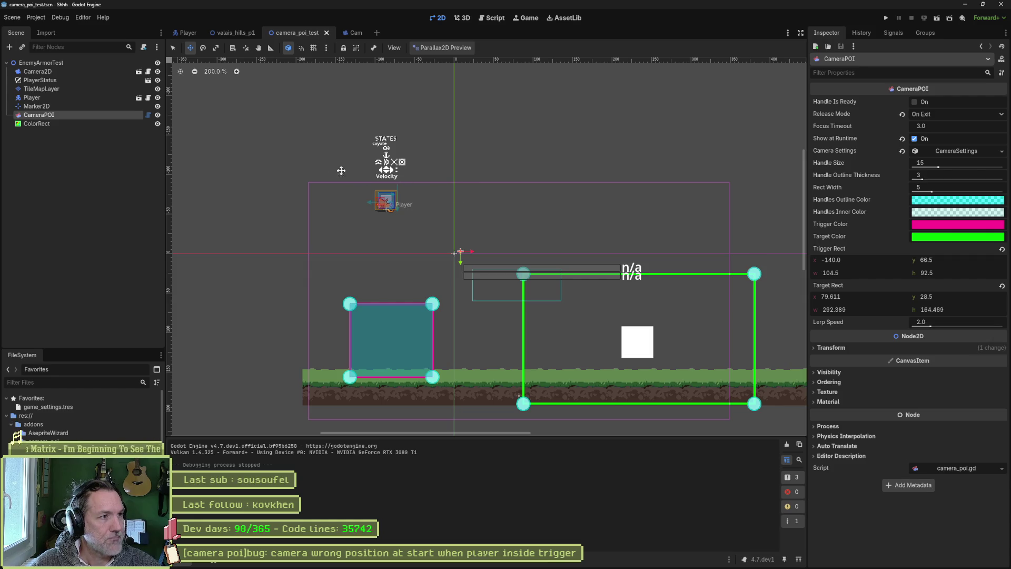
- Delete the ColorRect node from camera_poi_test and save the scene
{"action": "left_click", "coordinate": [93, 125]}
{"action": "key", "text": "Delete"}
{"action": "key", "text": "Return"}
{"action": "key", "text": "ctrl+s"}
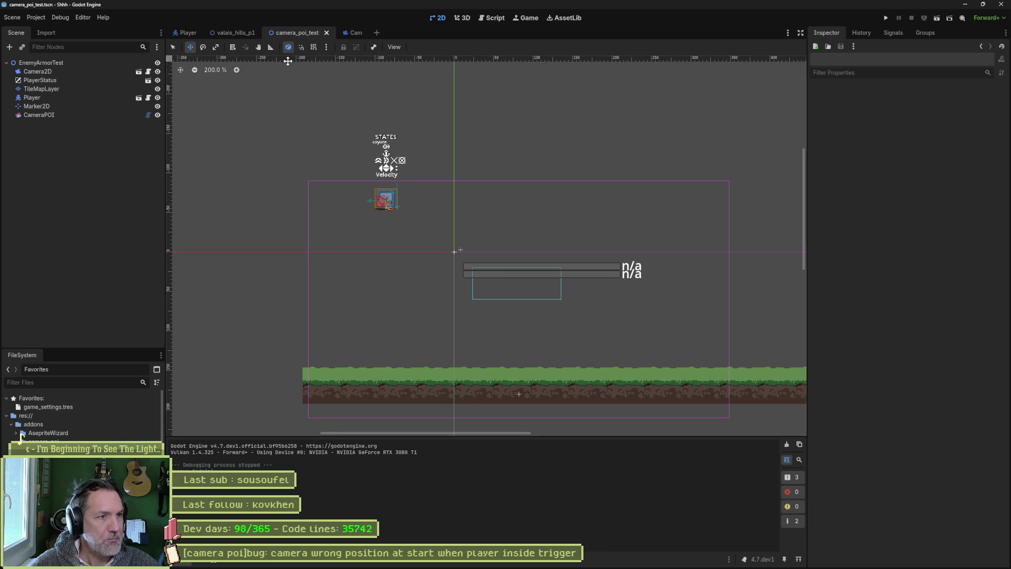
- Select 'target' in camera.gd's _on_player_ready and start a Find in Files search for it
{"action": "left_click", "coordinate": [488, 21]}
{"action": "left_click", "coordinate": [214, 359]}
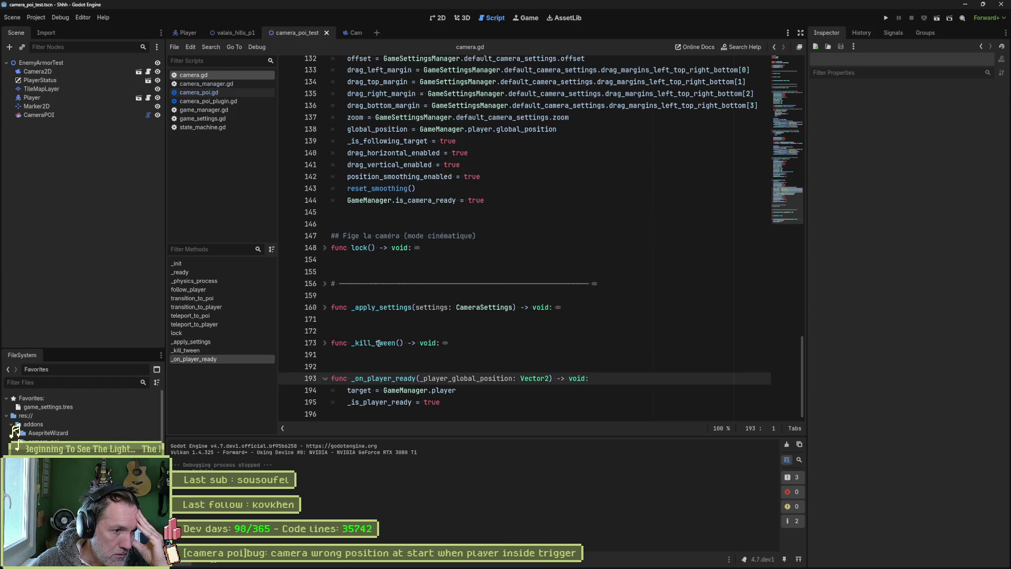
{"action": "left_click", "coordinate": [385, 391]}
{"action": "left_click_drag", "start_coordinate": [459, 390], "coordinate": [349, 392]}
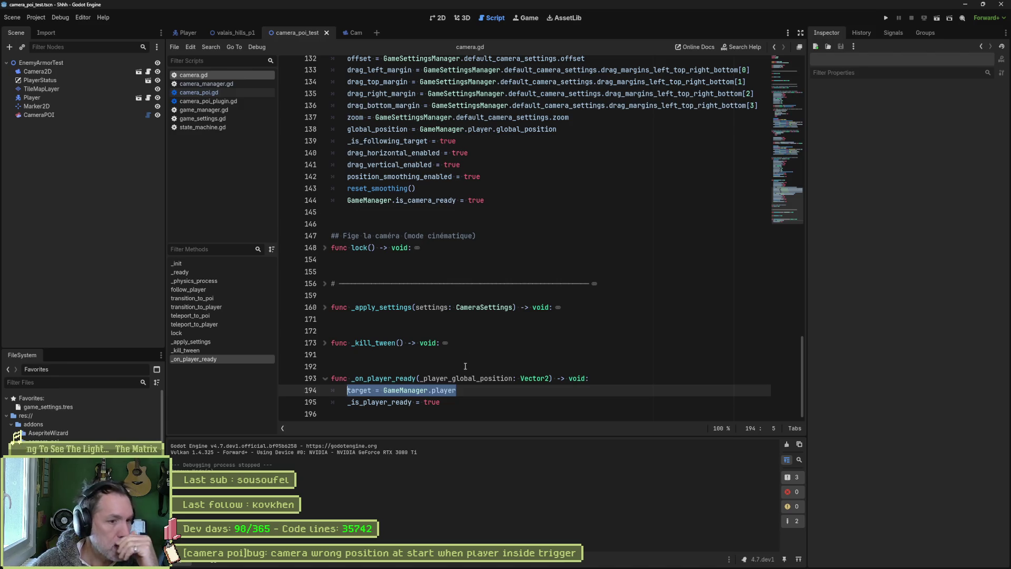
{"action": "left_click", "coordinate": [479, 391]}
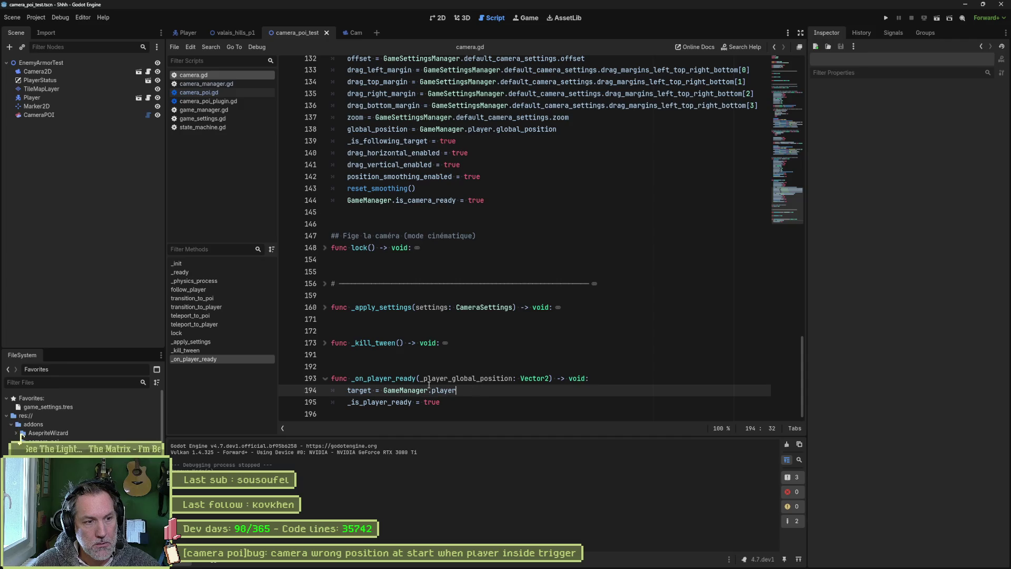
{"action": "double_click", "coordinate": [360, 390]}
{"action": "key", "text": "ctrl+shift+f"}
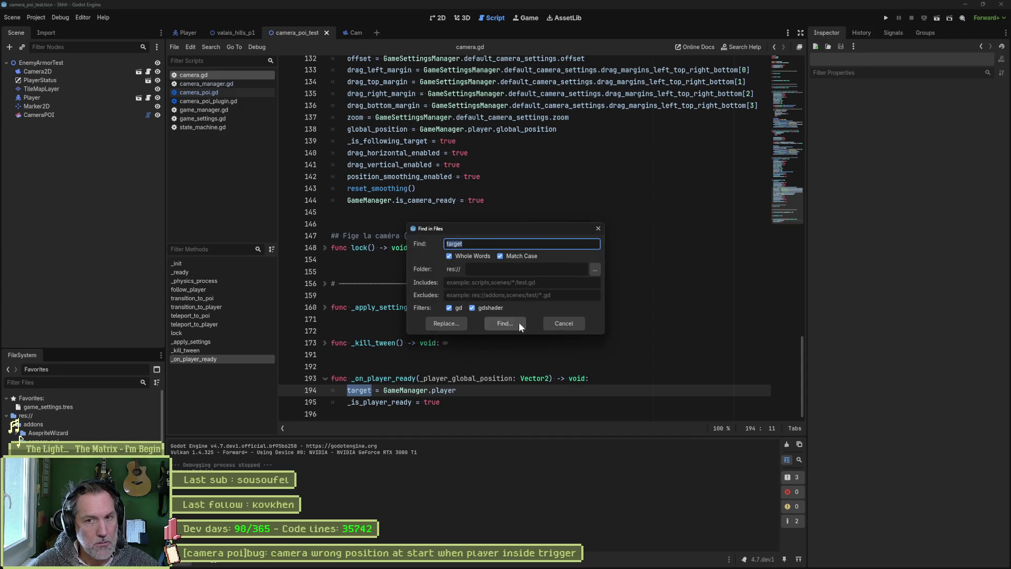
- Run the project search for 'target' and collapse the per-file result groups
{"action": "left_click", "coordinate": [518, 323]}
{"action": "left_click", "coordinate": [476, 443]}
{"action": "left_click", "coordinate": [438, 447]}
{"action": "left_click", "coordinate": [439, 448]}
{"action": "left_click", "coordinate": [436, 451]}
{"action": "left_click", "coordinate": [429, 464]}
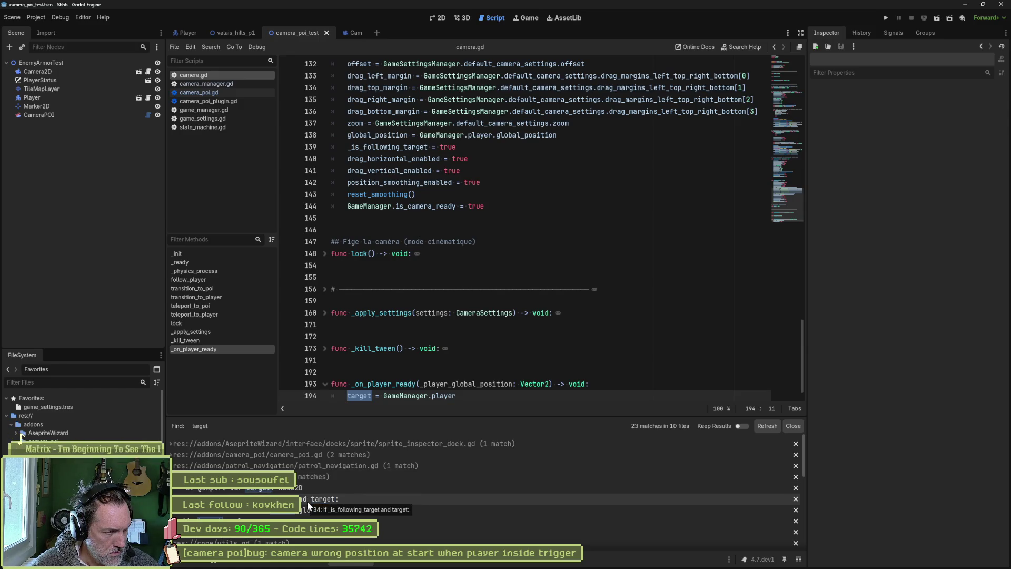
{"action": "scroll", "coordinate": [453, 378], "scroll_direction": "down", "scroll_amount": 1}
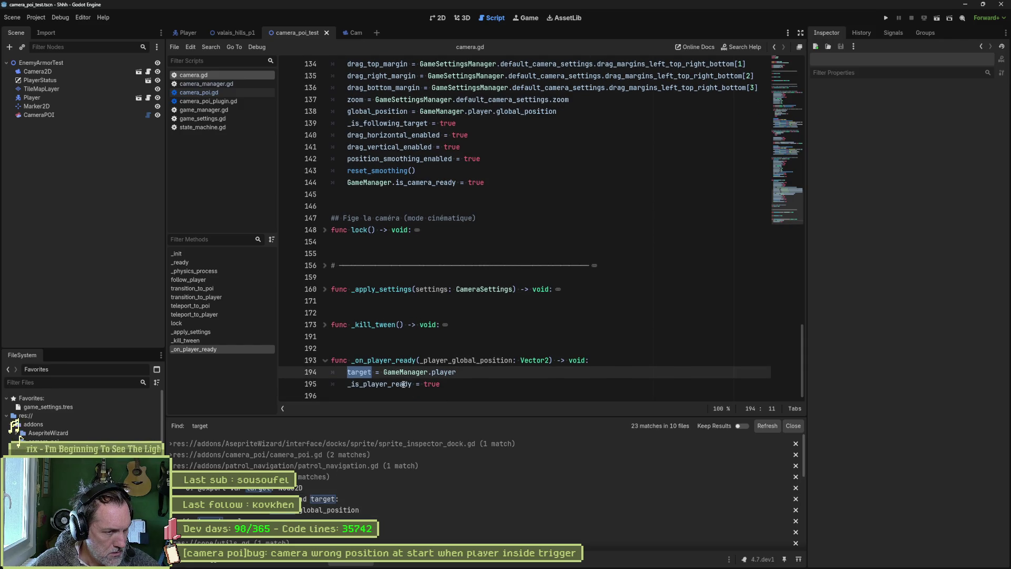
- Search the project for _is_player_ready and open the line 110 match in camera_manager.gd
{"action": "double_click", "coordinate": [403, 384]}
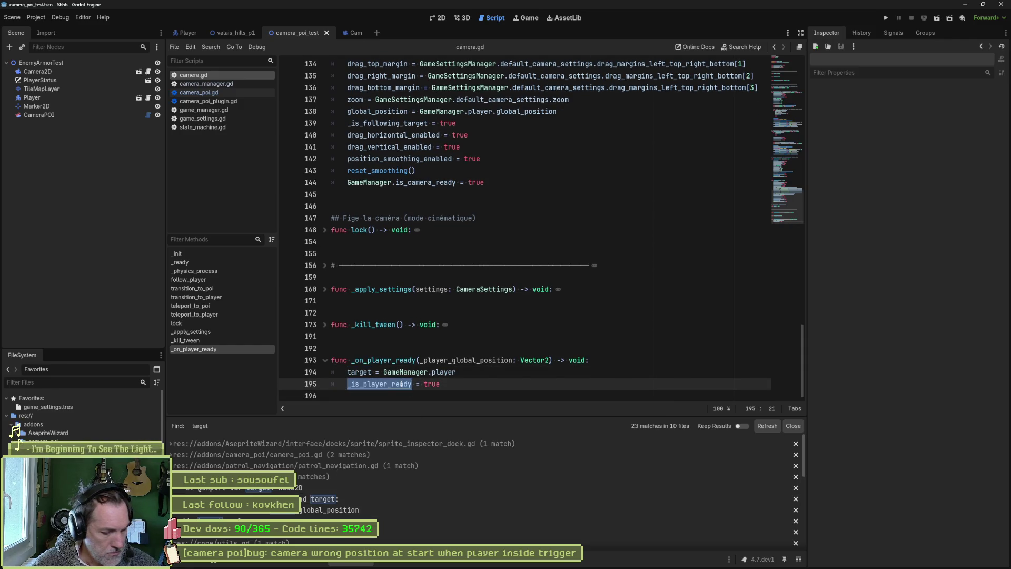
{"action": "key", "text": "ctrl+shift+f"}
{"action": "left_click", "coordinate": [503, 323]}
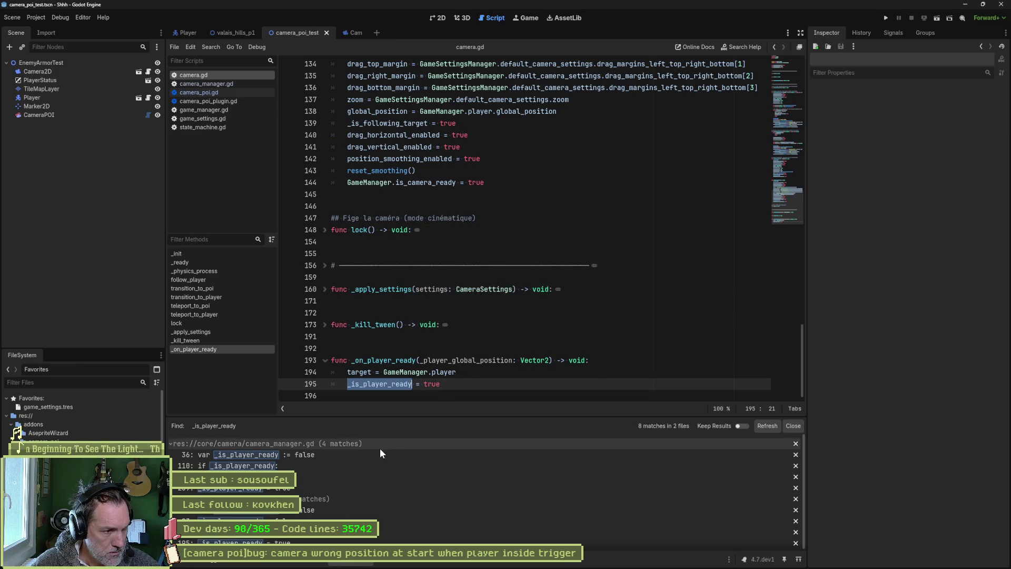
{"action": "left_click", "coordinate": [342, 467]}
{"action": "scroll", "coordinate": [435, 359], "scroll_direction": "up", "scroll_amount": 3}
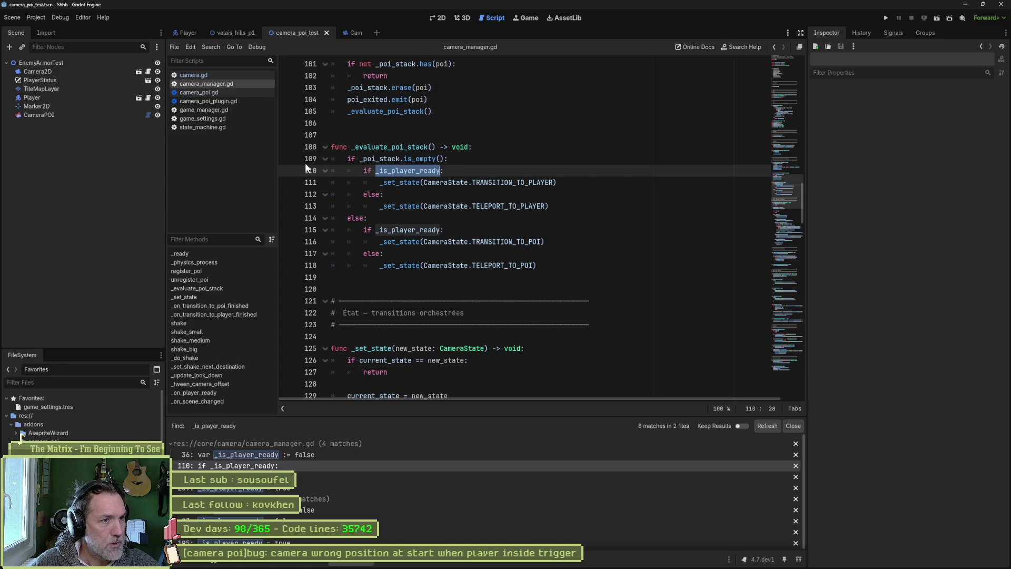
- Run the test scene, continue past the _evaluate_poi_stack breakpoint, and stop the game
{"action": "key", "text": "F6"}
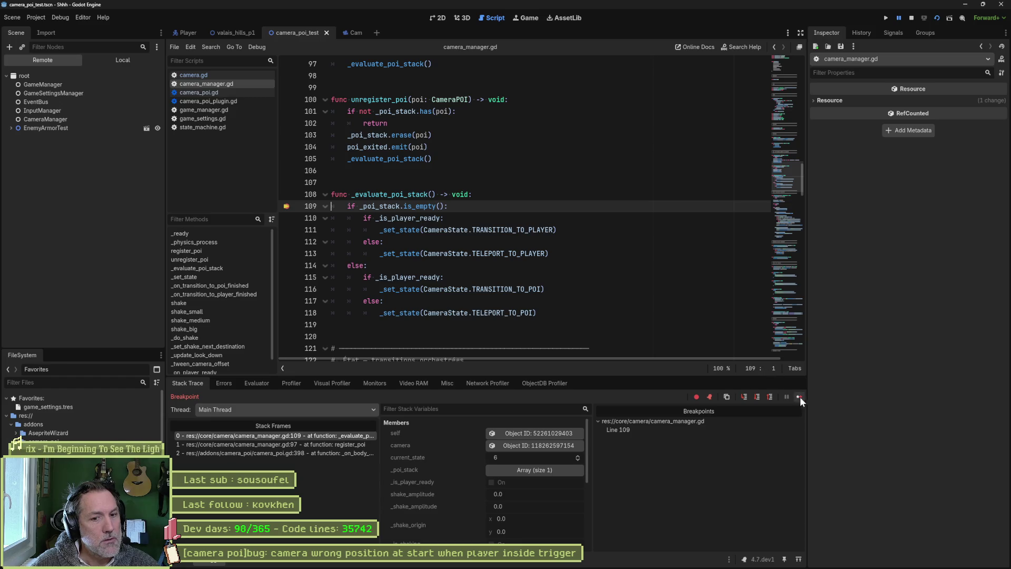
{"action": "left_click", "coordinate": [799, 397]}
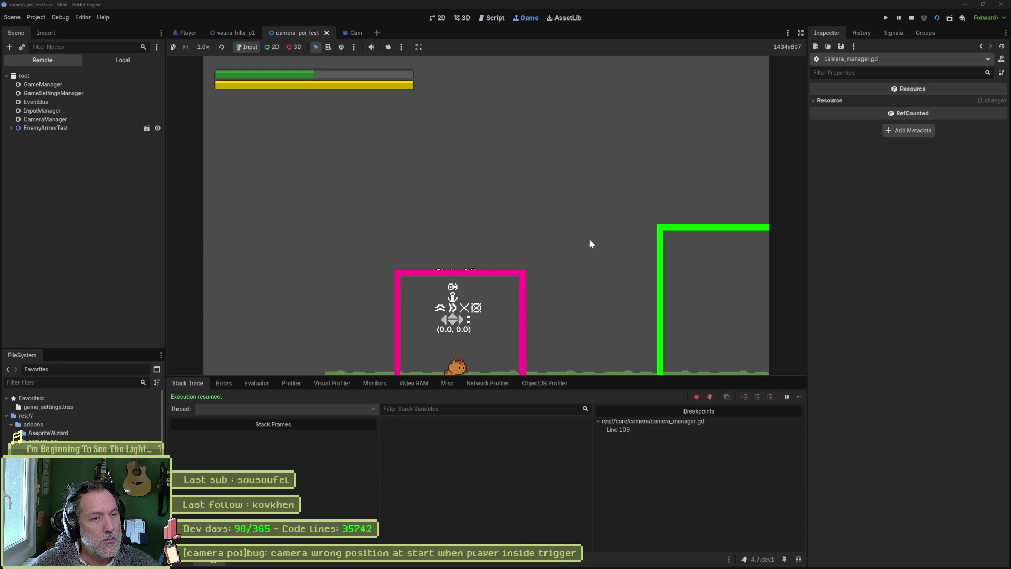
{"action": "key", "text": "F8"}
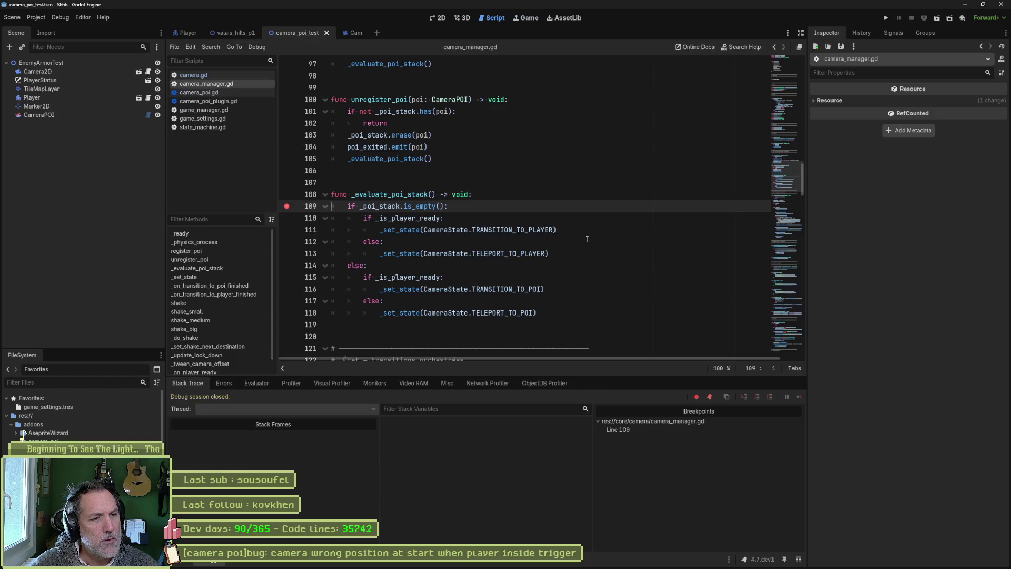
- Remove the line 109 breakpoint, then run the test scene again and stop it
{"action": "left_click", "coordinate": [288, 208]}
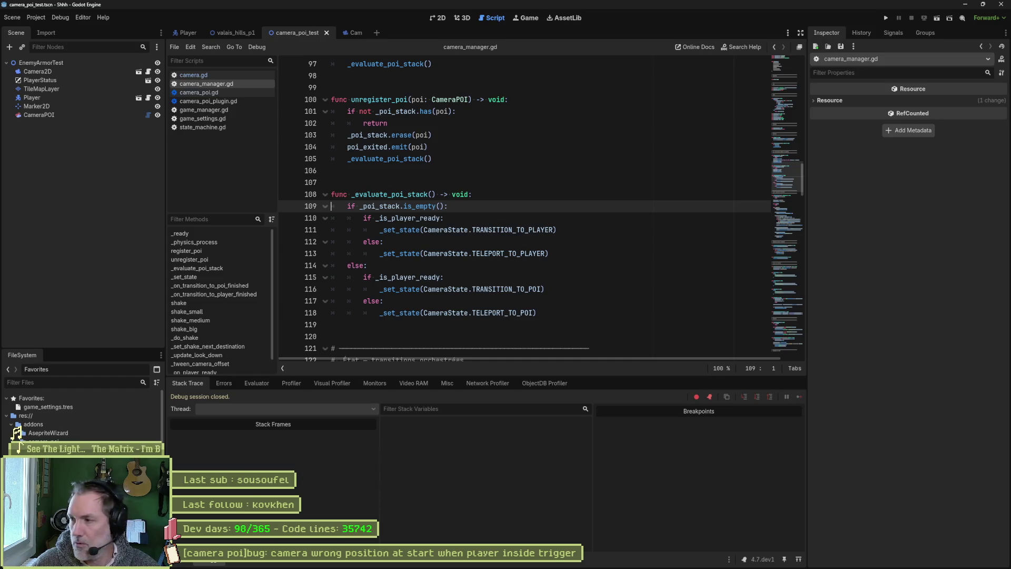
{"action": "left_click", "coordinate": [691, 310]}
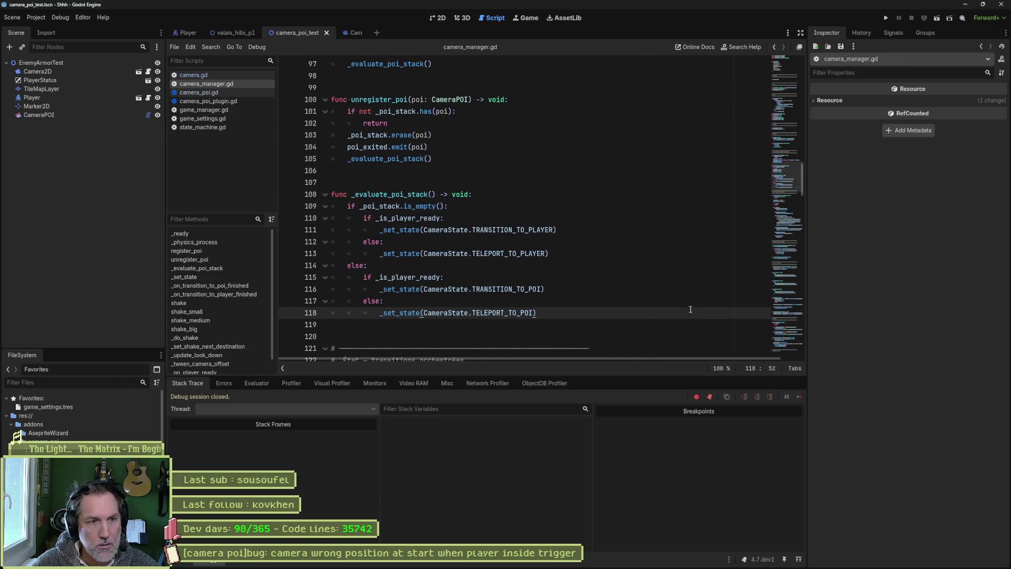
{"action": "key", "text": "F6"}
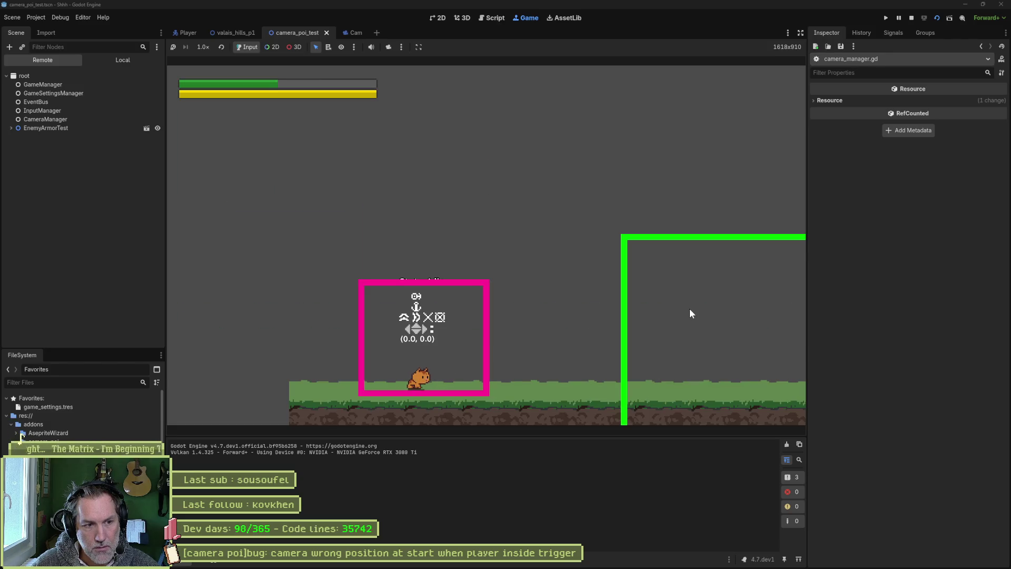
{"action": "key", "text": "F8"}
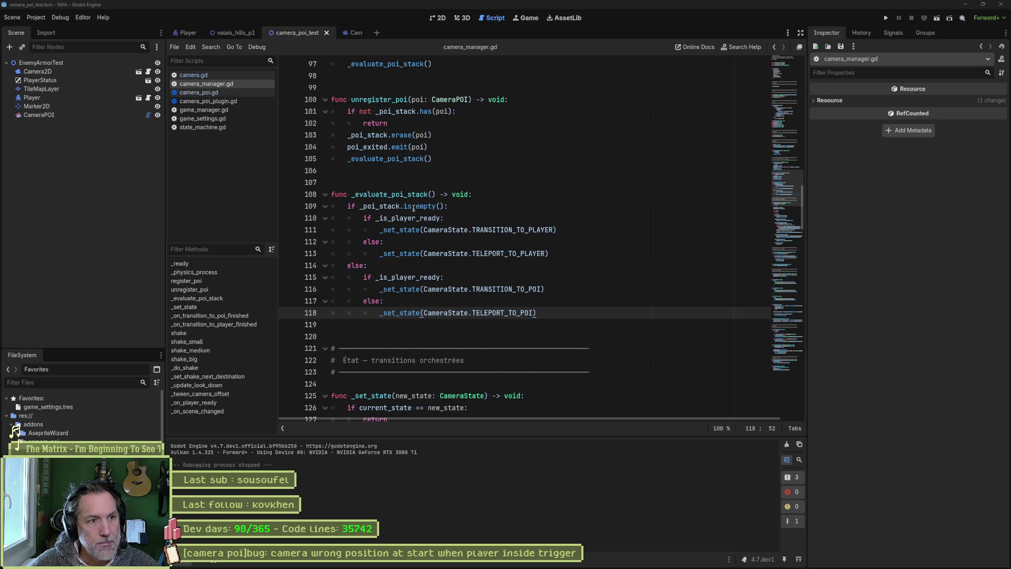
{"action": "mouse_move", "coordinate": [413, 208]}
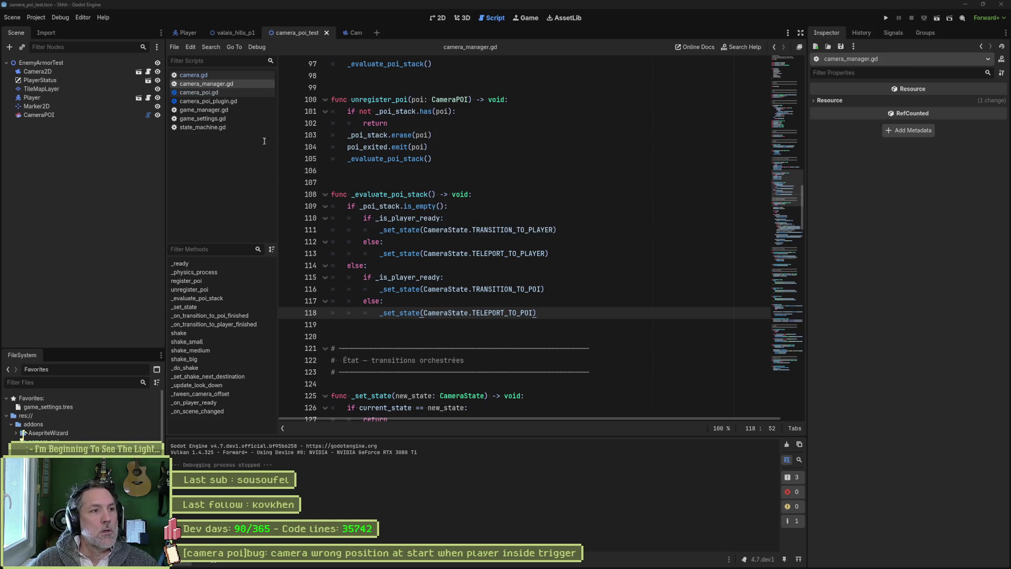
{"action": "left_click", "coordinate": [217, 75]}
- Delete _set_state(CameraState.TELEPORT_TO_PLAYER) from camera_manager.gd's _on_player_ready and run the scene
{"action": "left_click", "coordinate": [231, 358]}
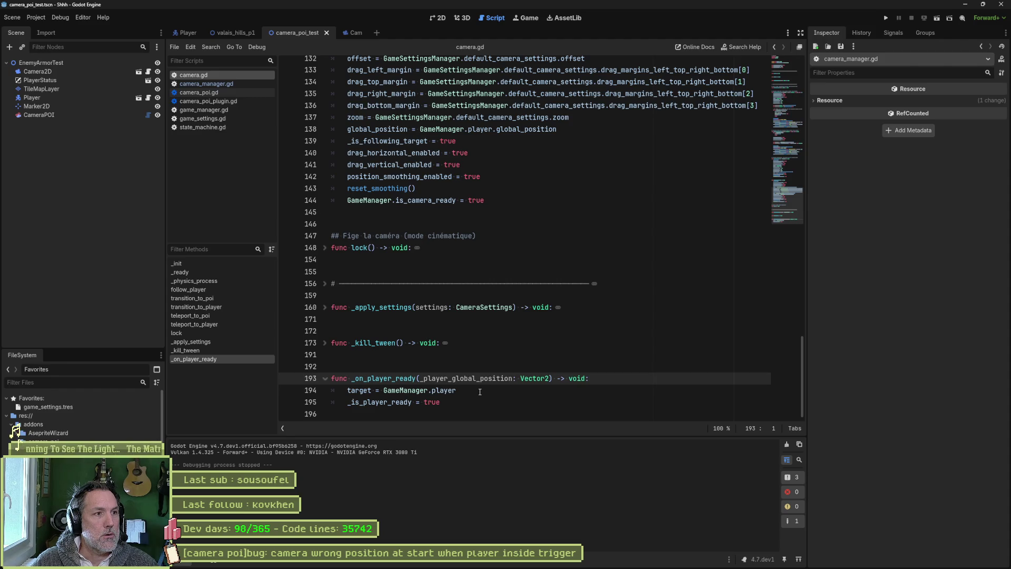
{"action": "left_click", "coordinate": [222, 84]}
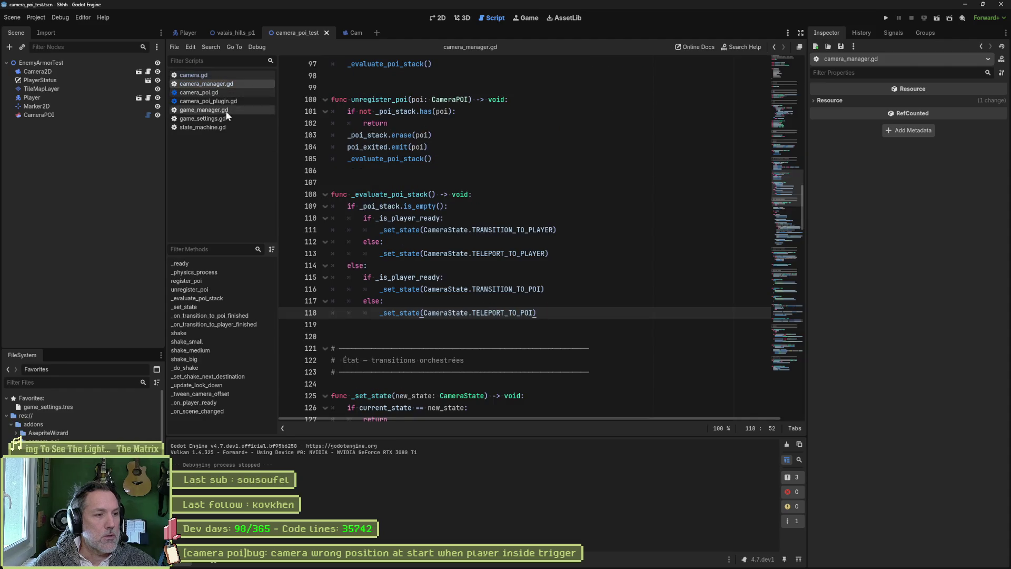
{"action": "left_click", "coordinate": [233, 403]}
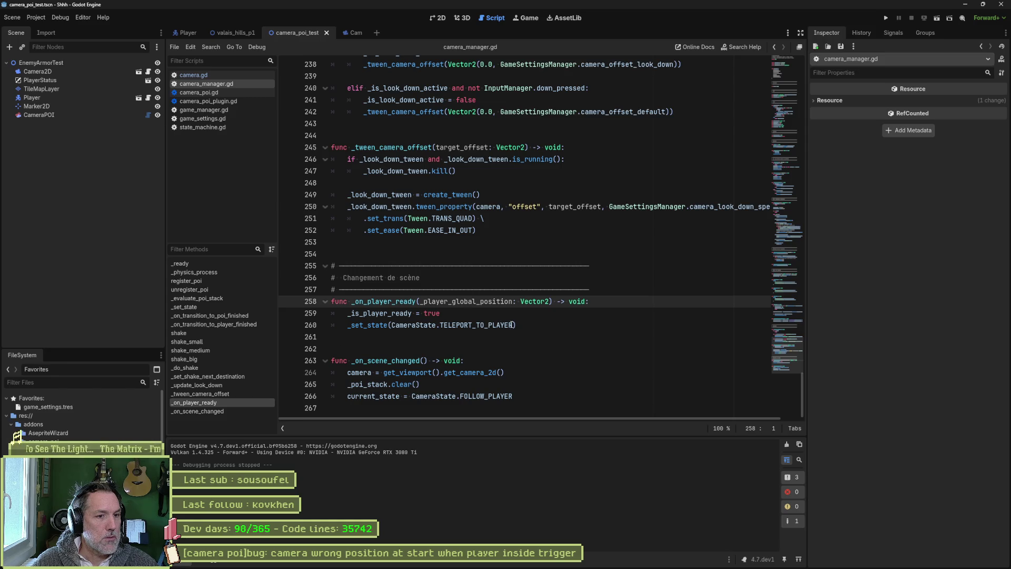
{"action": "left_click", "coordinate": [525, 325]}
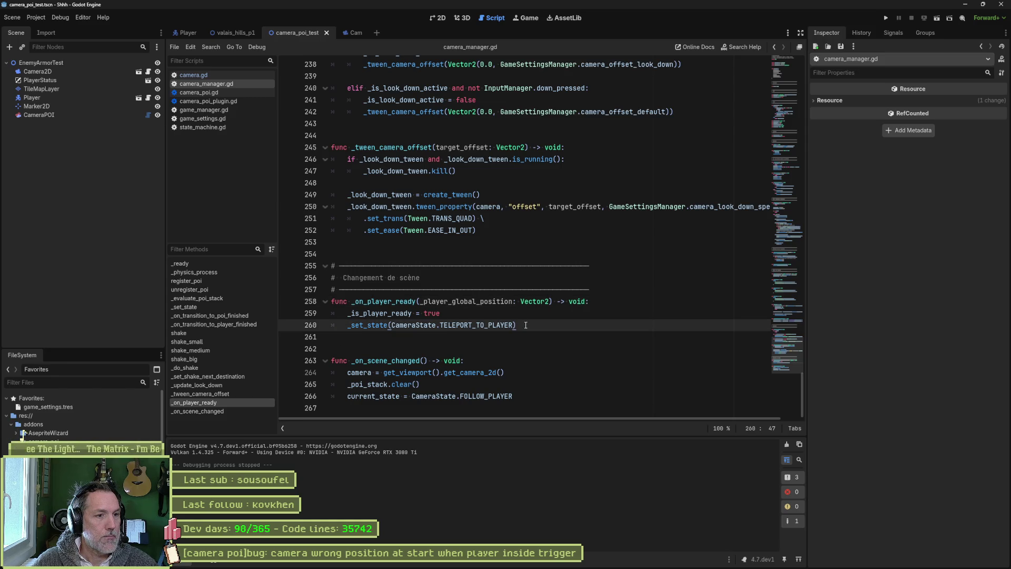
{"action": "key", "text": "shift+Up"}
{"action": "key", "text": "BackSpace"}
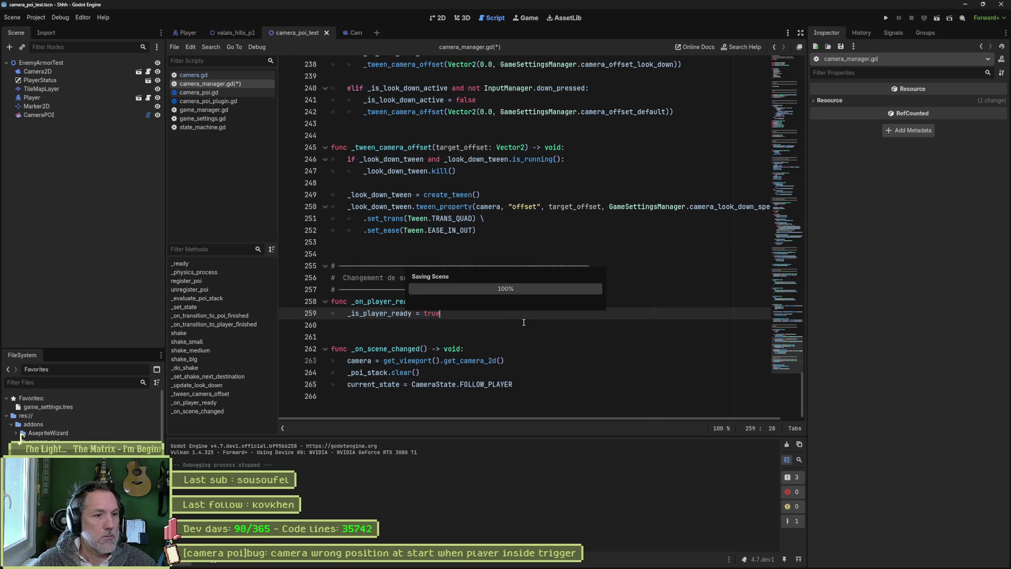
{"action": "key", "text": "F6"}
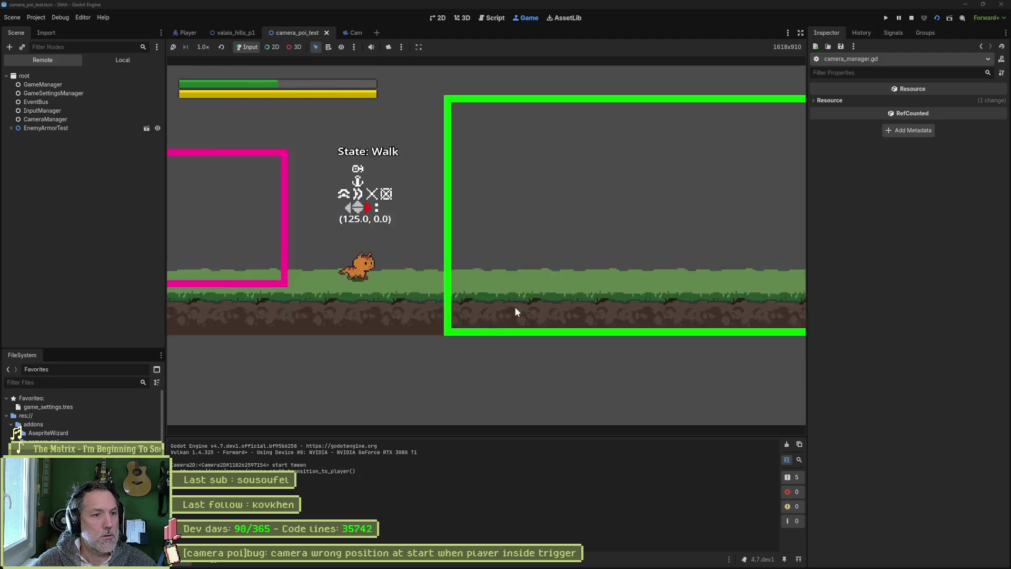
- Walk the cat in and out of the trigger, then nudge CameraPOI's trigger rectangle to x -142, y 0
{"action": "key", "text": "Left"}
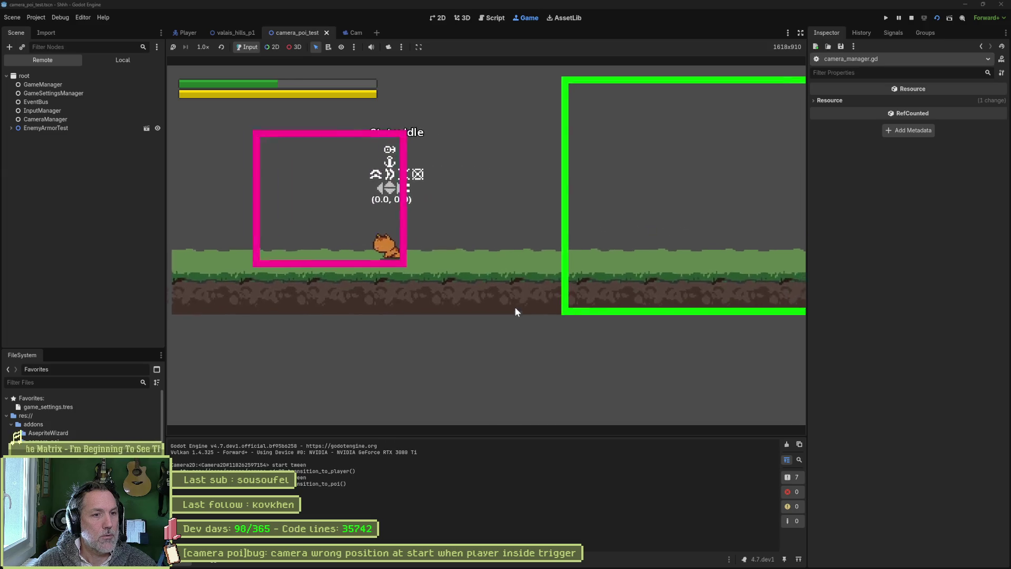
{"action": "key", "text": "Right"}
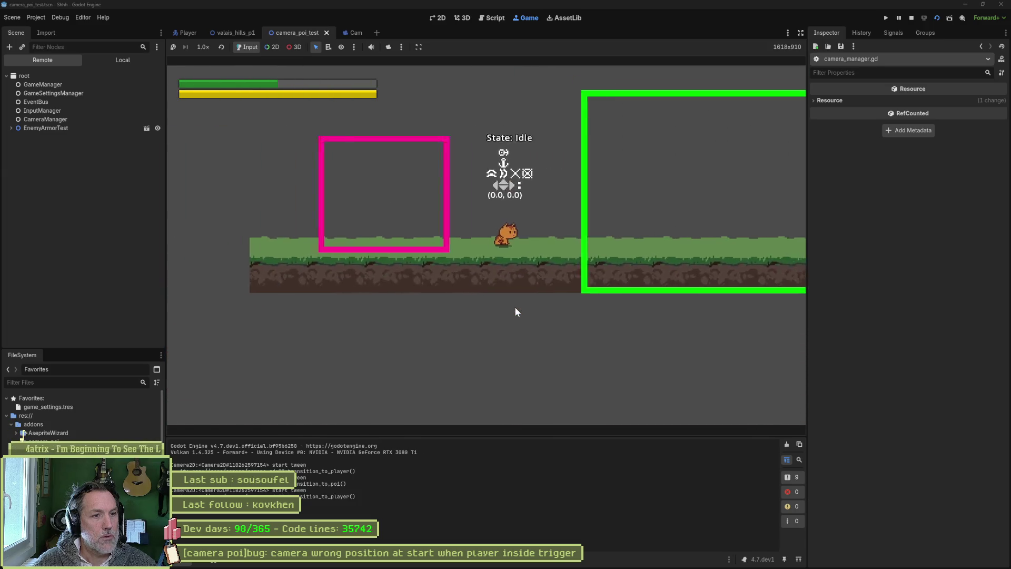
{"action": "key", "text": "F8"}
{"action": "left_click", "coordinate": [439, 18]}
{"action": "left_click", "coordinate": [42, 115]}
{"action": "left_click_drag", "start_coordinate": [387, 289], "coordinate": [390, 285]}
- Rerun the scene to retest the trigger with a jump, then stop and return to camera_manager.gd
{"action": "key", "text": "F6"}
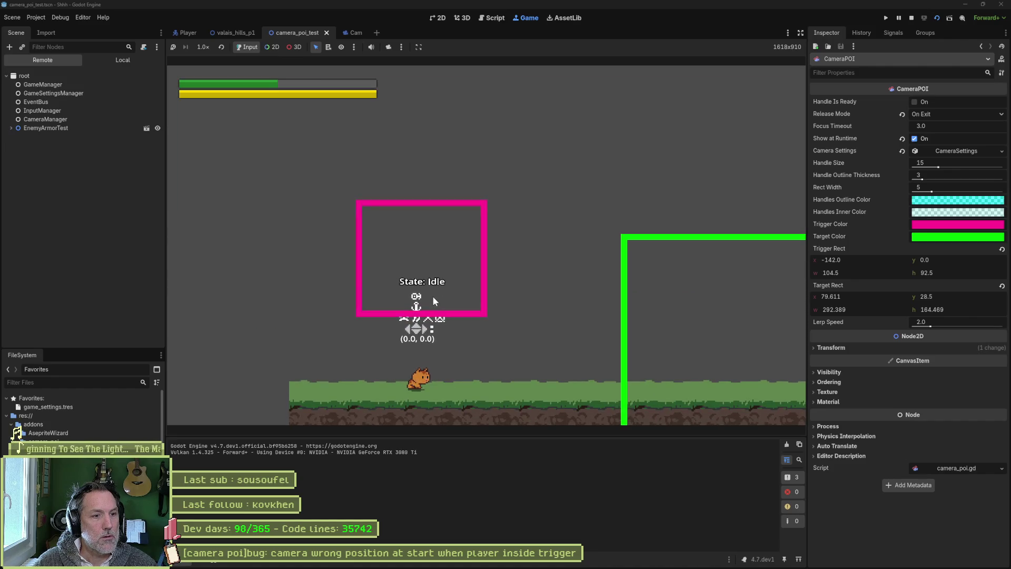
{"action": "key", "text": "Right"}
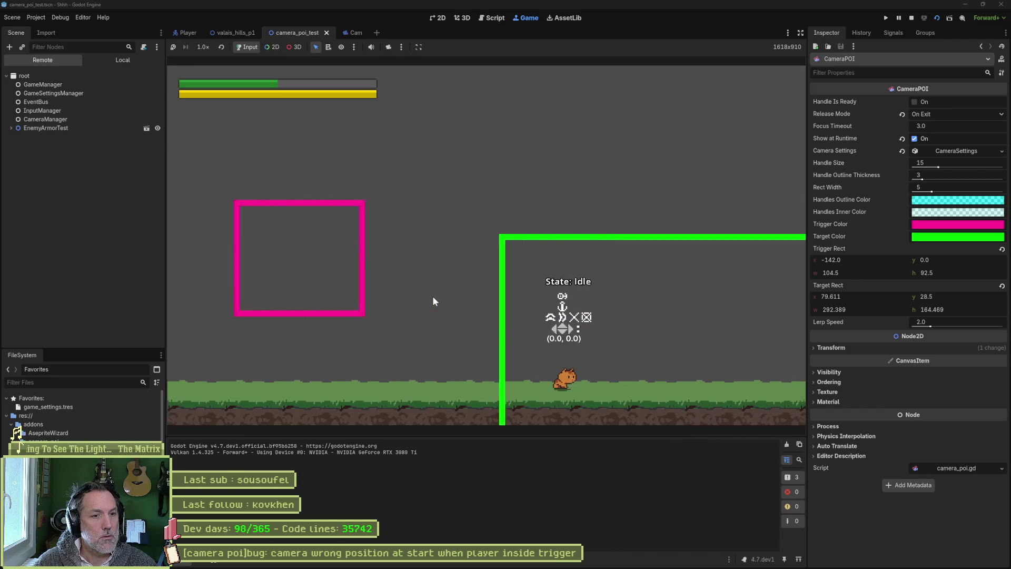
{"action": "key", "text": "Left"}
{"action": "key", "text": "space"}
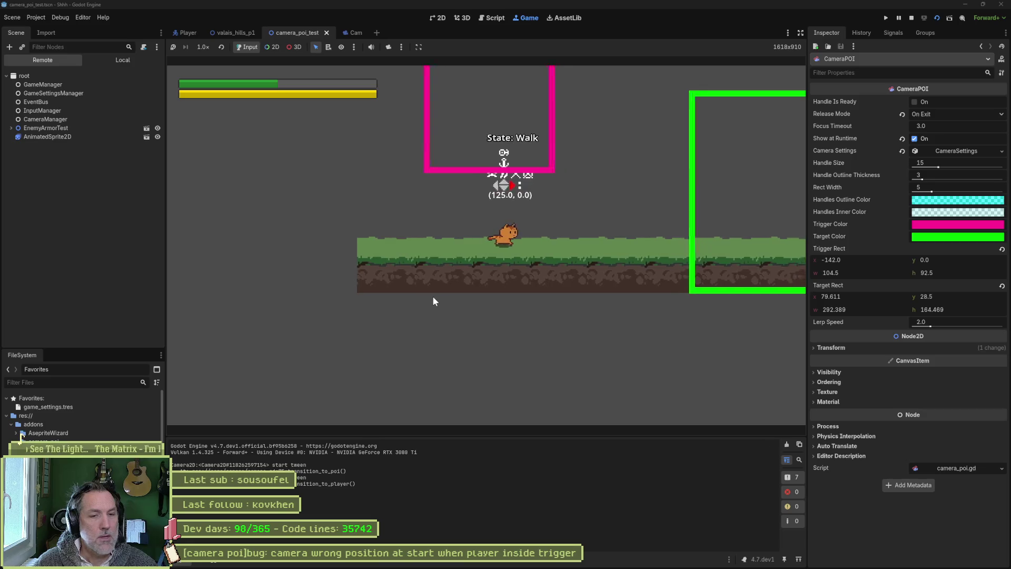
{"action": "key", "text": "F8"}
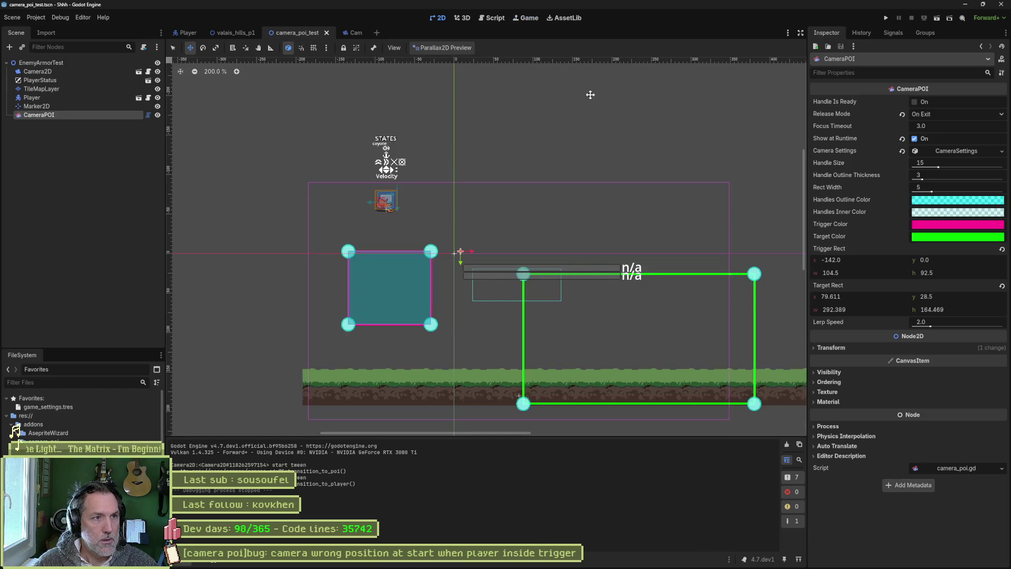
{"action": "mouse_move", "coordinate": [437, 567]}
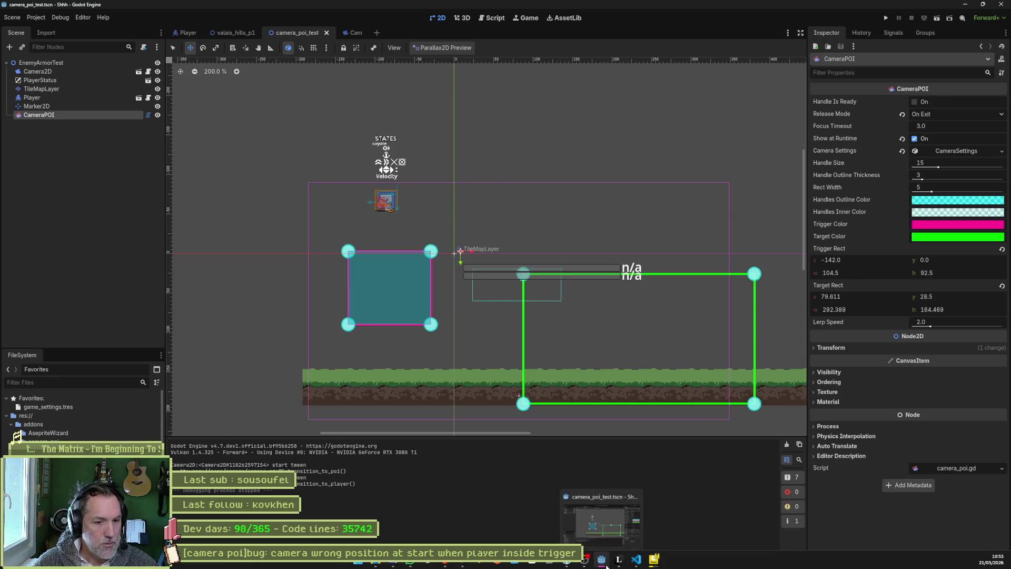
{"action": "key", "text": "ctrl+F3"}
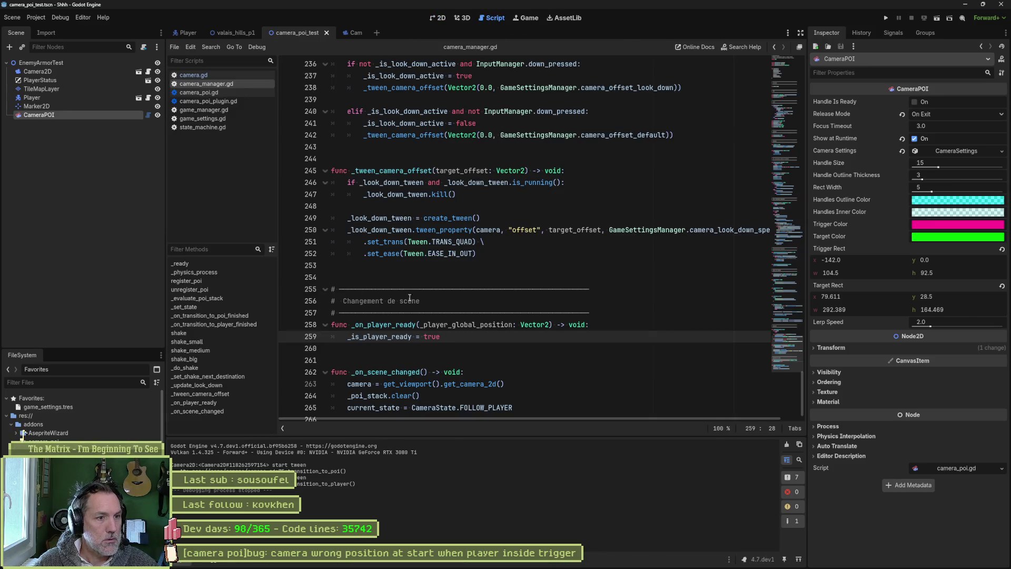
{"action": "left_click", "coordinate": [529, 281]}
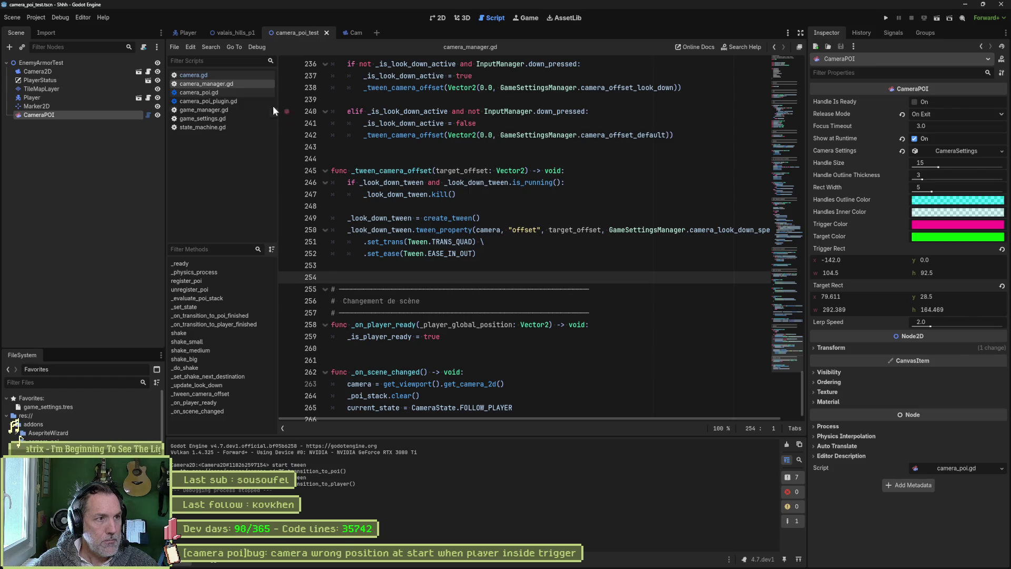
{"action": "left_click", "coordinate": [239, 90]}
{"action": "left_click", "coordinate": [239, 83]}
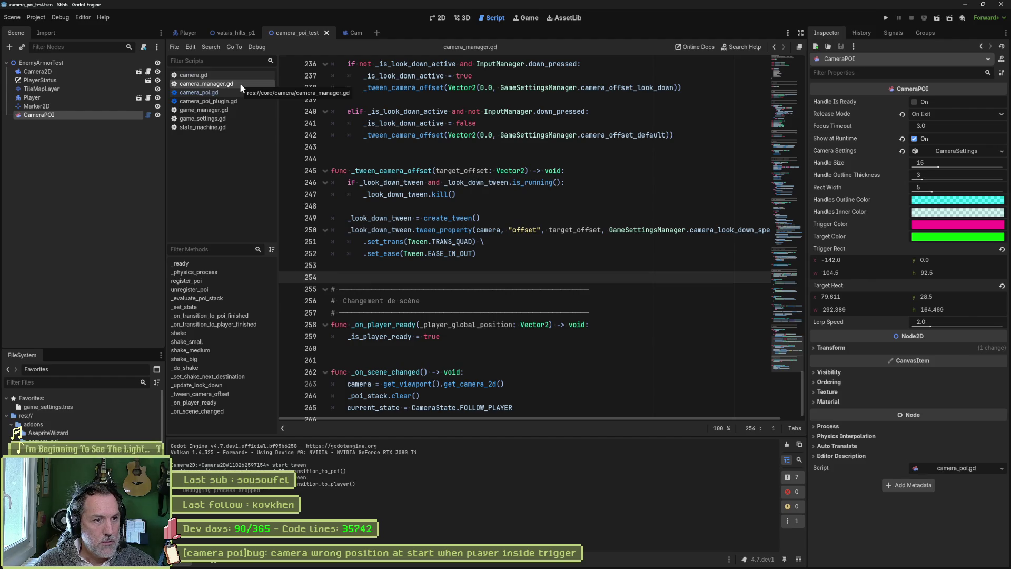
{"action": "scroll", "coordinate": [441, 269], "scroll_direction": "down", "scroll_amount": 1}
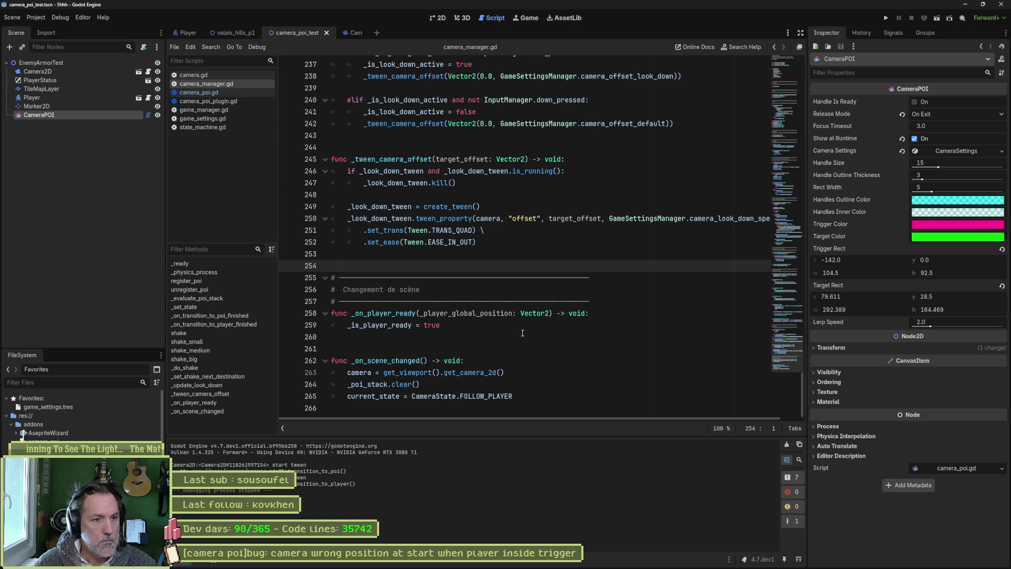
{"action": "double_click", "coordinate": [498, 396]}
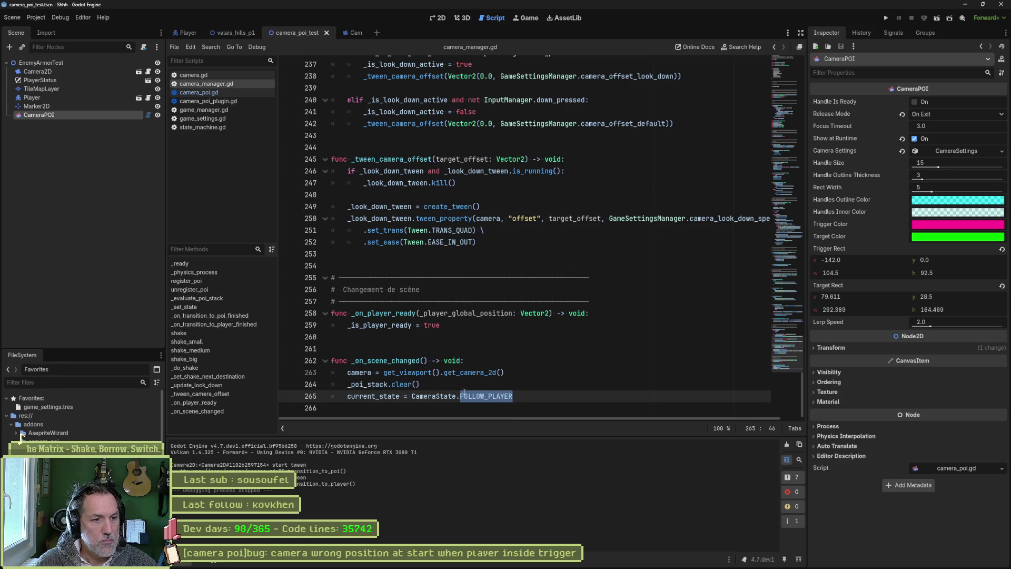
{"action": "key", "text": "Home"}
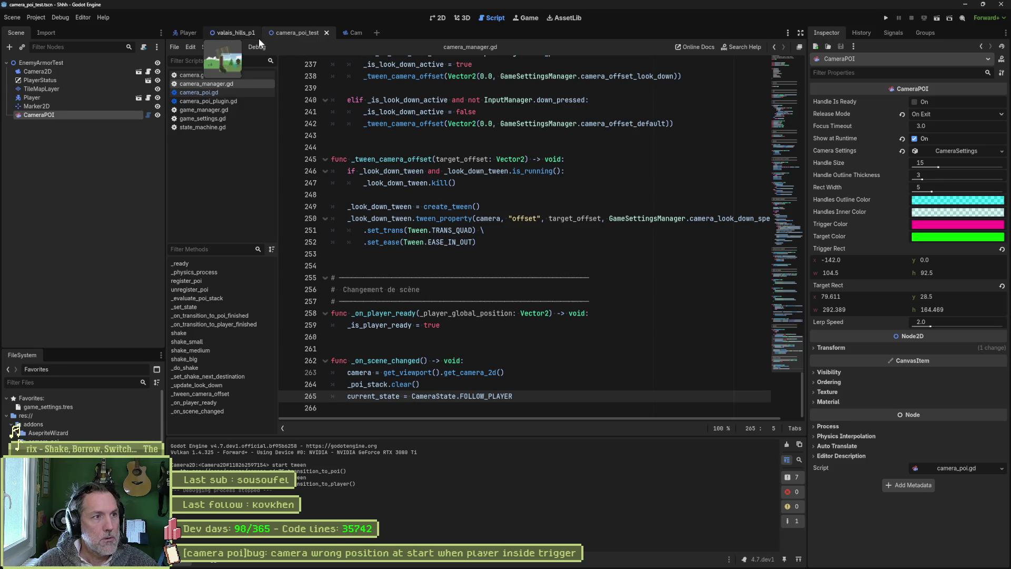
{"action": "left_click", "coordinate": [239, 36]}
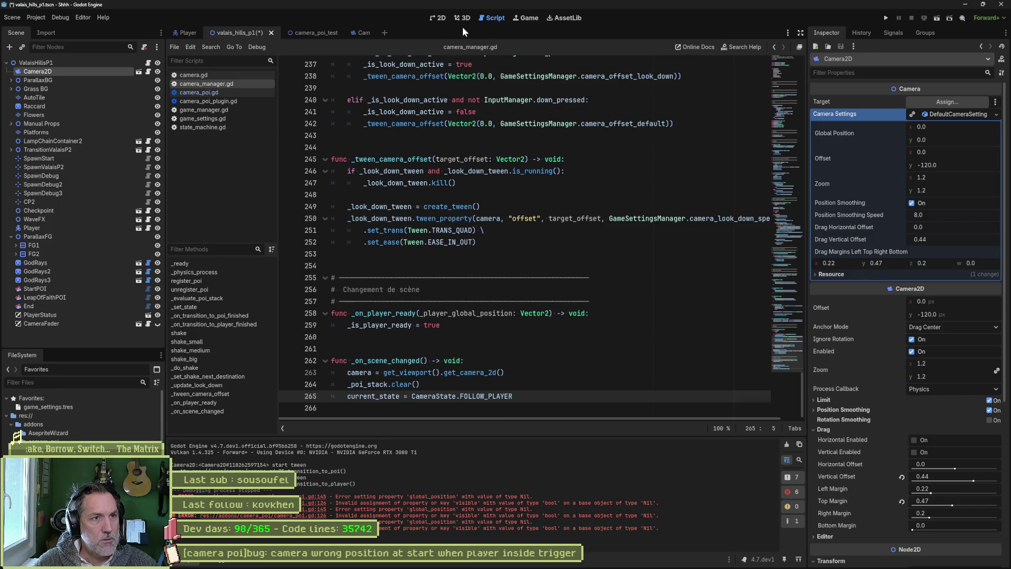
- Show valais_hills_p1 in 2D and jump to the error at camera_poi.gd line 145
{"action": "left_click", "coordinate": [440, 18]}
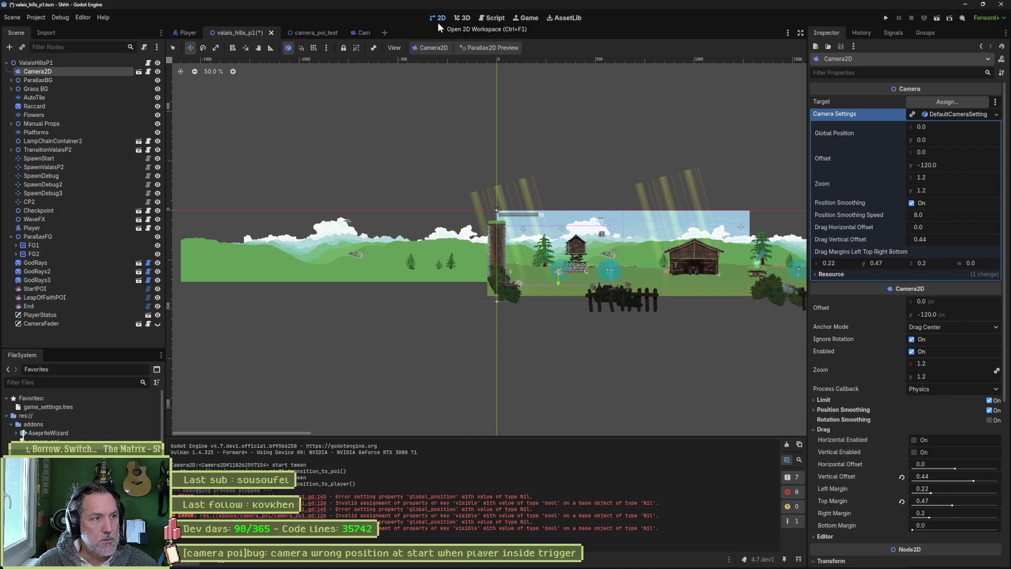
{"action": "left_click", "coordinate": [314, 500]}
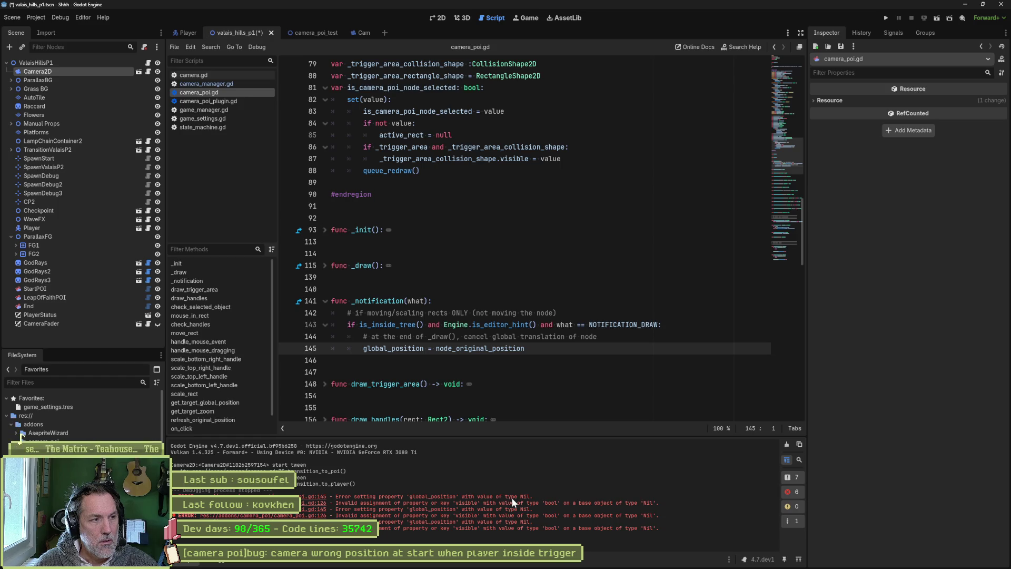
- Clear the Output log and drag the StartPOI node to position (68, 108)
{"action": "left_click", "coordinate": [787, 444]}
{"action": "left_click", "coordinate": [442, 18]}
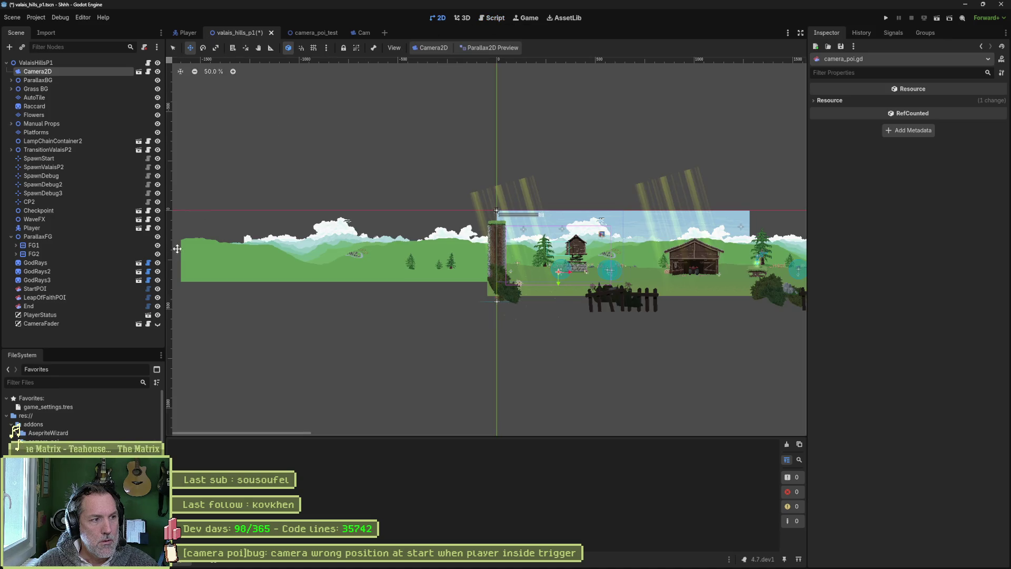
{"action": "left_click", "coordinate": [115, 289]}
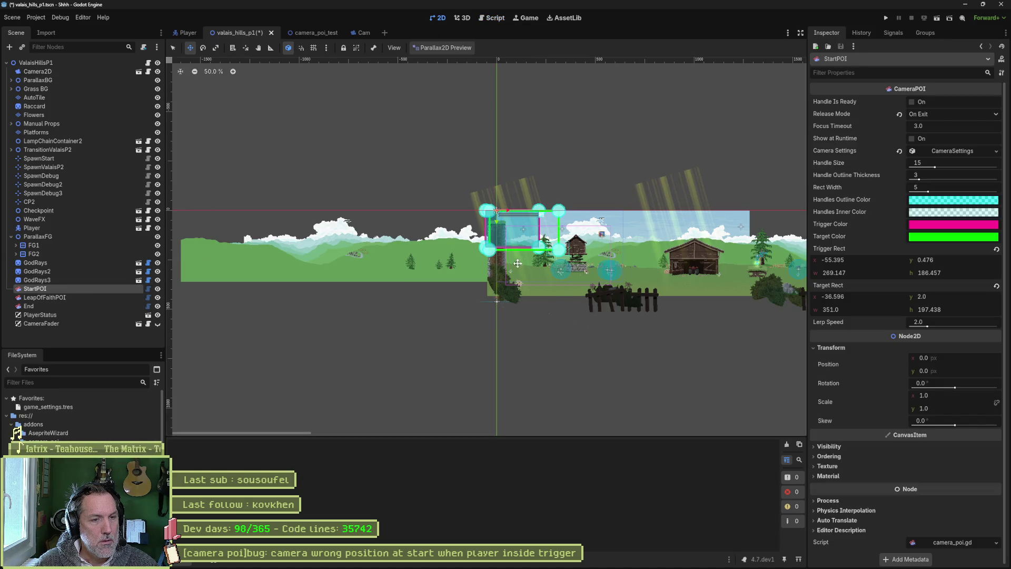
{"action": "mouse_move", "coordinate": [572, 310]}
{"action": "left_mouse_down"}
{"action": "mouse_move", "coordinate": [590, 336]}
{"action": "mouse_move", "coordinate": [536, 265]}
{"action": "mouse_move", "coordinate": [504, 275]}
{"action": "left_mouse_up"}
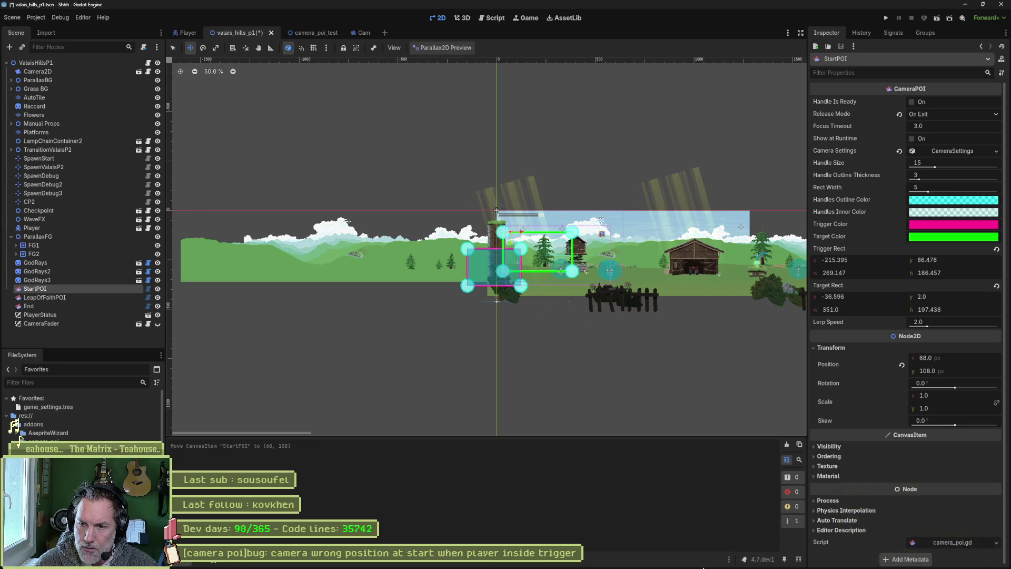
{"action": "mouse_move", "coordinate": [703, 567]}
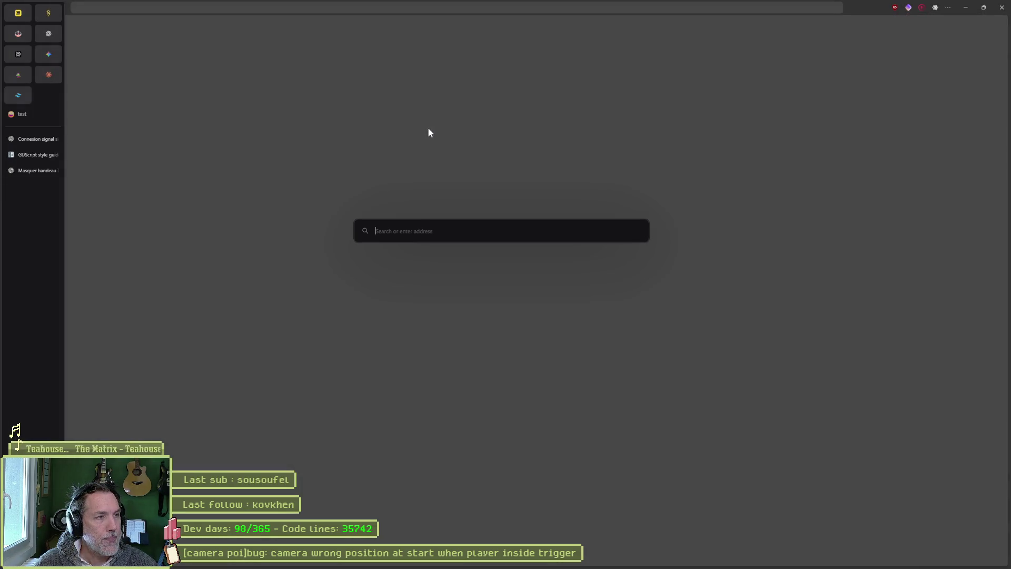
- Open the Claude chat, check the model list without changing it, and delete the leftover draft
{"action": "left_click", "coordinate": [48, 75]}
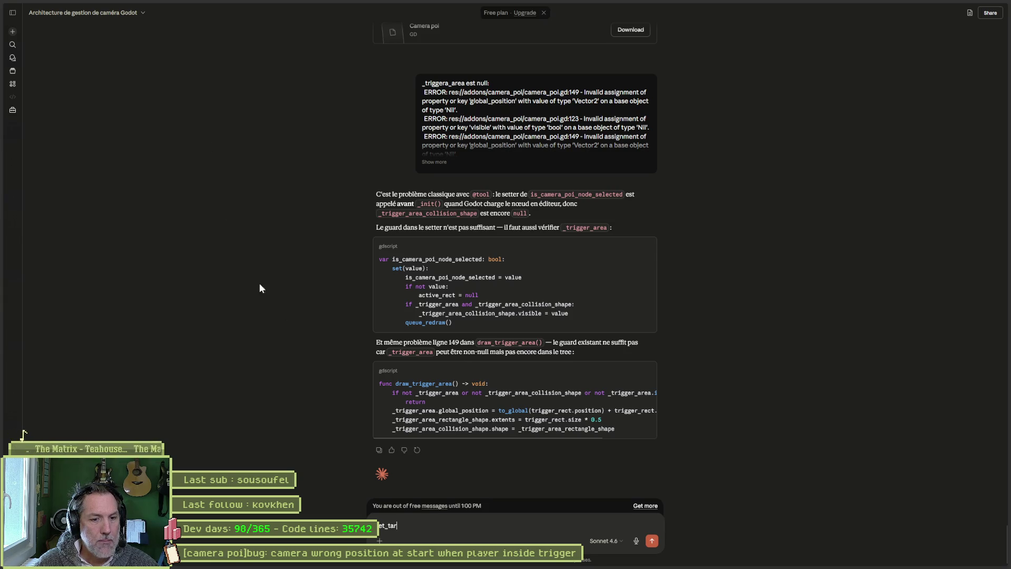
{"action": "left_click", "coordinate": [613, 541]}
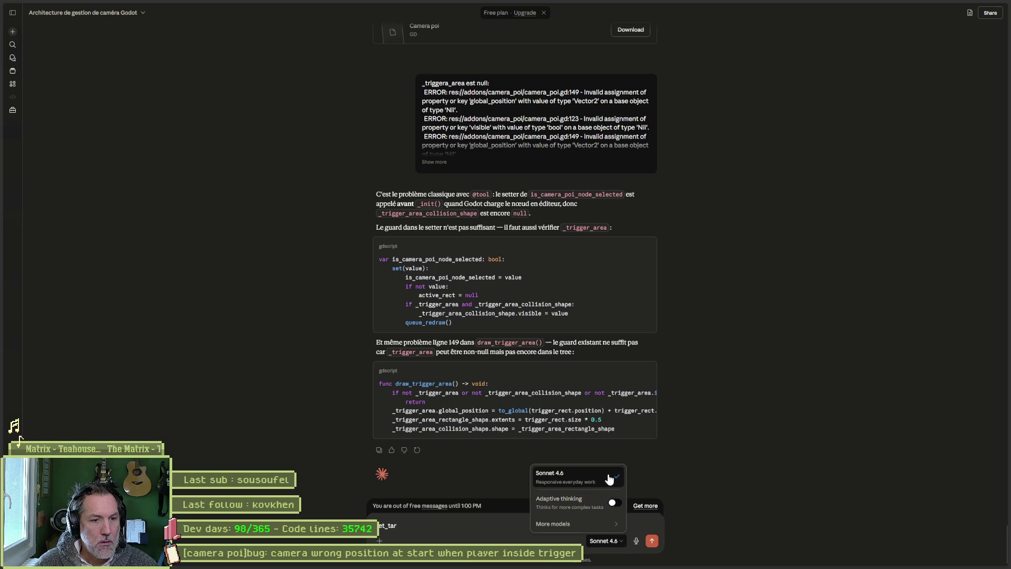
{"action": "mouse_move", "coordinate": [589, 528]}
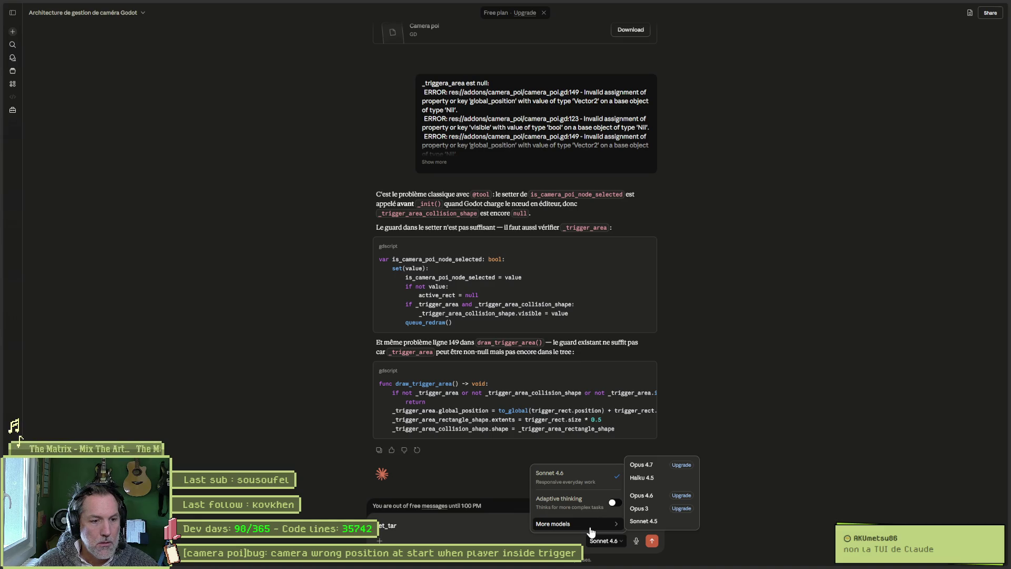
{"action": "left_click", "coordinate": [770, 405]}
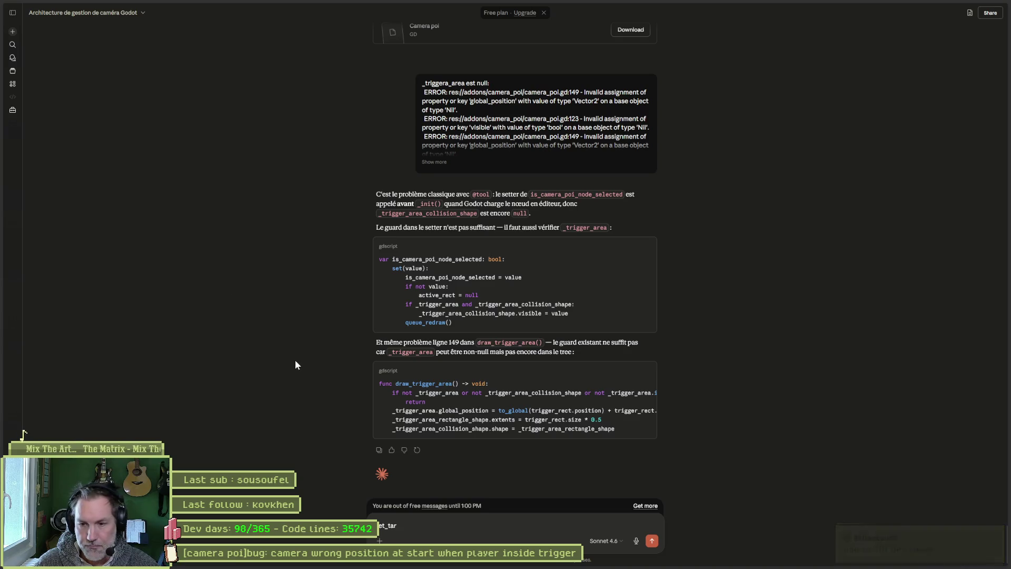
{"action": "key", "text": "ctrl+a"}
{"action": "key", "text": "BackSpace"}
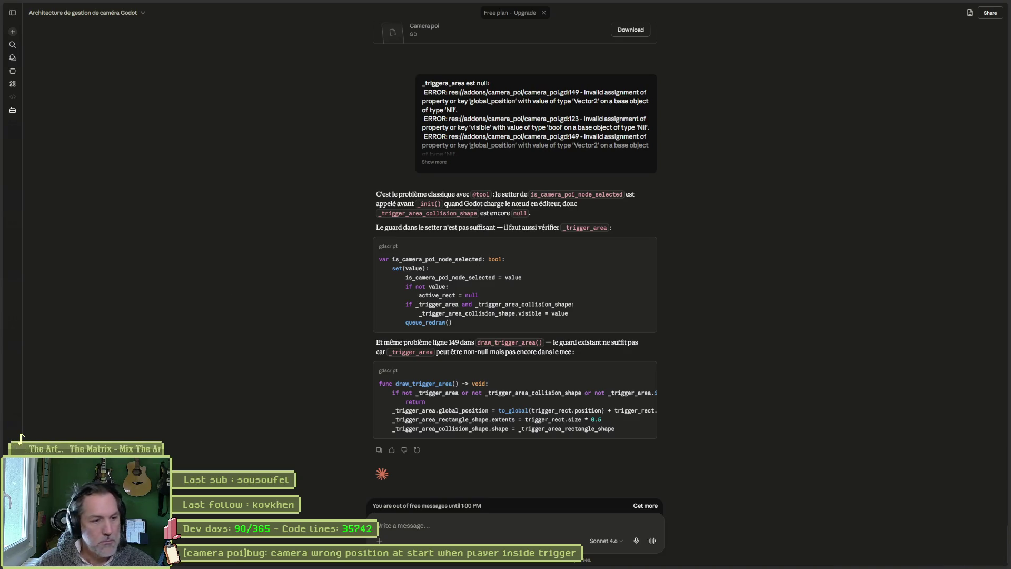
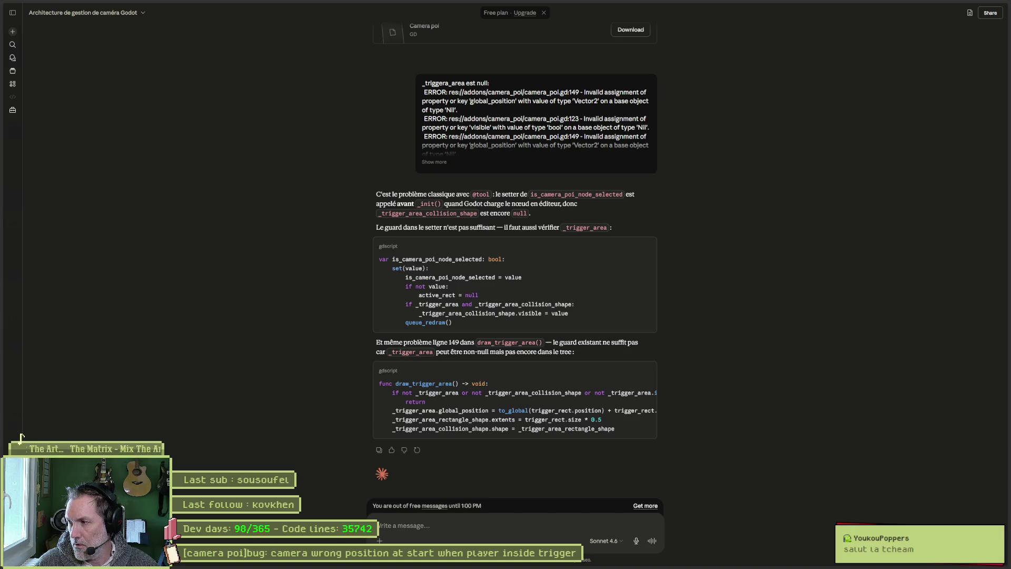
- Drag the Ollama window left so its Launch page sits over the Claude chat
{"action": "left_click_drag", "start_coordinate": [966, 179], "coordinate": [814, 162]}
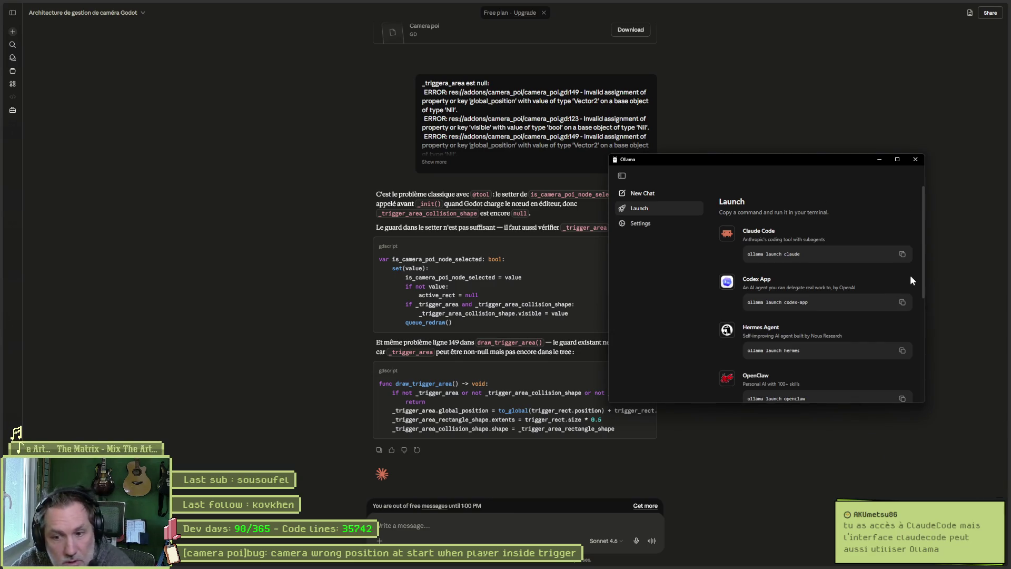
- Reposition and enlarge the Ollama window to list more coding agents, then close it and hide the browser
{"action": "mouse_move", "coordinate": [770, 159]}
{"action": "left_mouse_down"}
{"action": "mouse_move", "coordinate": [712, 157]}
{"action": "mouse_move", "coordinate": [753, 144]}
{"action": "left_mouse_up"}
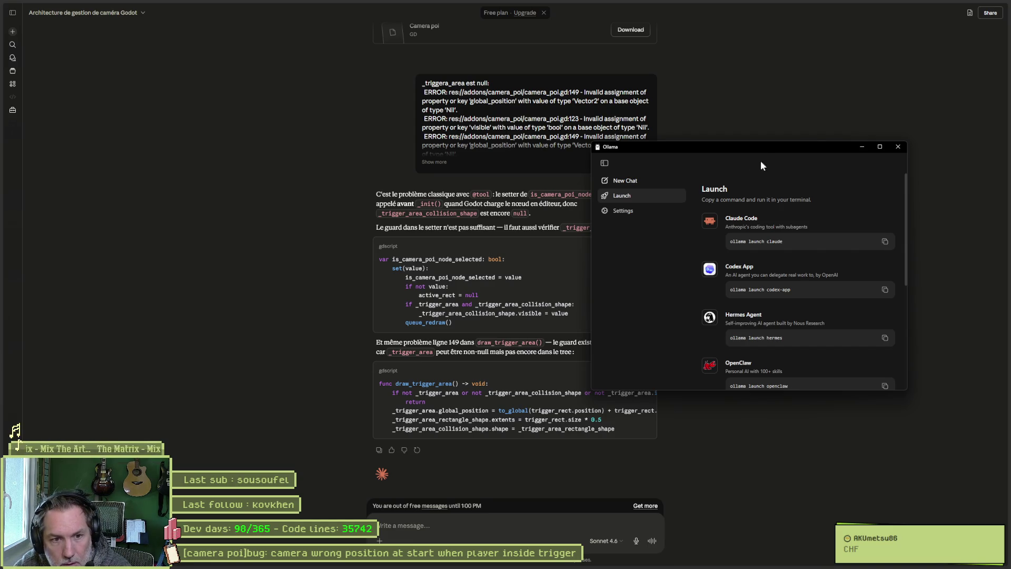
{"action": "left_click_drag", "start_coordinate": [903, 385], "coordinate": [959, 517]}
{"action": "left_click_drag", "start_coordinate": [802, 146], "coordinate": [742, 66]}
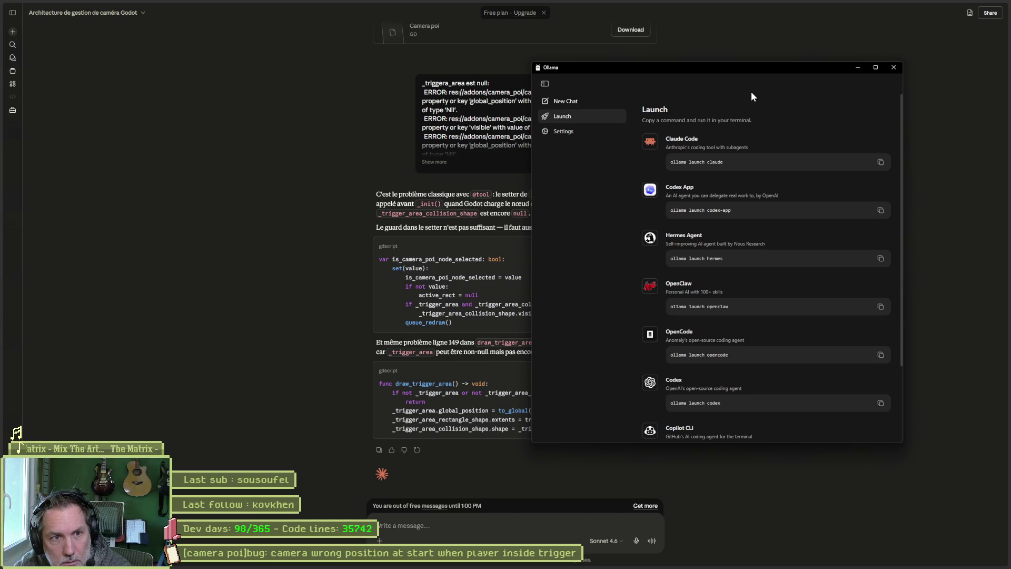
{"action": "left_click", "coordinate": [894, 67]}
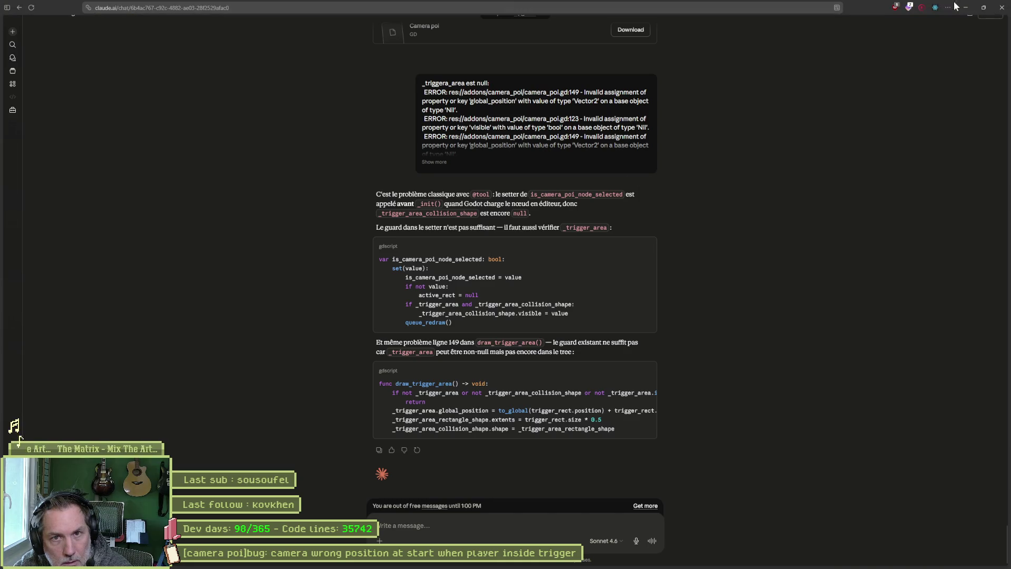
{"action": "left_click", "coordinate": [958, 7]}
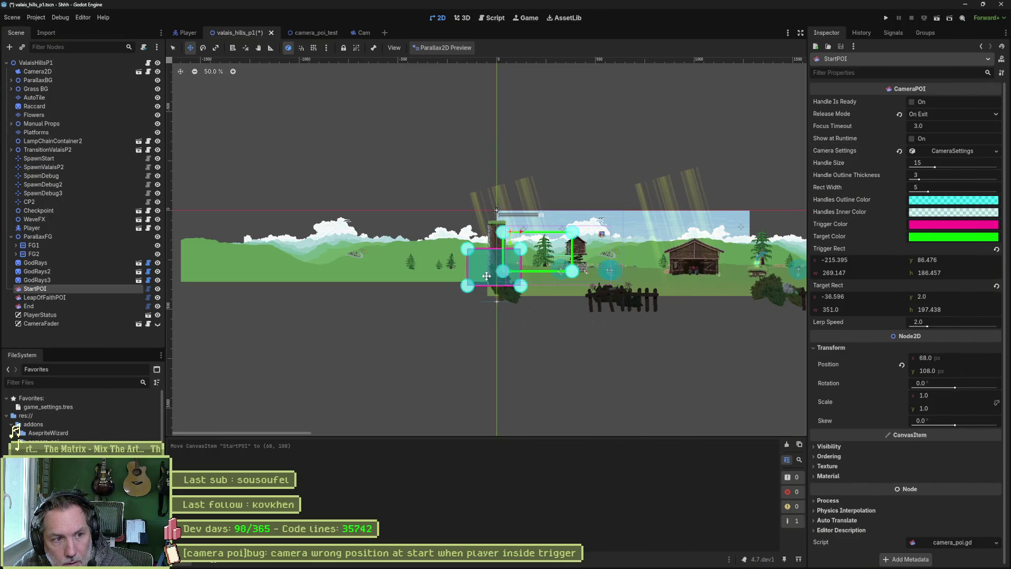
- Shift StartPOI's pink trigger rectangle right over the start area, then bring VS Code forward
{"action": "left_click_drag", "start_coordinate": [498, 274], "coordinate": [523, 273]}
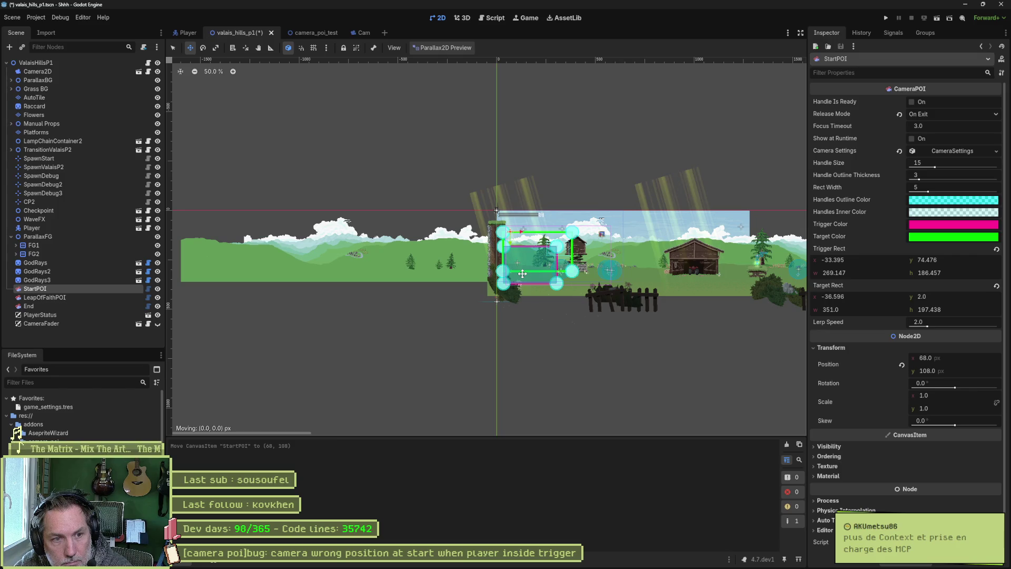
{"action": "mouse_move", "coordinate": [523, 273]}
{"action": "left_mouse_down"}
{"action": "mouse_move", "coordinate": [511, 272]}
{"action": "mouse_move", "coordinate": [567, 288]}
{"action": "left_mouse_up"}
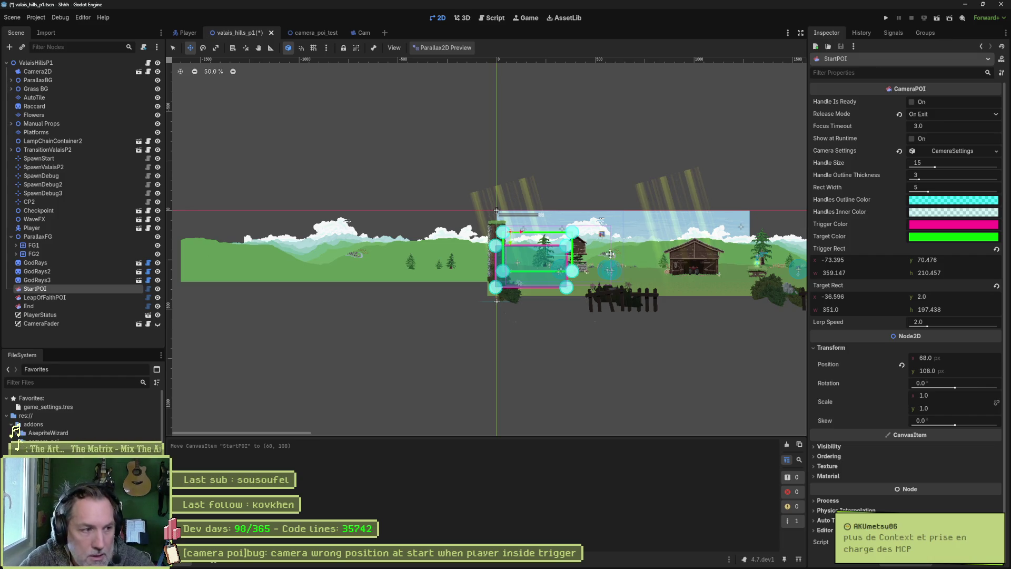
{"action": "left_click", "coordinate": [635, 560]}
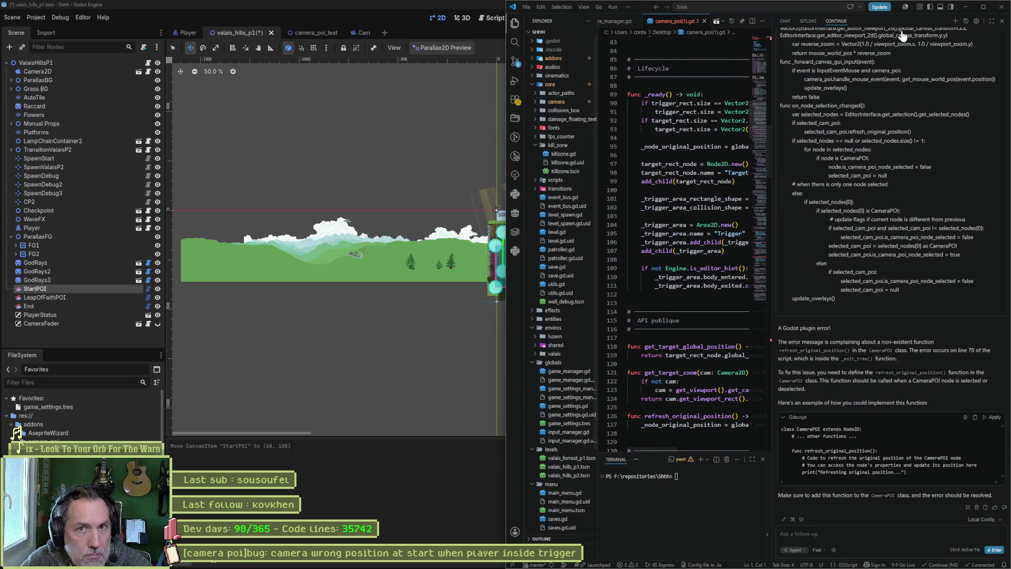
- Open Continue's Local Config config.yaml, select its temperature setting, then minimise VS Code
{"action": "left_click", "coordinate": [977, 21]}
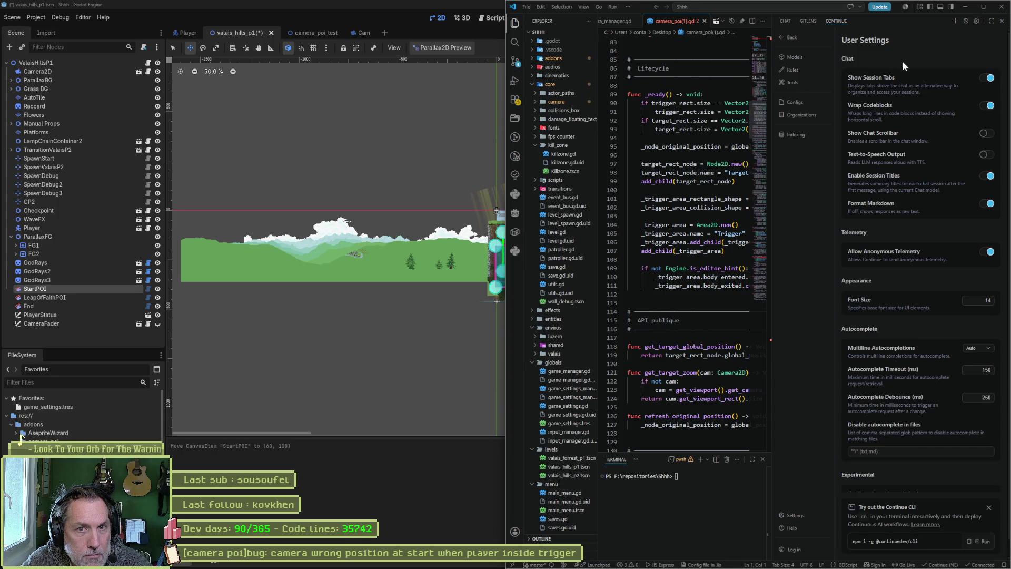
{"action": "left_click", "coordinate": [802, 104]}
{"action": "left_click", "coordinate": [993, 67]}
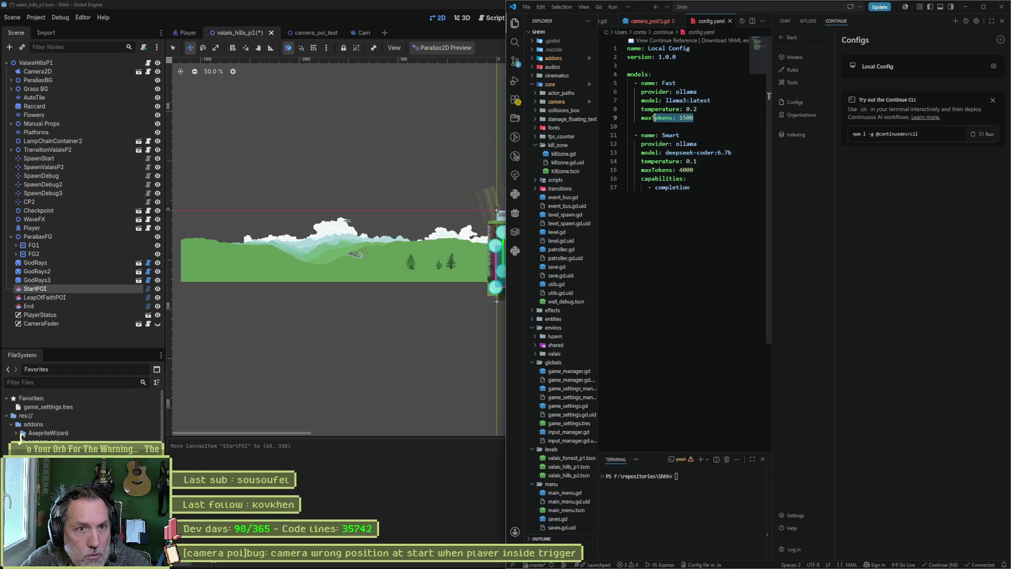
{"action": "left_click_drag", "start_coordinate": [697, 109], "coordinate": [645, 109]}
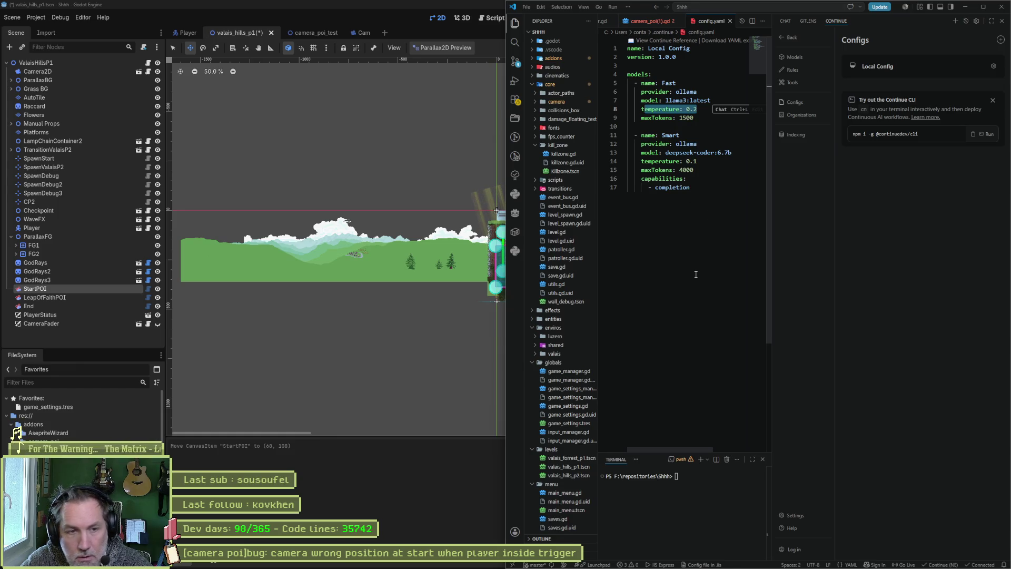
{"action": "left_click", "coordinate": [965, 7]}
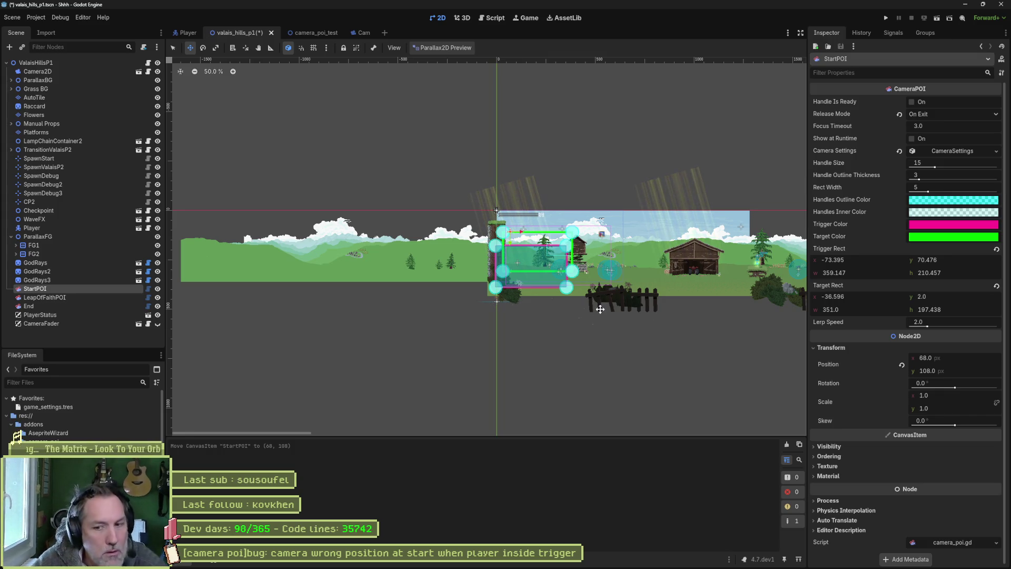
- Switch to the browser and launch ChatGPT by searching 'chatgpt' in the app launcher
{"action": "left_click", "coordinate": [444, 564]}
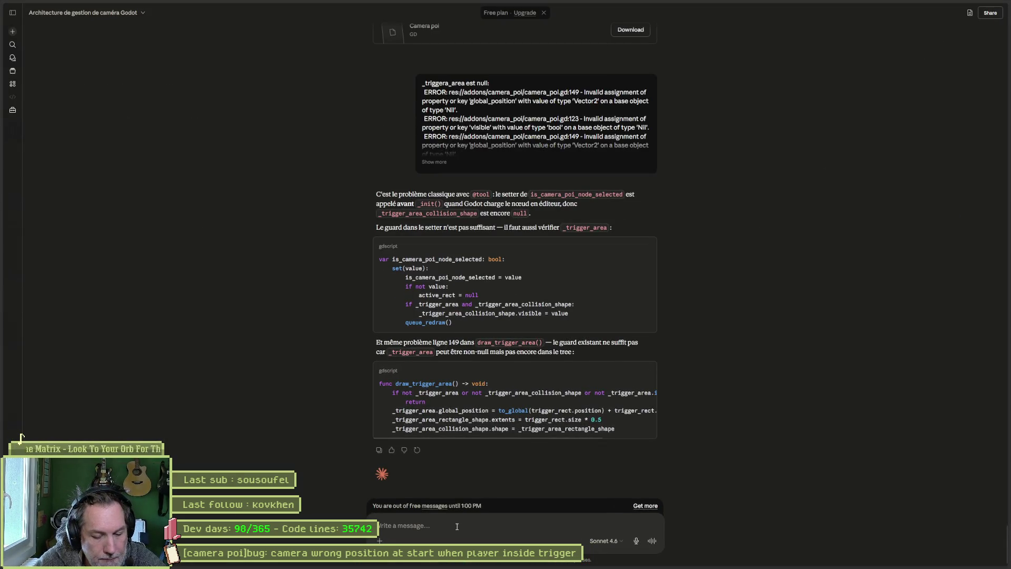
{"action": "key", "text": "alt+space"}
{"action": "type", "text": "chatgpt"}
{"action": "key", "text": "Return"}
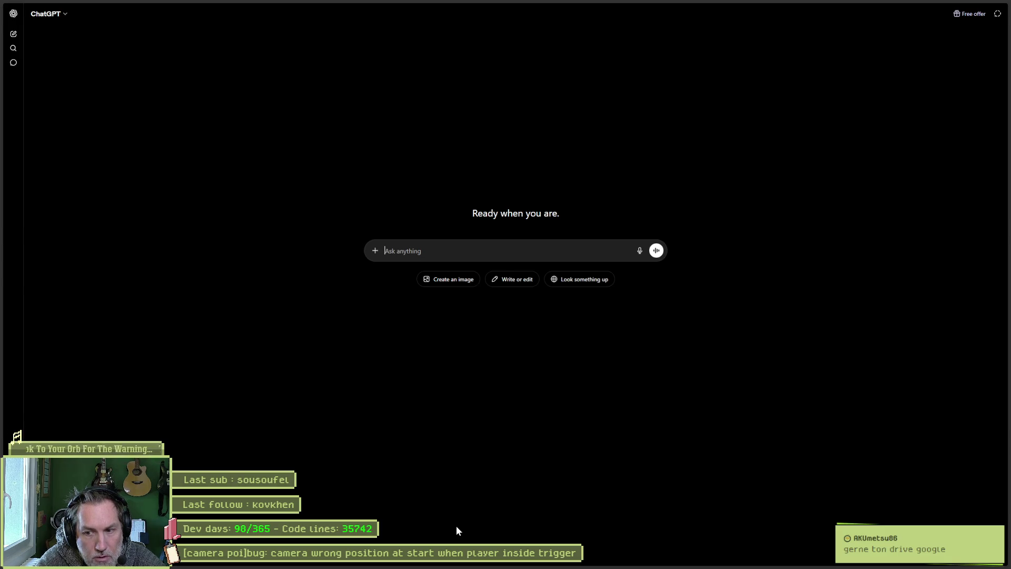
- Send ChatGPT the question 'c-est quoi les MCP dans les IA des outils ?'
{"action": "type", "text": "c-est quoi les MCP"}
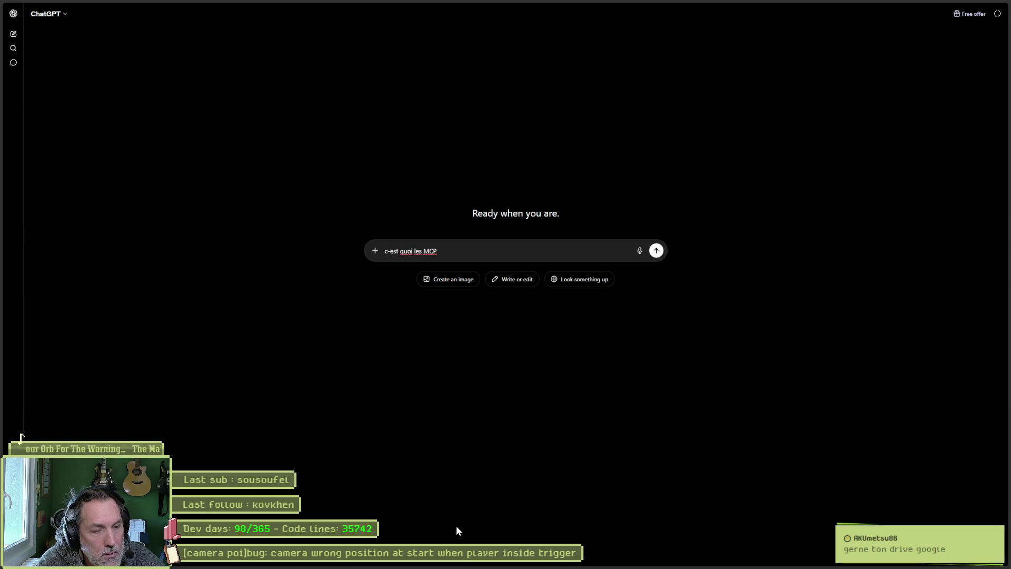
{"action": "type", "text": " dans les IA ?"}
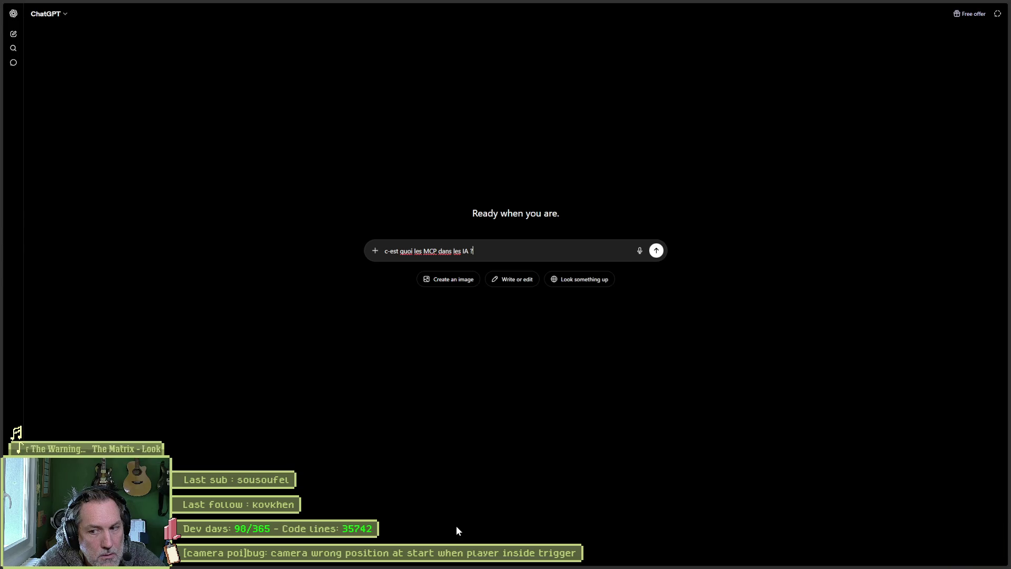
{"action": "type", "text": "des outils ?"}
{"action": "key", "text": "Return"}
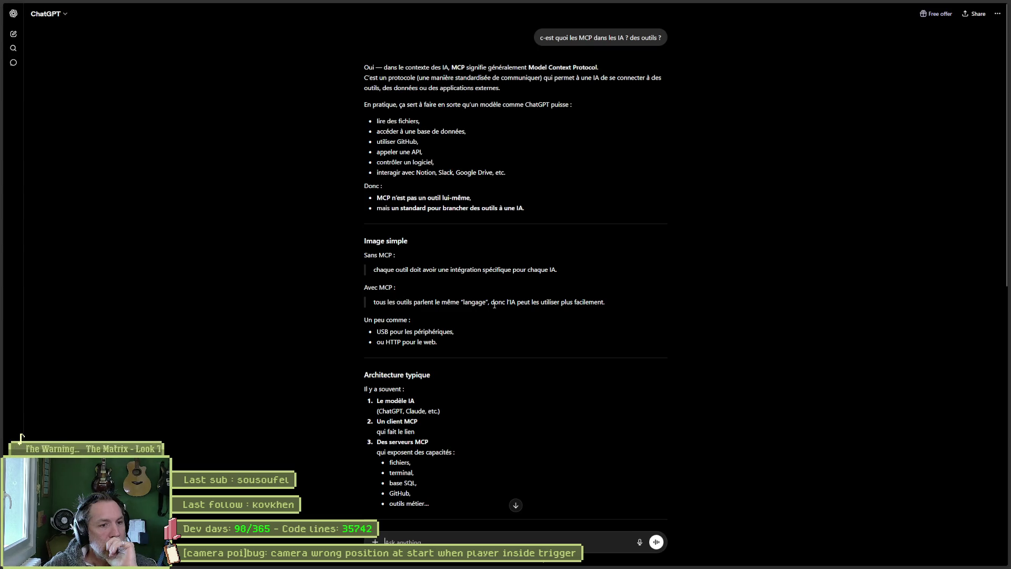
{"action": "scroll", "coordinate": [400, 295], "scroll_direction": "down", "scroll_amount": 1}
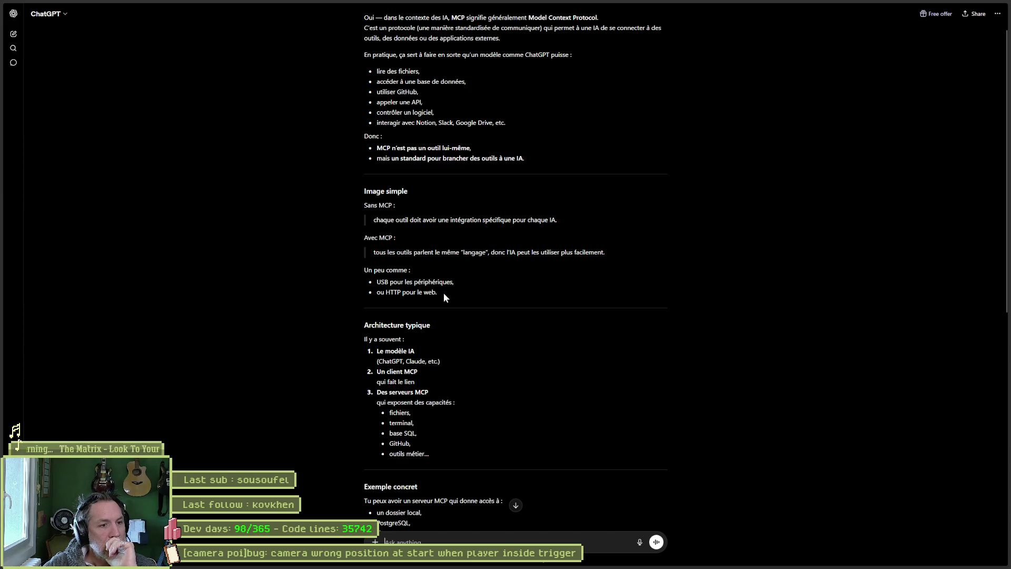
{"action": "scroll", "coordinate": [440, 307], "scroll_direction": "down", "scroll_amount": 1}
{"action": "scroll", "coordinate": [440, 308], "scroll_direction": "down", "scroll_amount": 1}
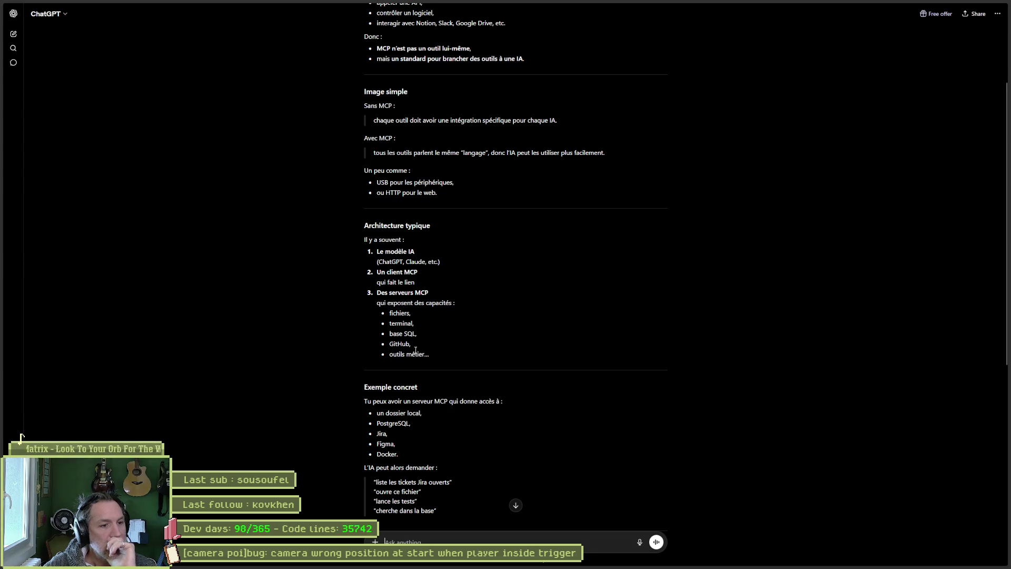
{"action": "scroll", "coordinate": [419, 342], "scroll_direction": "down", "scroll_amount": 3}
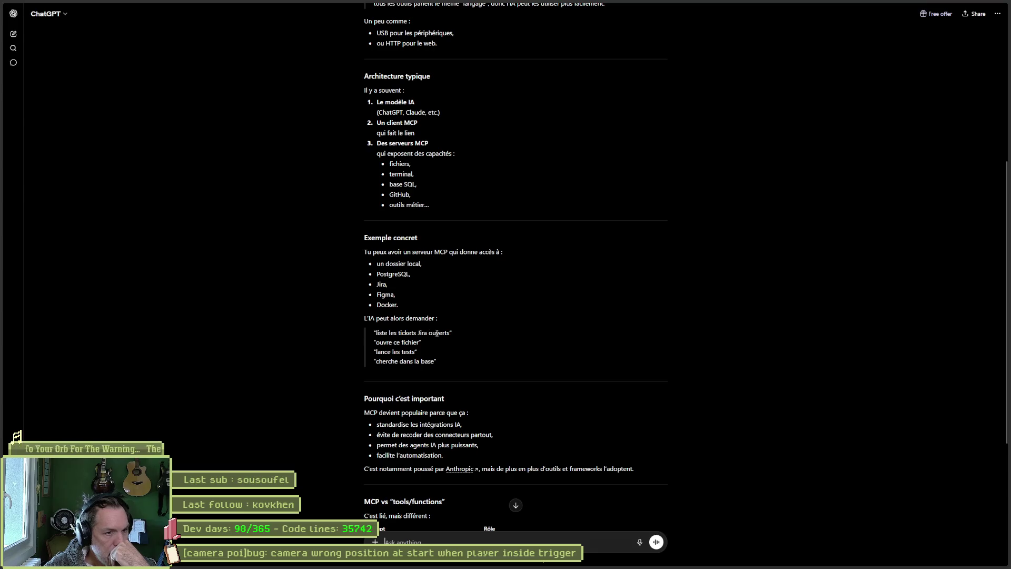
{"action": "scroll", "coordinate": [437, 348], "scroll_direction": "down", "scroll_amount": 2}
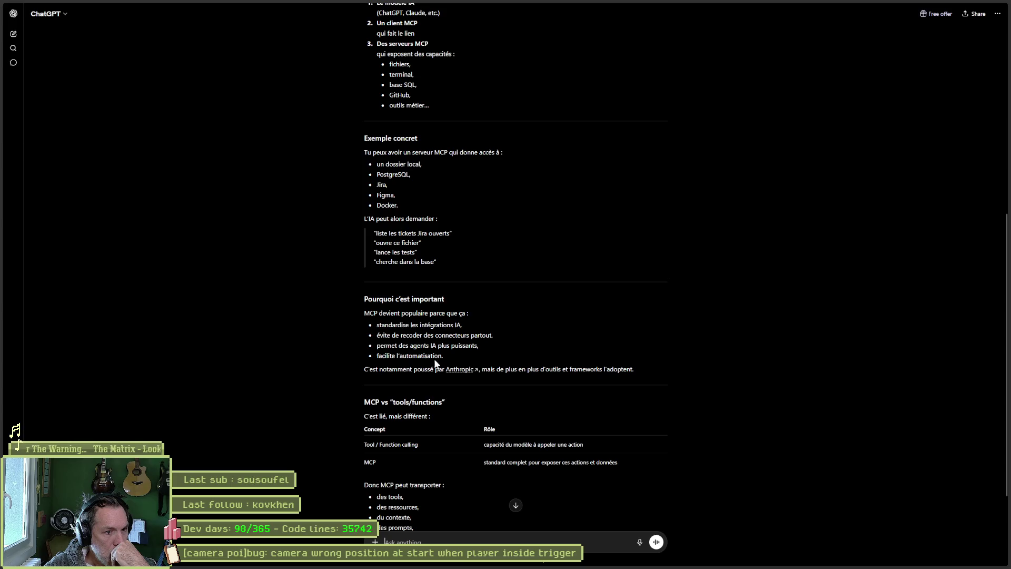
{"action": "scroll", "coordinate": [426, 363], "scroll_direction": "down", "scroll_amount": 1}
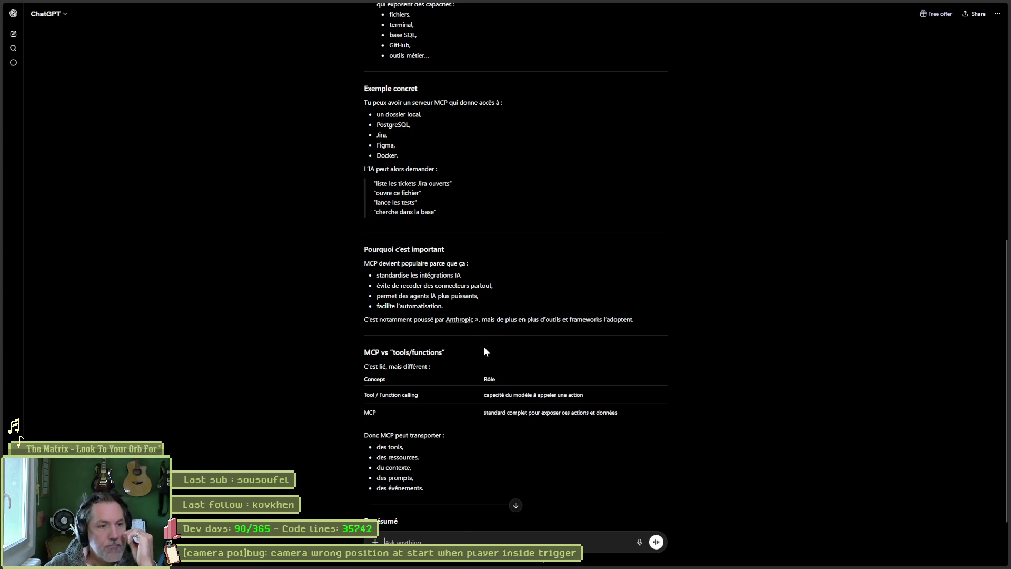
{"action": "scroll", "coordinate": [360, 355], "scroll_direction": "down", "scroll_amount": 3}
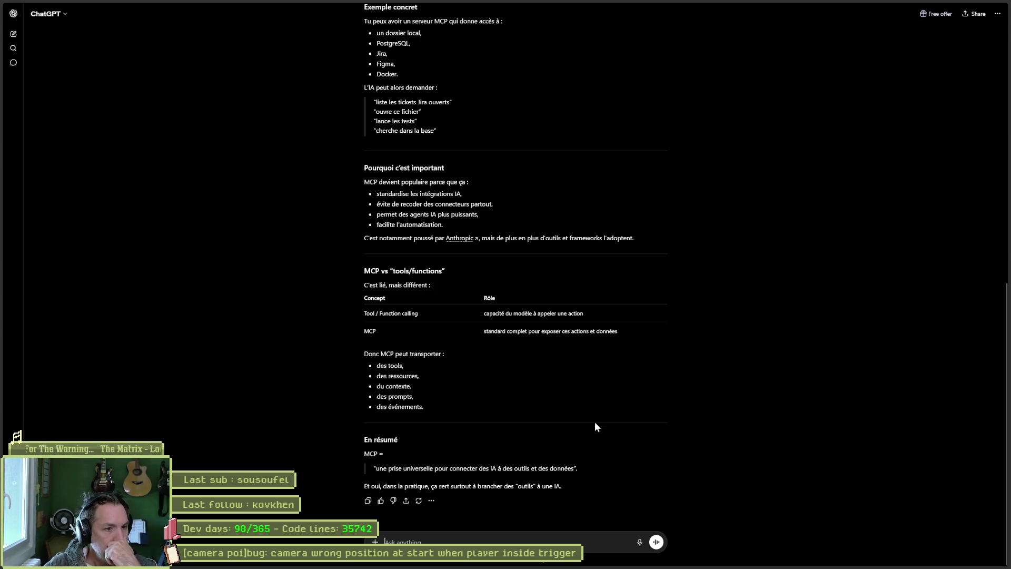
{"action": "scroll", "coordinate": [700, 406], "scroll_direction": "up", "scroll_amount": 1}
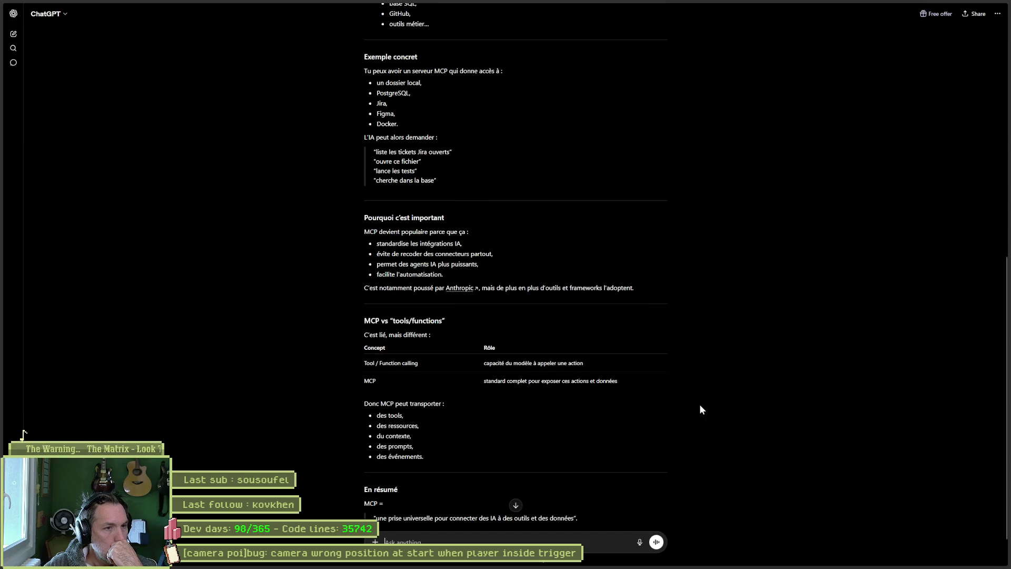
{"action": "scroll", "coordinate": [705, 403], "scroll_direction": "up", "scroll_amount": 5}
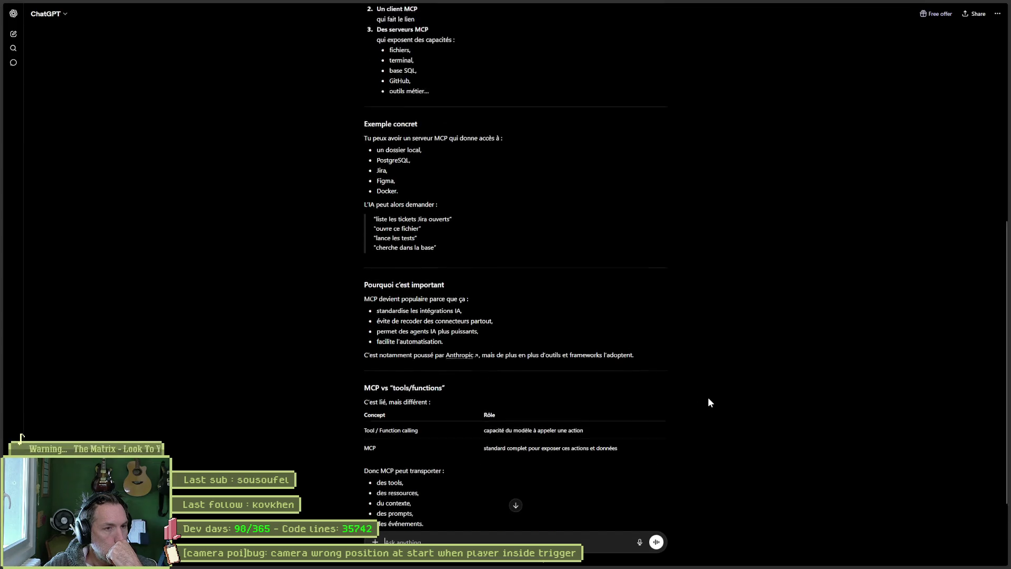
{"action": "scroll", "coordinate": [710, 399], "scroll_direction": "up", "scroll_amount": 1}
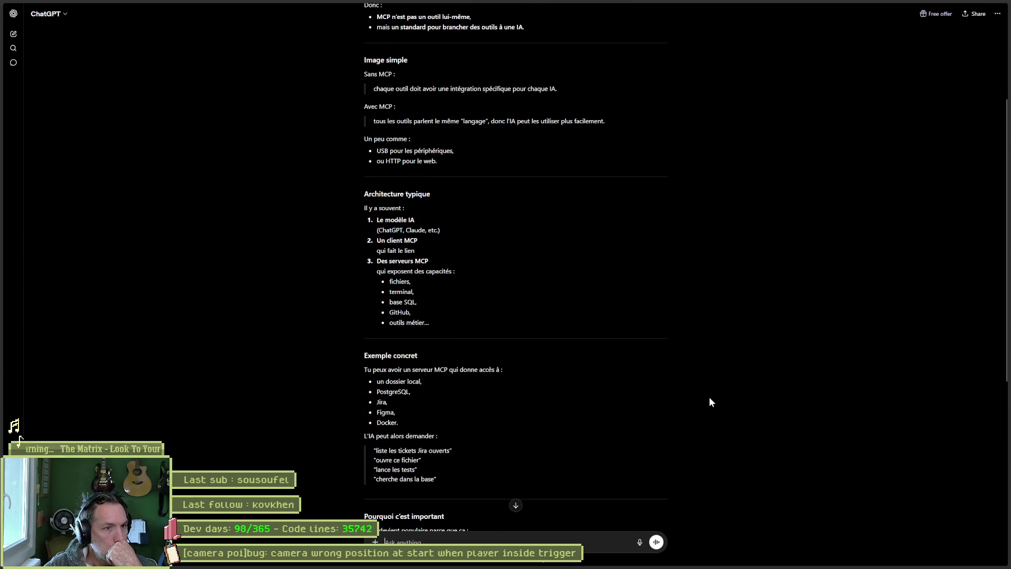
{"action": "scroll", "coordinate": [710, 398], "scroll_direction": "up", "scroll_amount": 1}
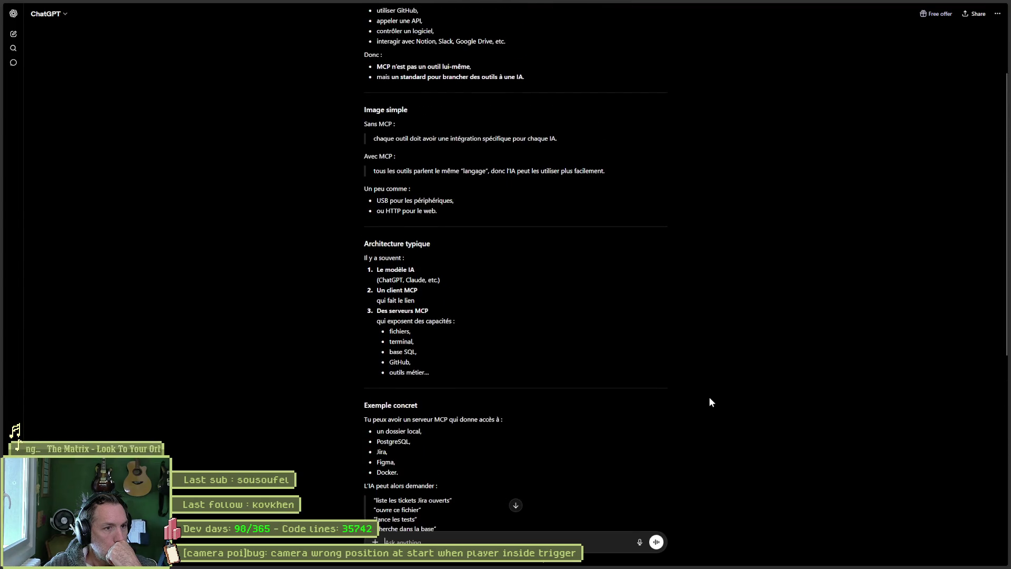
{"action": "scroll", "coordinate": [710, 403], "scroll_direction": "up", "scroll_amount": 1}
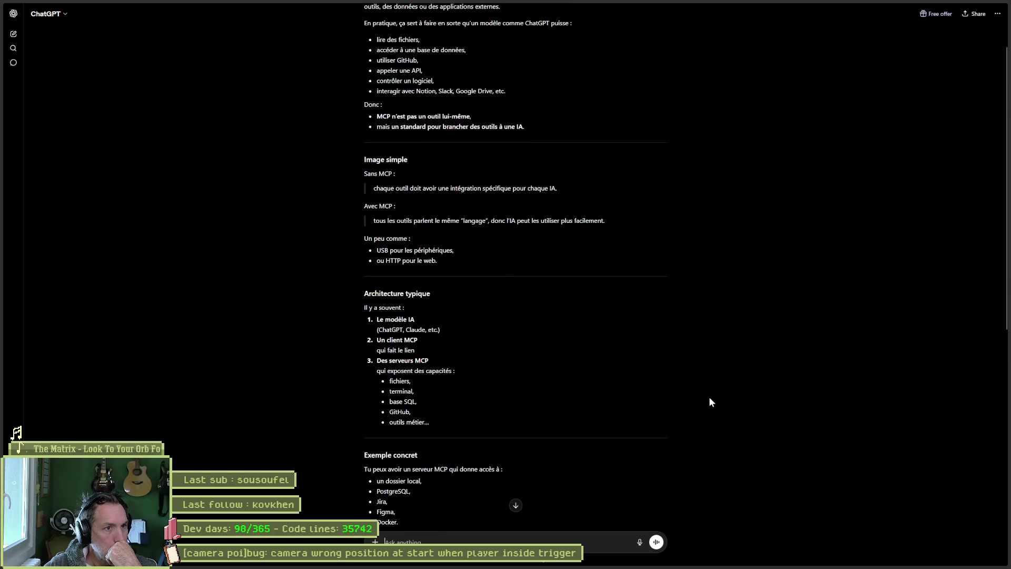
{"action": "mouse_move", "coordinate": [1005, 7]}
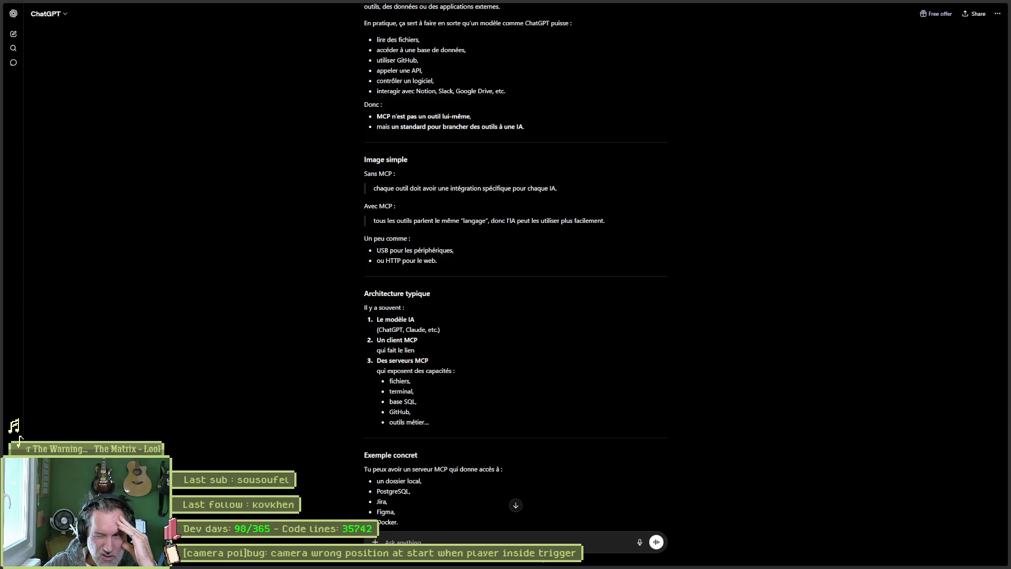
- Ask ChatGPT whether MCPs can be used with a local AI like Claude
{"action": "type", "text": "quand on"}
{"action": "key", "text": "BackSpace"}
{"action": "key", "text": "BackSpace"}
{"action": "type", "text": "utilise une IA en local"}
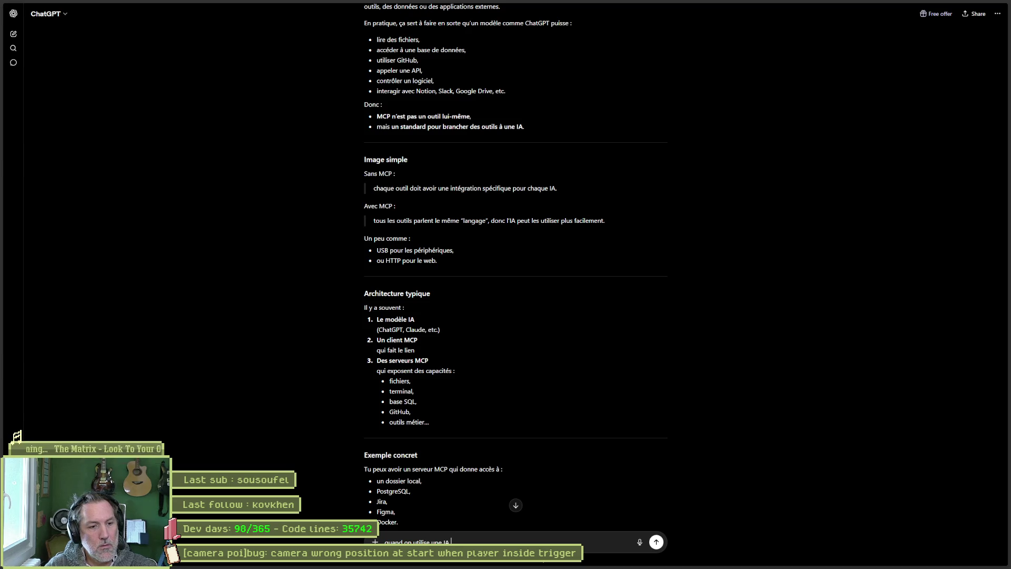
{"action": "type", "text": ", comme"}
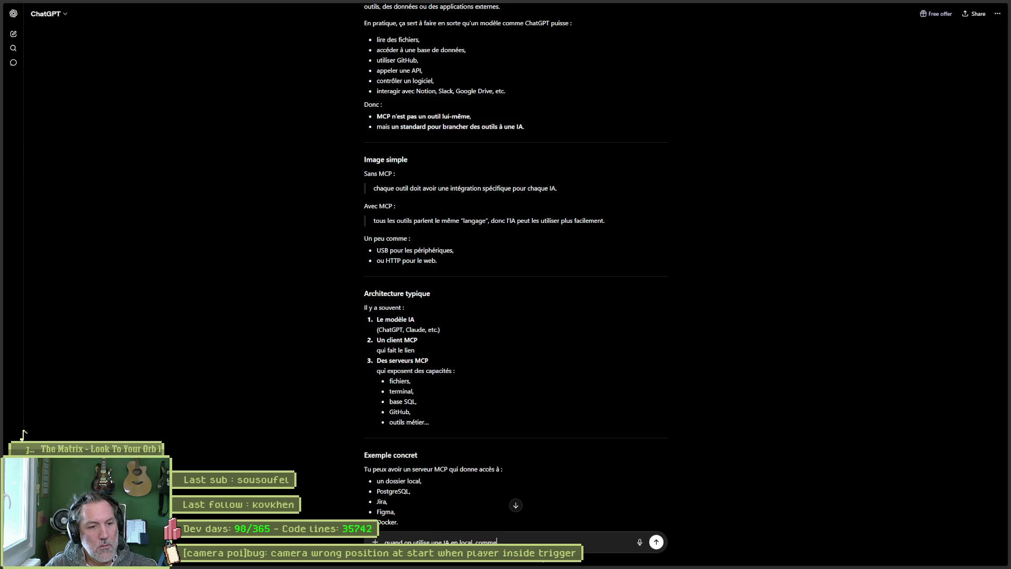
{"action": "type", "text": " claude, on peu"}
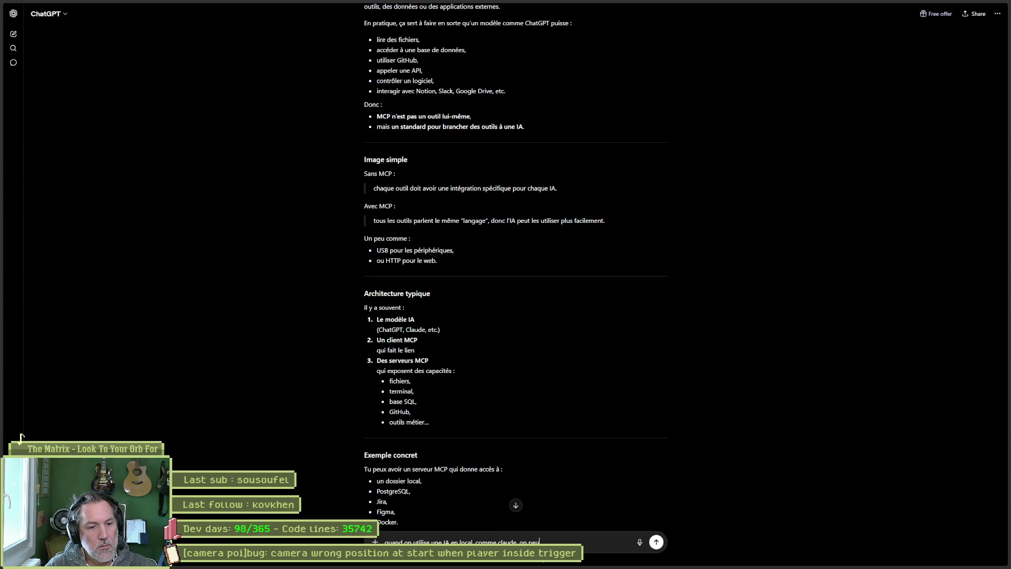
{"action": "type", "text": "t utiliser les MCP ?"}
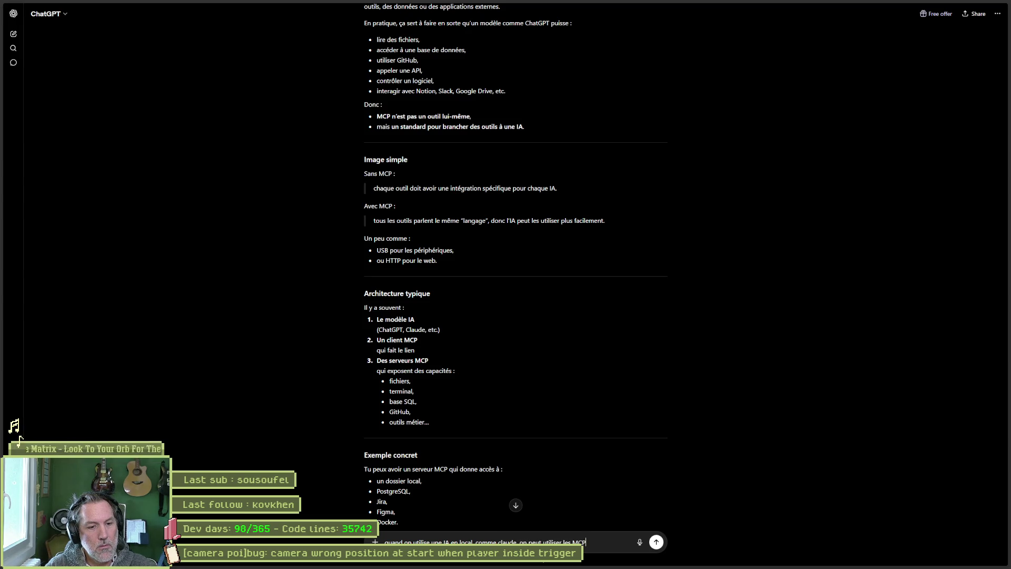
{"action": "key", "text": "Return"}
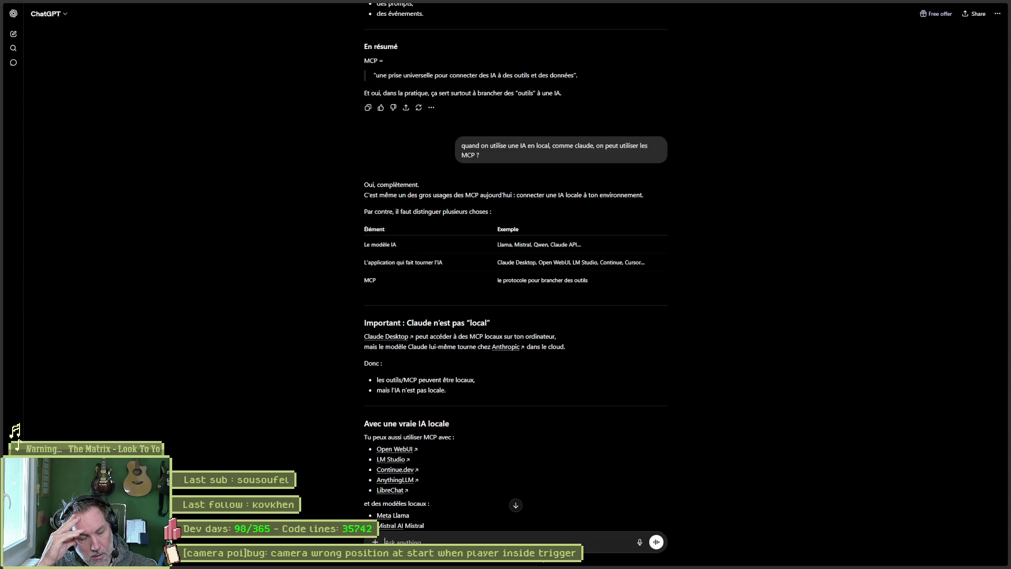
- Scroll through the reply and highlight Ollama, Continue and MCP servers in the setup diagram
{"action": "scroll", "coordinate": [562, 414], "scroll_direction": "down", "scroll_amount": 4}
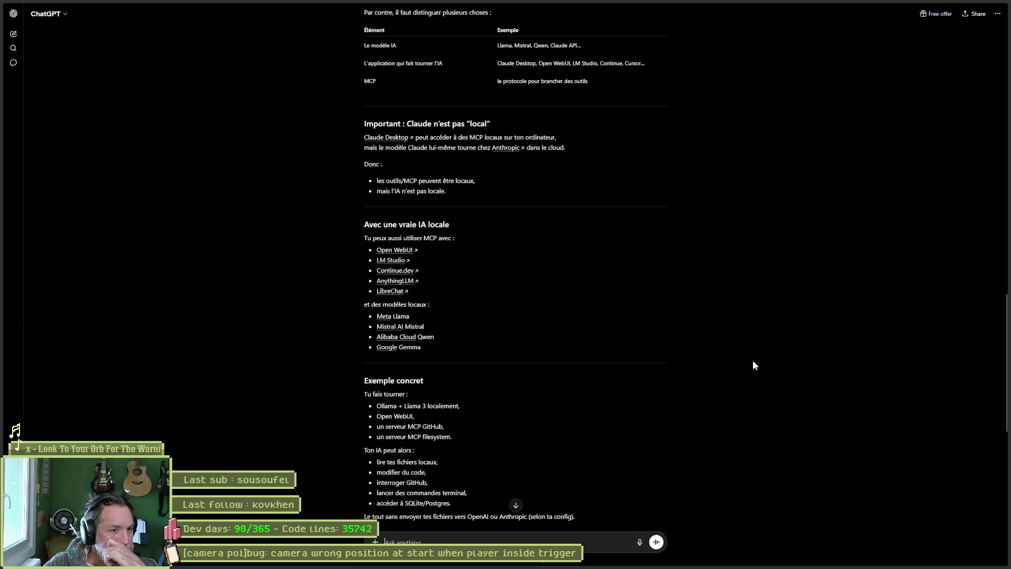
{"action": "scroll", "coordinate": [743, 356], "scroll_direction": "down", "scroll_amount": 1}
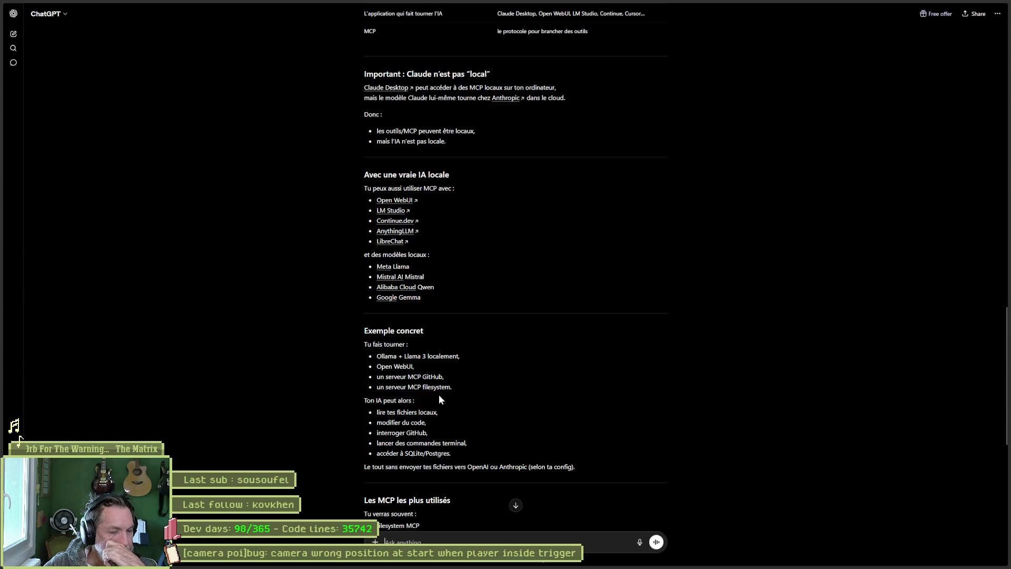
{"action": "scroll", "coordinate": [449, 408], "scroll_direction": "down", "scroll_amount": 1}
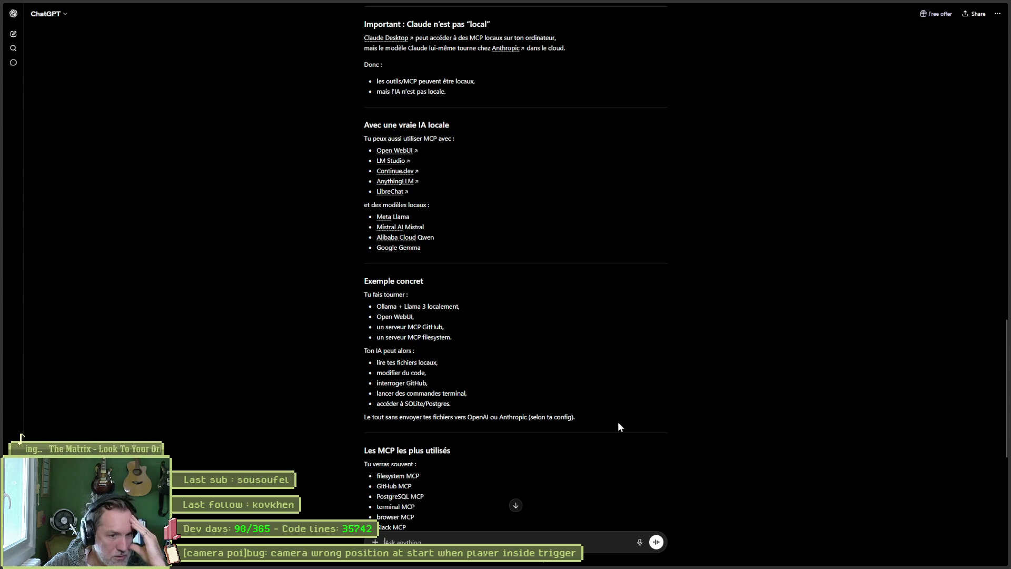
{"action": "scroll", "coordinate": [625, 425], "scroll_direction": "down", "scroll_amount": 1}
{"action": "scroll", "coordinate": [624, 422], "scroll_direction": "down", "scroll_amount": 2}
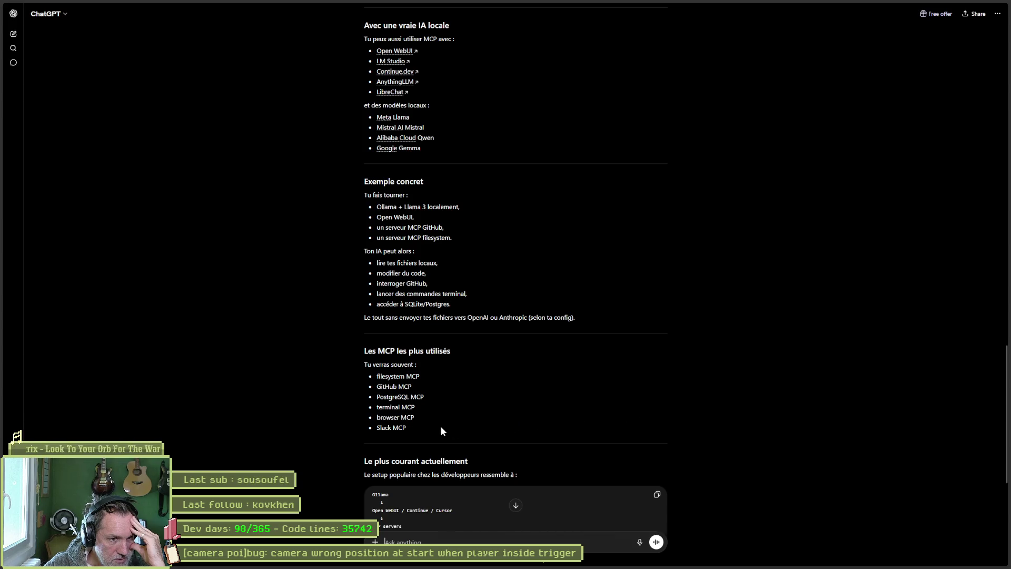
{"action": "scroll", "coordinate": [703, 457], "scroll_direction": "down", "scroll_amount": 2}
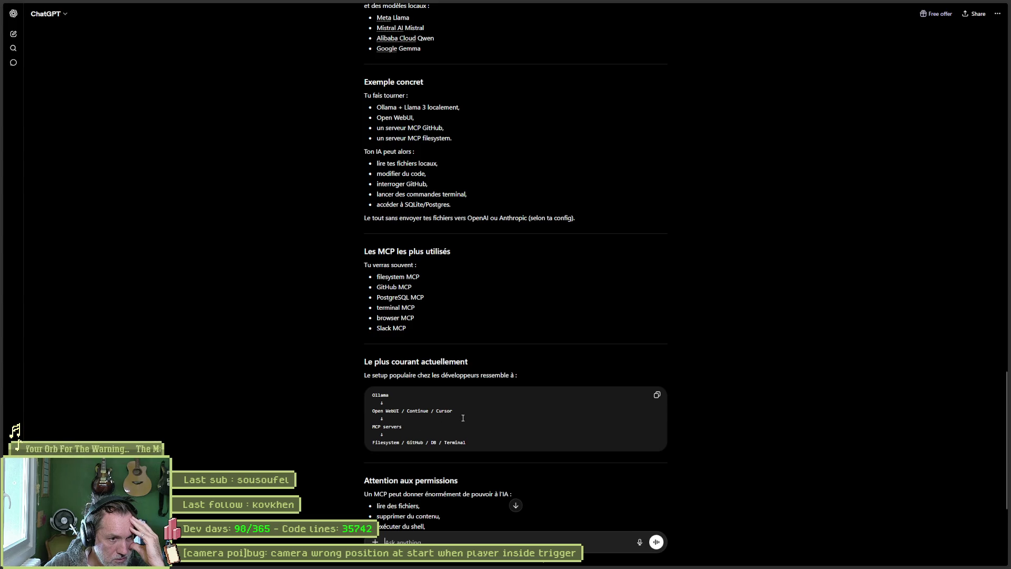
{"action": "double_click", "coordinate": [381, 394]}
{"action": "double_click", "coordinate": [419, 411]}
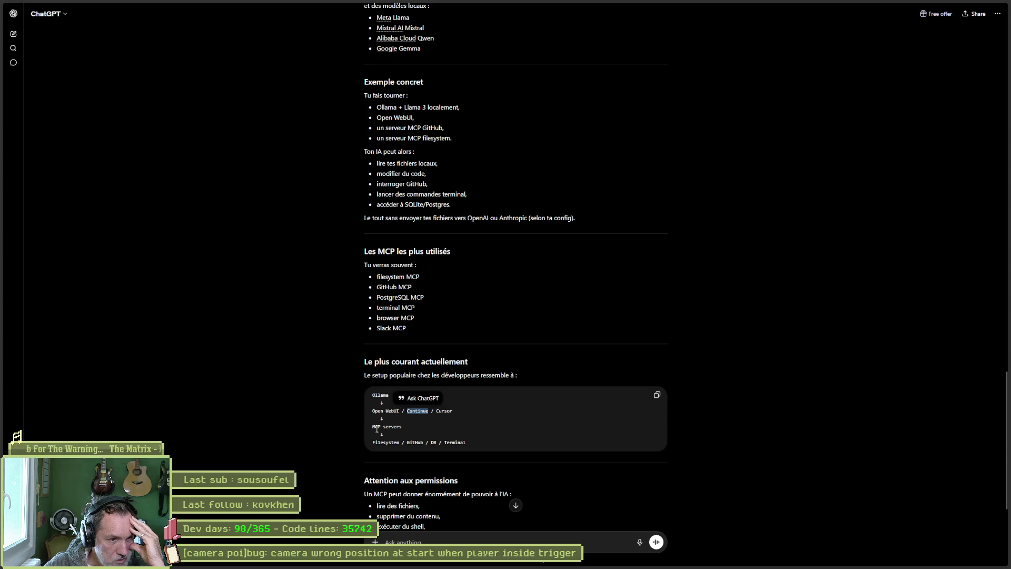
{"action": "left_click_drag", "start_coordinate": [372, 426], "coordinate": [402, 426]}
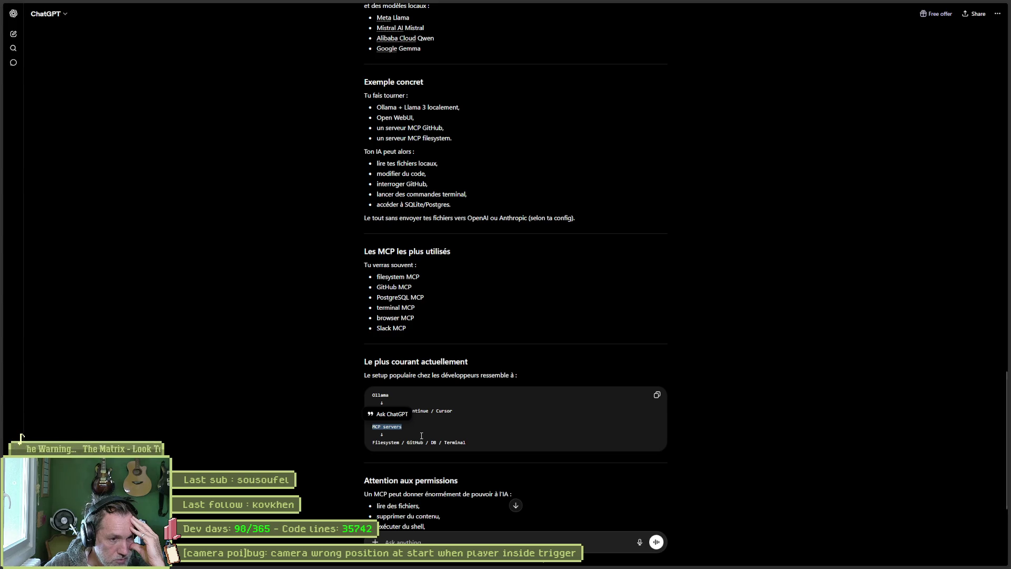
{"action": "left_click_drag", "start_coordinate": [473, 446], "coordinate": [399, 443]}
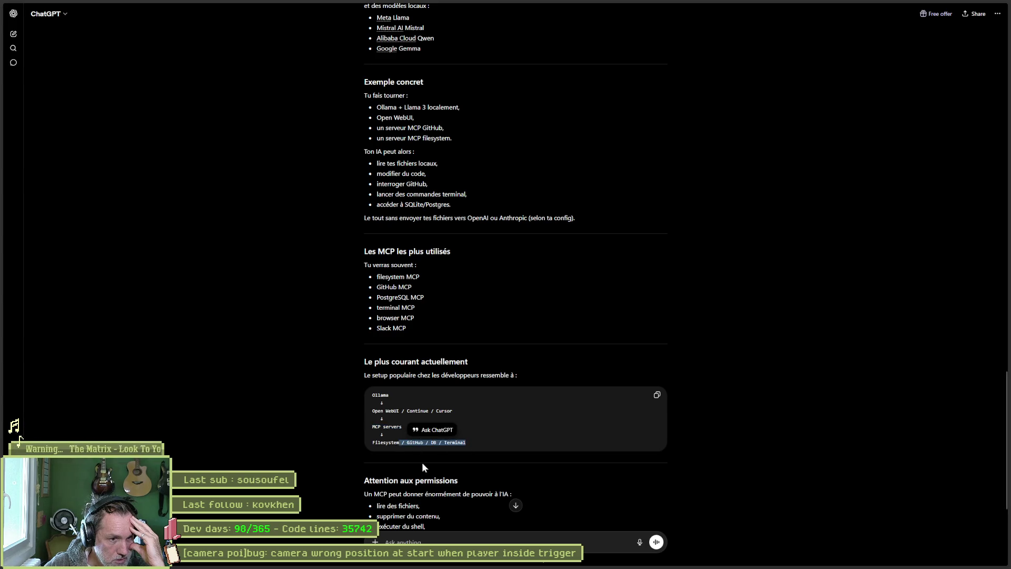
{"action": "scroll", "coordinate": [448, 464], "scroll_direction": "down", "scroll_amount": 3}
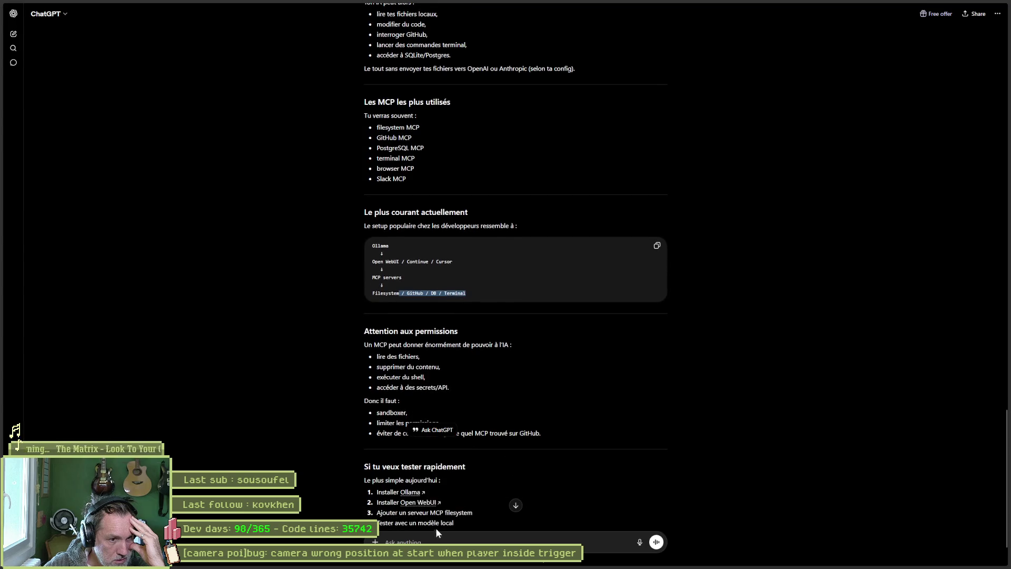
- Ask ChatGPT 'a quoi sert alors de payer l'abonnement claudecode' and send it
{"action": "left_click", "coordinate": [611, 496]}
{"action": "type", "text": "a quoi serta lors"}
{"action": "key", "text": "BackSpace"}
{"action": "key", "text": "BackSpace"}
{"action": "key", "text": "BackSpace"}
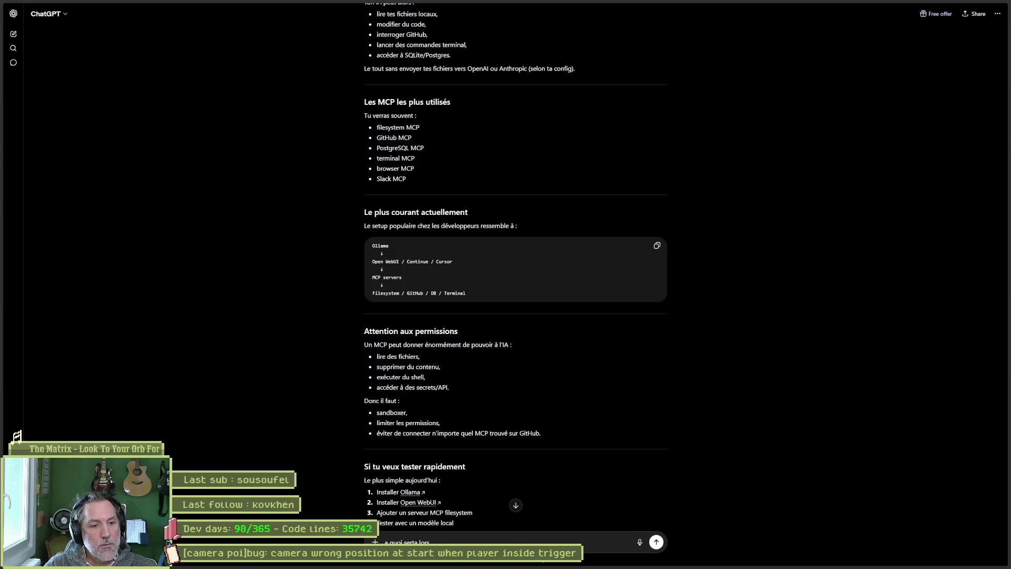
{"action": "type", "text": "a"}
{"action": "type", "text": "lors de payer l"}
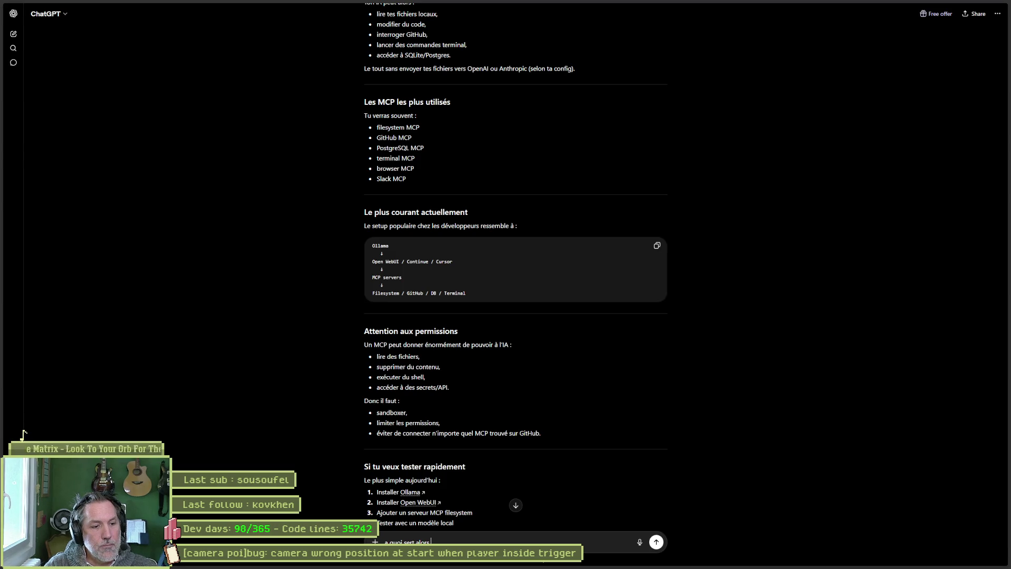
{"action": "type", "text": "'abon"}
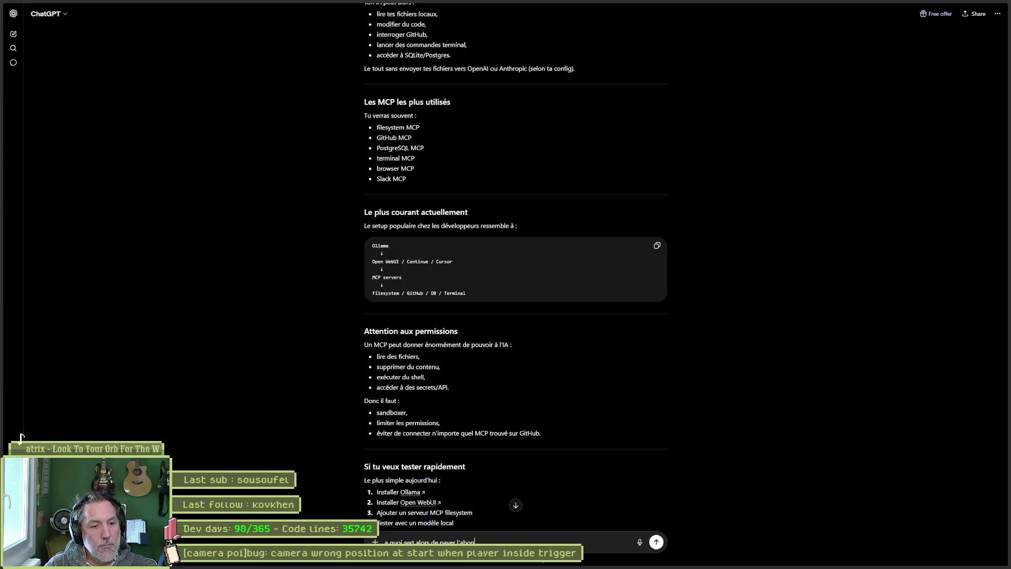
{"action": "type", "text": "nement claudecode"}
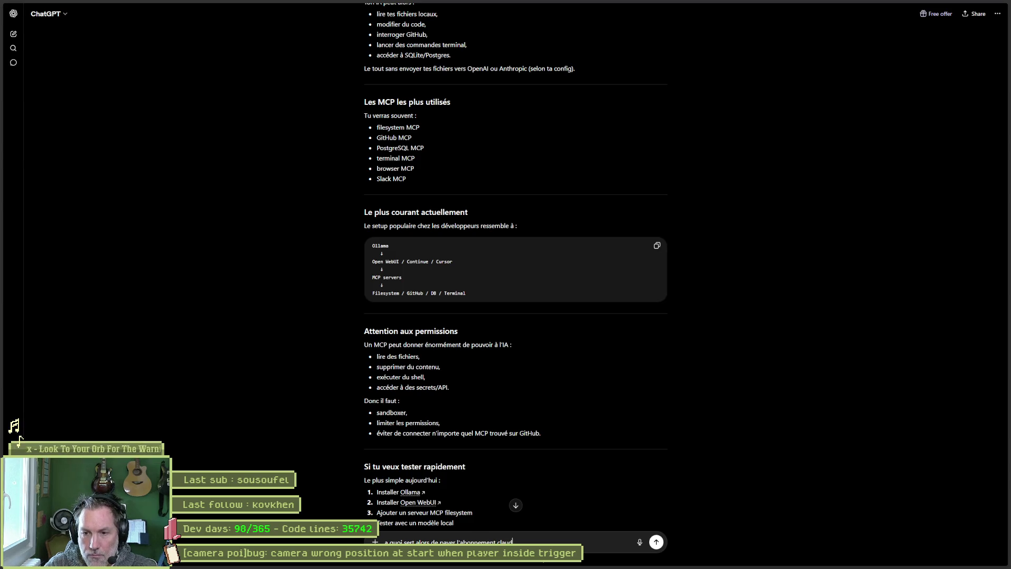
{"action": "key", "text": "Return"}
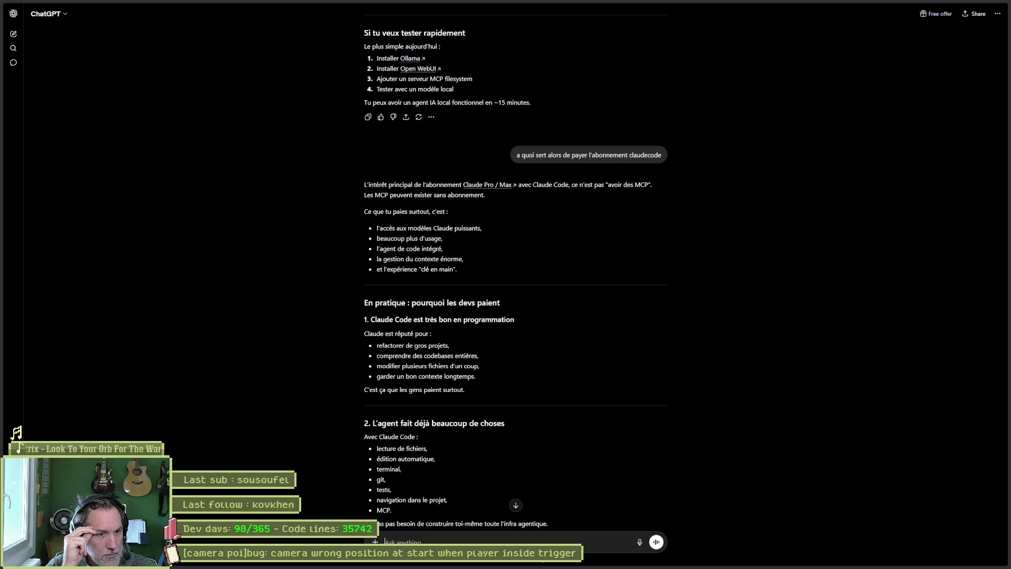
- Scroll down the reply to the 'Le vrai compromis' Local vs Claude Code table and Conclusion
{"action": "scroll", "coordinate": [537, 417], "scroll_direction": "down", "scroll_amount": 1}
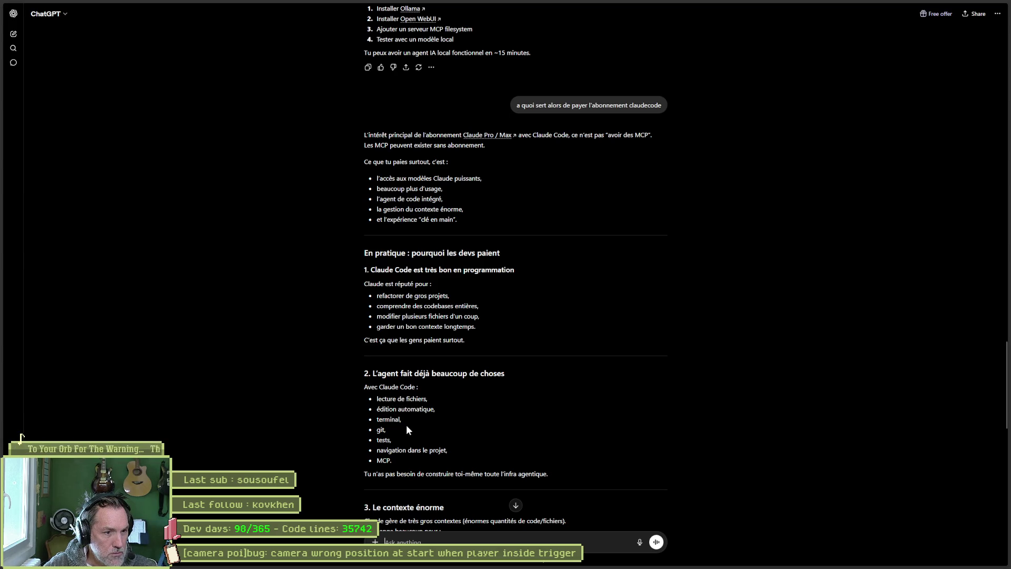
{"action": "scroll", "coordinate": [409, 452], "scroll_direction": "down", "scroll_amount": 1}
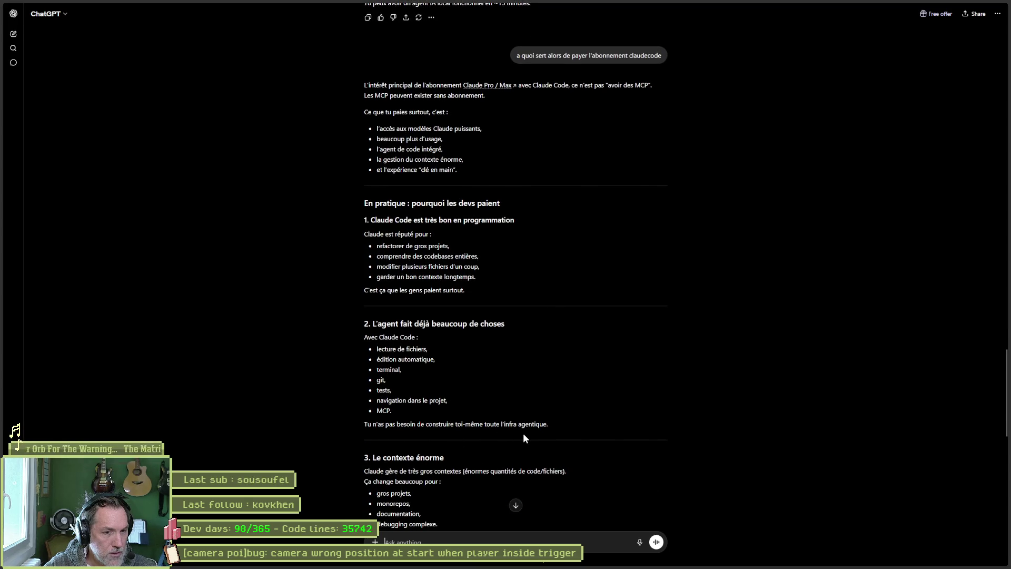
{"action": "scroll", "coordinate": [606, 448], "scroll_direction": "down", "scroll_amount": 1}
{"action": "left_click_drag", "start_coordinate": [553, 382], "coordinate": [362, 375]}
{"action": "scroll", "coordinate": [485, 429], "scroll_direction": "down", "scroll_amount": 1}
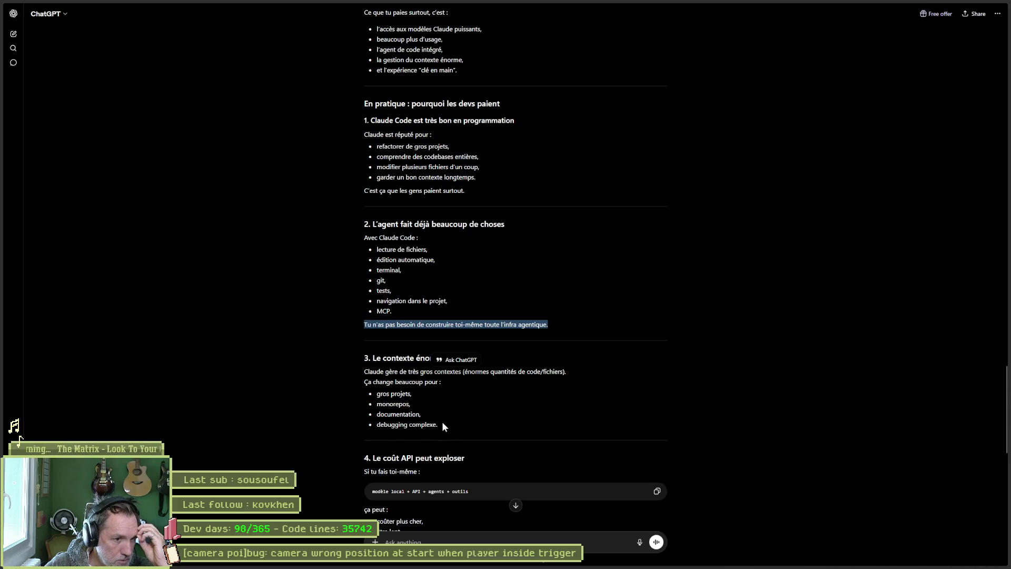
{"action": "scroll", "coordinate": [680, 440], "scroll_direction": "down", "scroll_amount": 2}
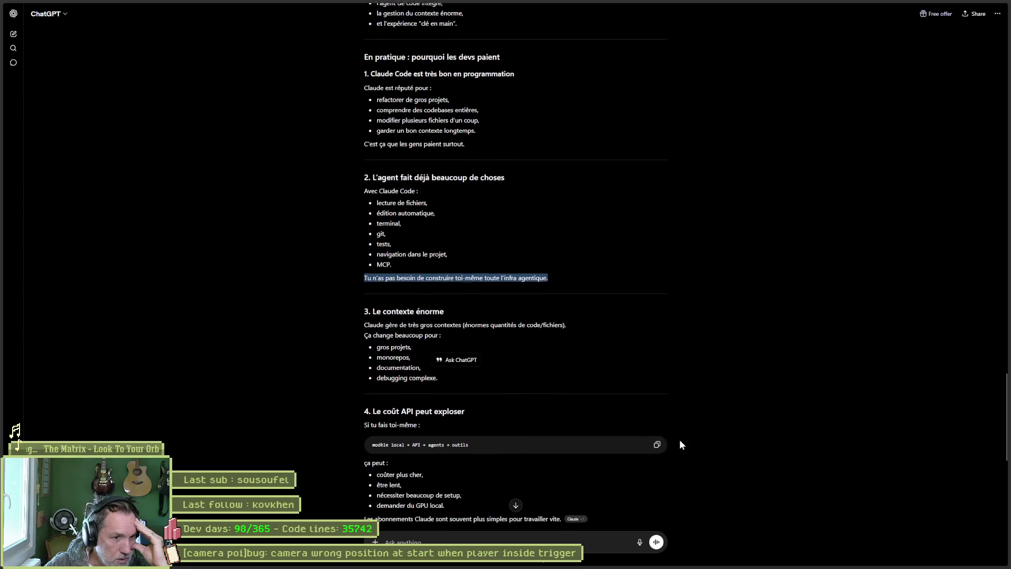
{"action": "scroll", "coordinate": [680, 442], "scroll_direction": "up", "scroll_amount": 1}
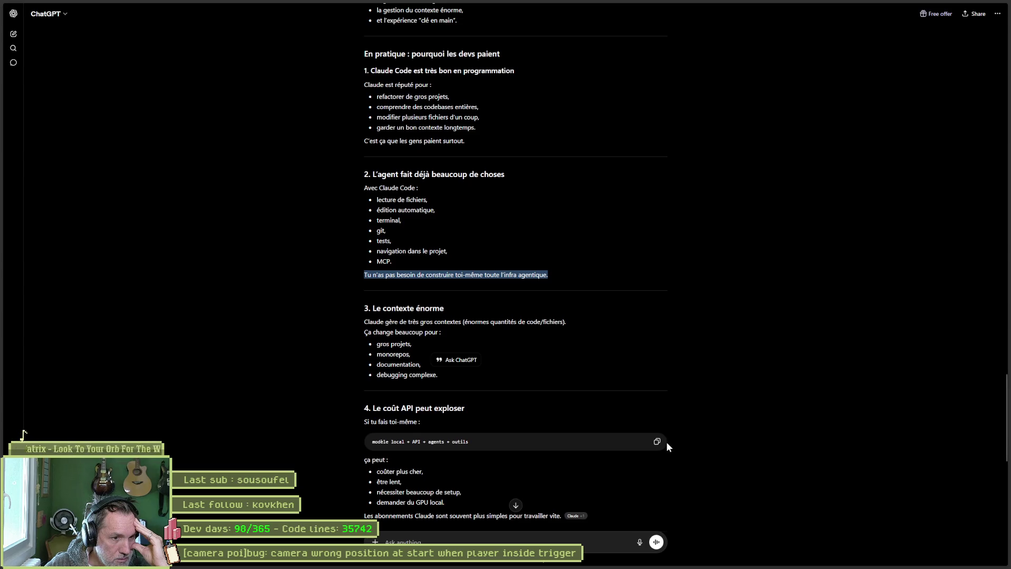
{"action": "scroll", "coordinate": [666, 443], "scroll_direction": "down", "scroll_amount": 1}
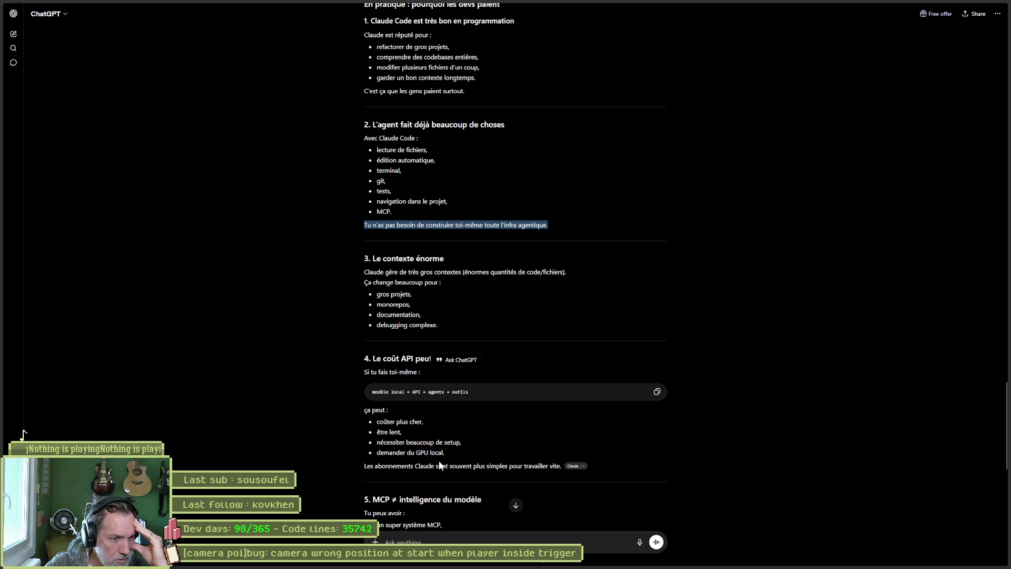
{"action": "scroll", "coordinate": [440, 465], "scroll_direction": "down", "scroll_amount": 1}
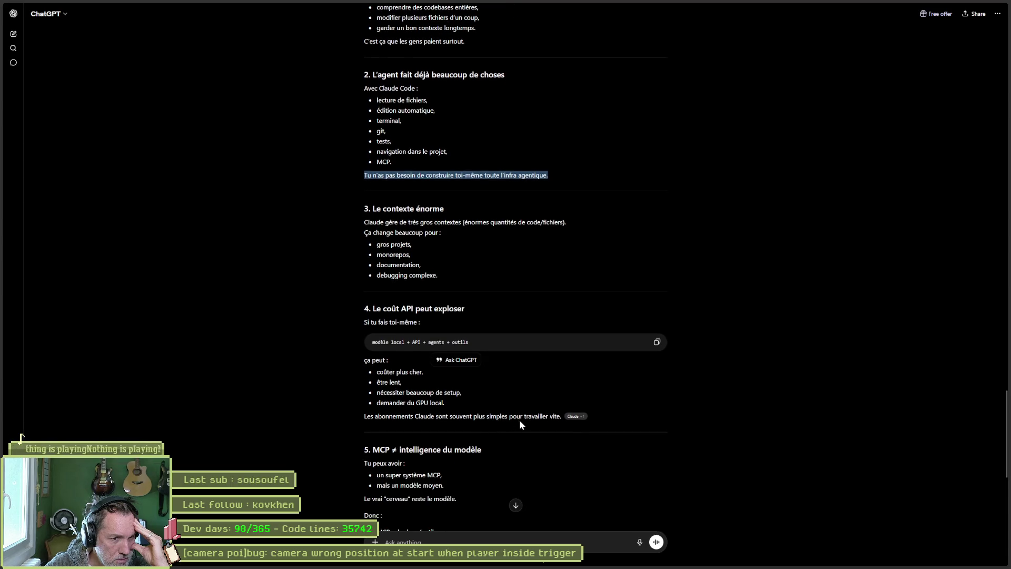
{"action": "scroll", "coordinate": [554, 421], "scroll_direction": "down", "scroll_amount": 1}
{"action": "scroll", "coordinate": [552, 434], "scroll_direction": "down", "scroll_amount": 1}
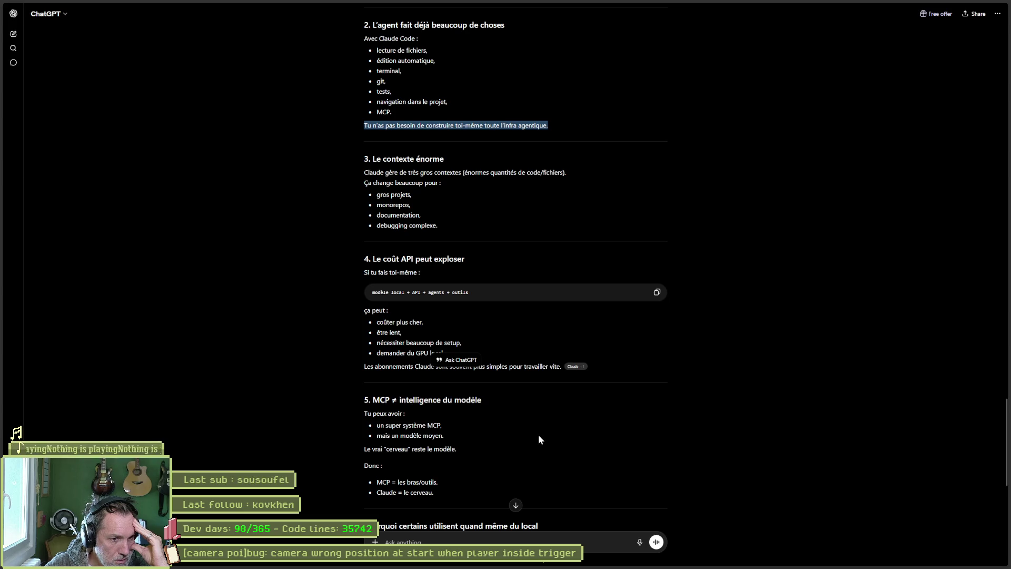
{"action": "scroll", "coordinate": [537, 433], "scroll_direction": "down", "scroll_amount": 2}
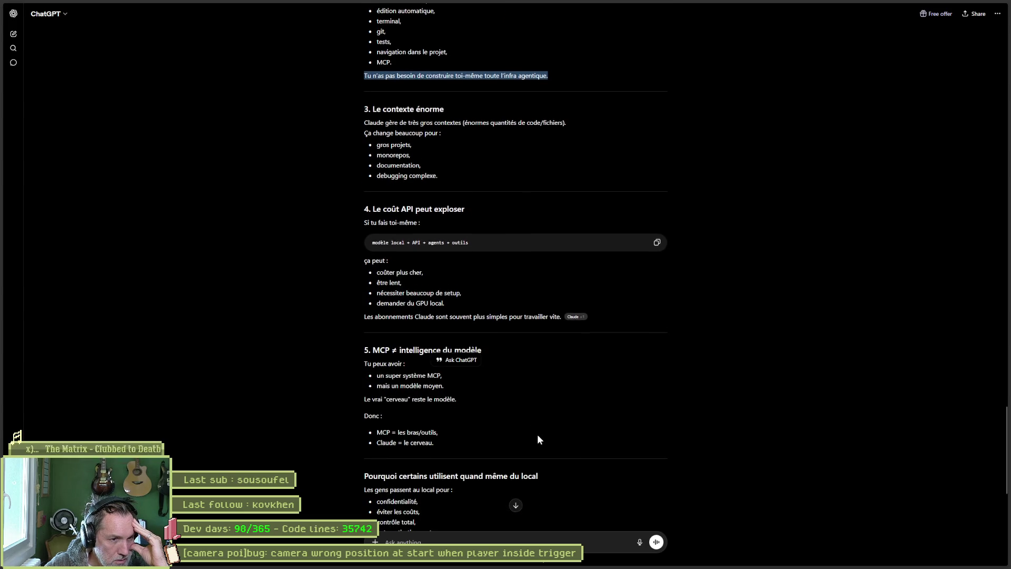
{"action": "scroll", "coordinate": [538, 438], "scroll_direction": "down", "scroll_amount": 2}
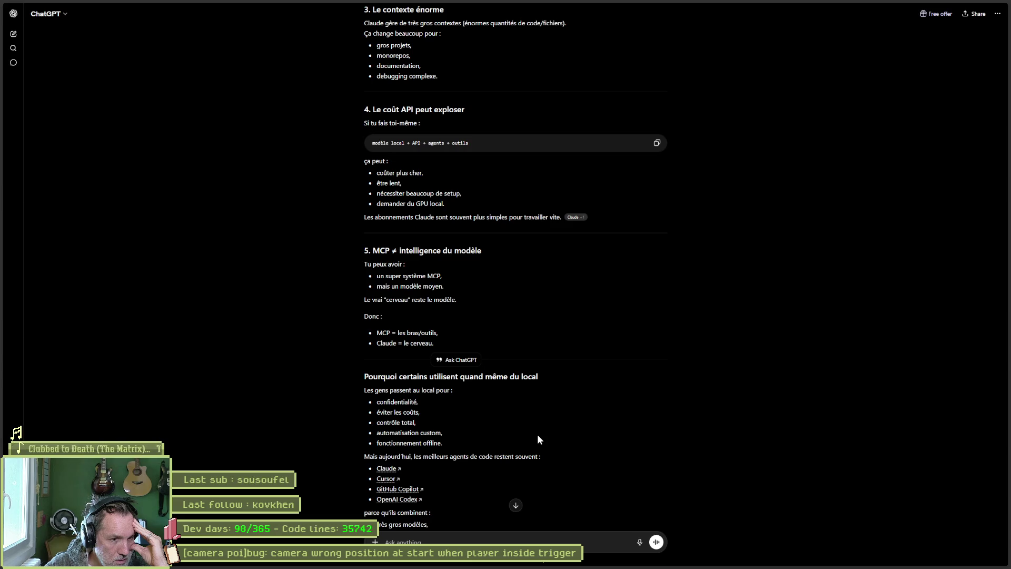
{"action": "scroll", "coordinate": [536, 437], "scroll_direction": "down", "scroll_amount": 1}
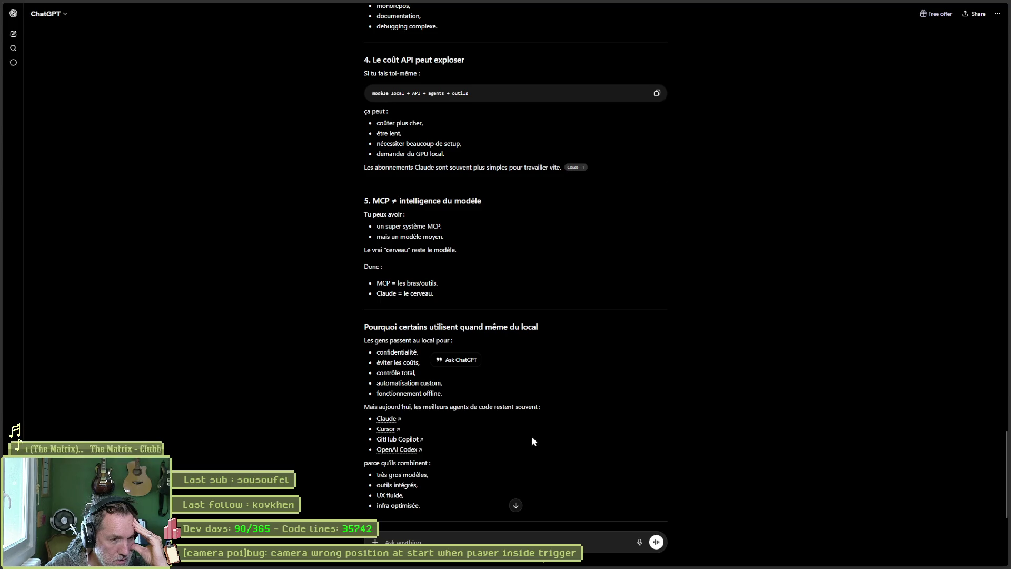
{"action": "scroll", "coordinate": [532, 442], "scroll_direction": "down", "scroll_amount": 1}
{"action": "scroll", "coordinate": [532, 441], "scroll_direction": "down", "scroll_amount": 1}
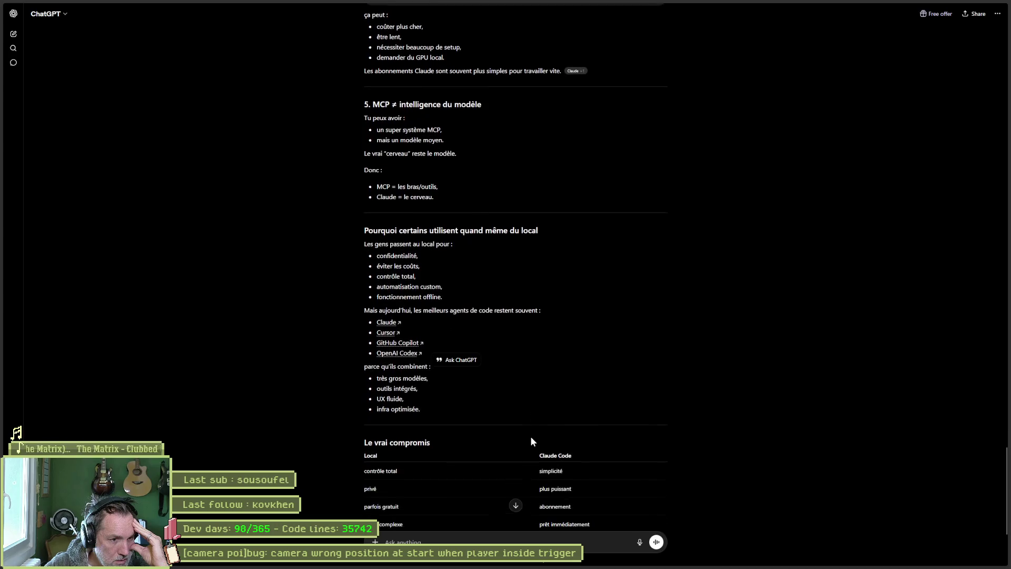
{"action": "scroll", "coordinate": [695, 466], "scroll_direction": "down", "scroll_amount": 1}
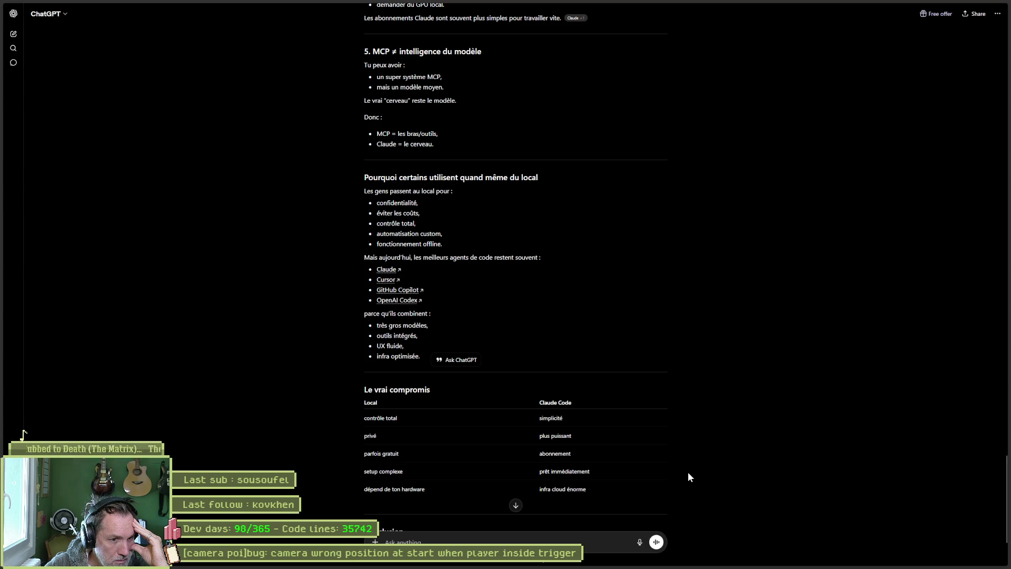
{"action": "scroll", "coordinate": [688, 472], "scroll_direction": "down", "scroll_amount": 2}
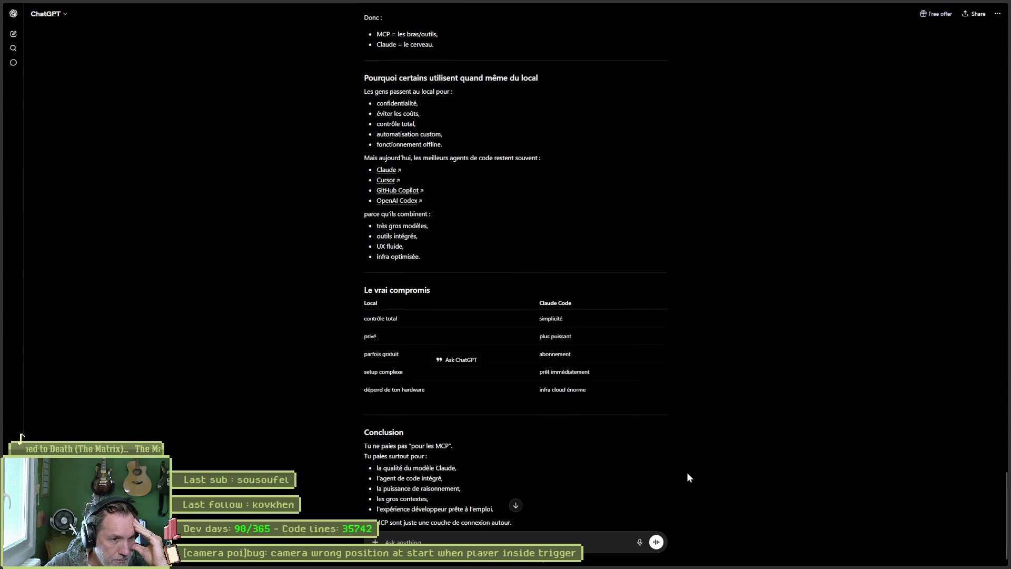
{"action": "scroll", "coordinate": [686, 472], "scroll_direction": "down", "scroll_amount": 1}
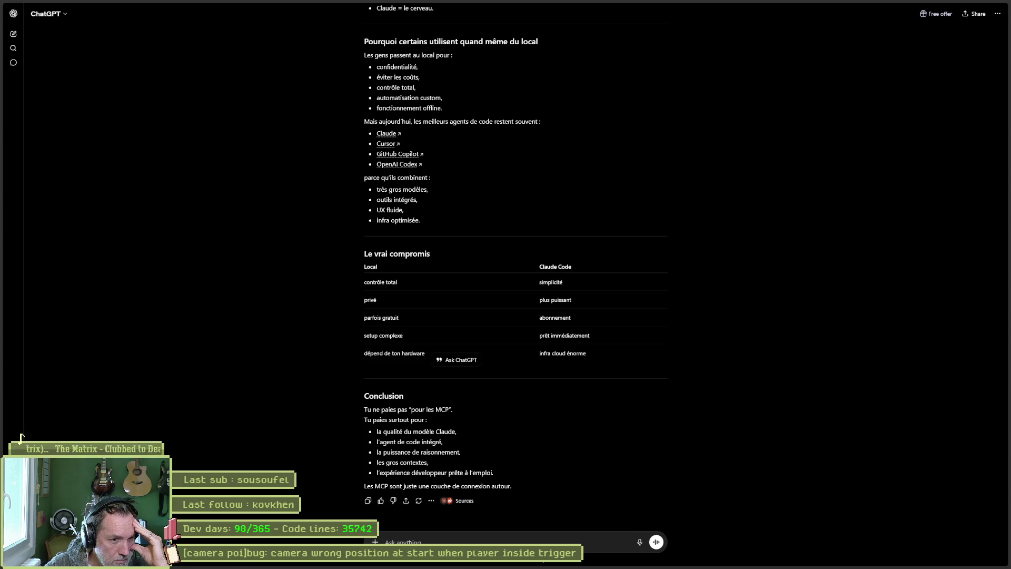
{"action": "left_click", "coordinate": [410, 542]}
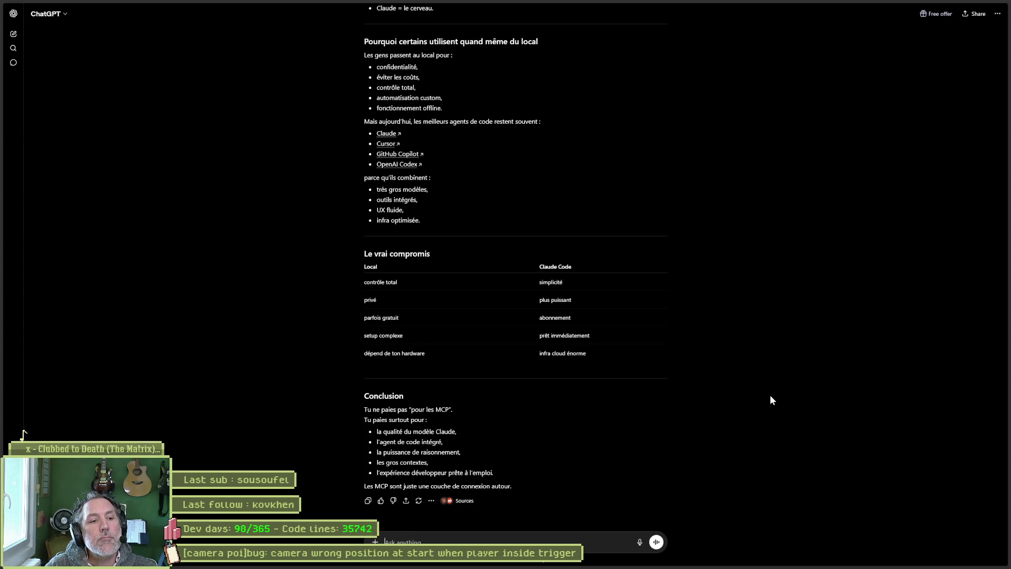
- Send a French prompt requesting comparison images of reasoning power and context, local versus subscription
{"action": "type", "text": "donn"}
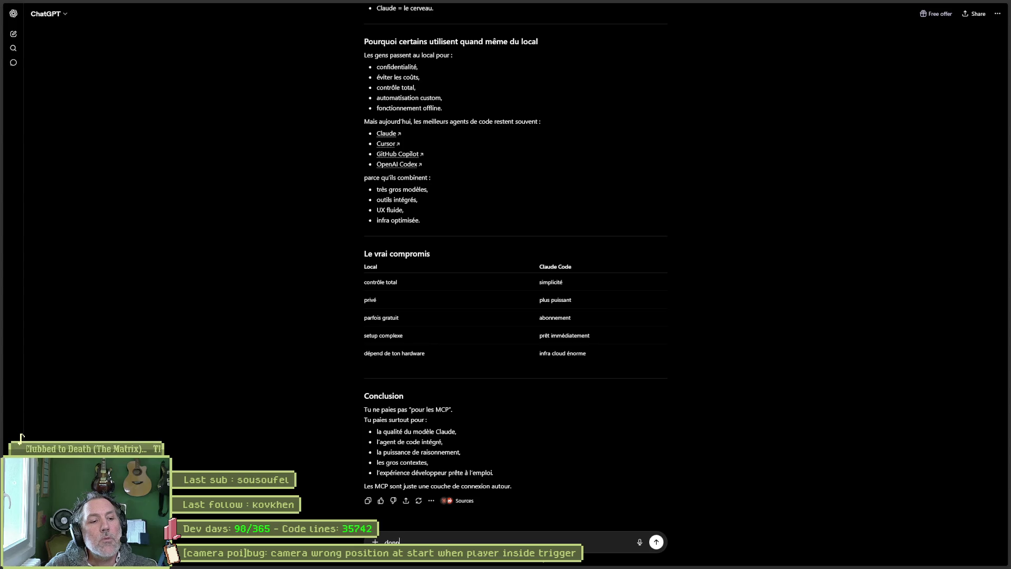
{"action": "type", "text": "e-moi des"}
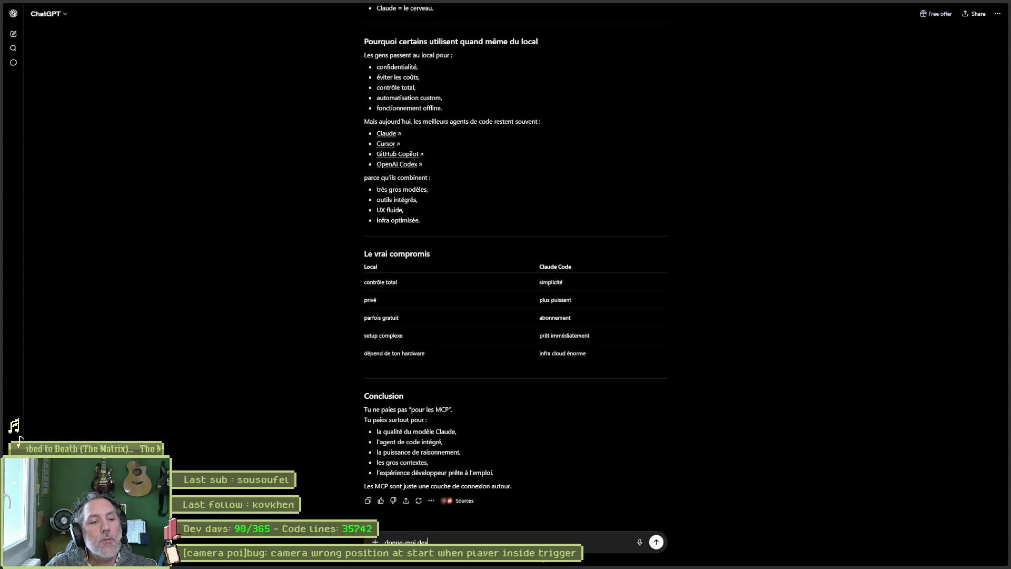
{"action": "type", "text": " images pour"}
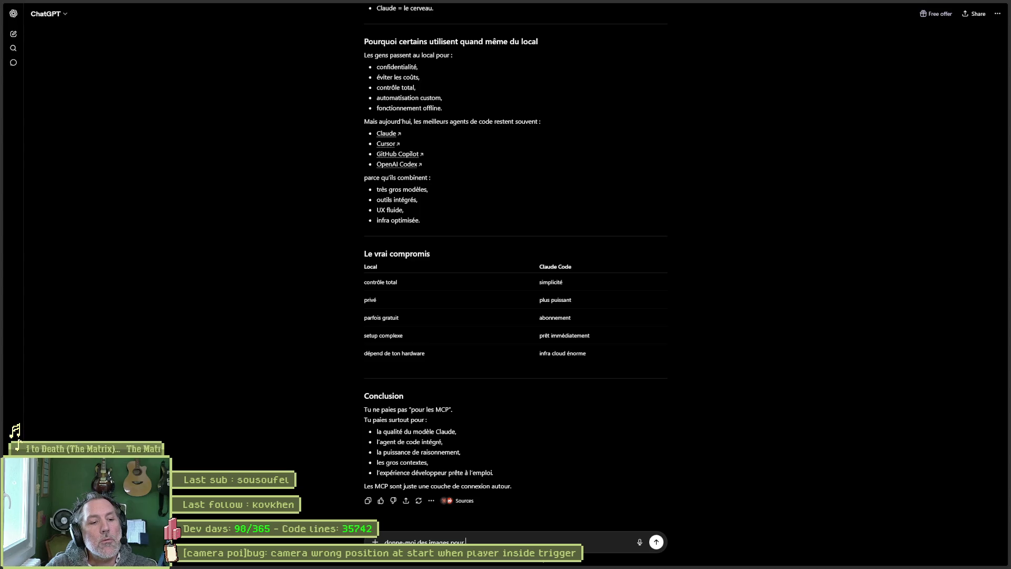
{"action": "key", "text": "BackSpace"}
{"action": "key", "text": "BackSpace"}
{"action": "key", "text": "BackSpace"}
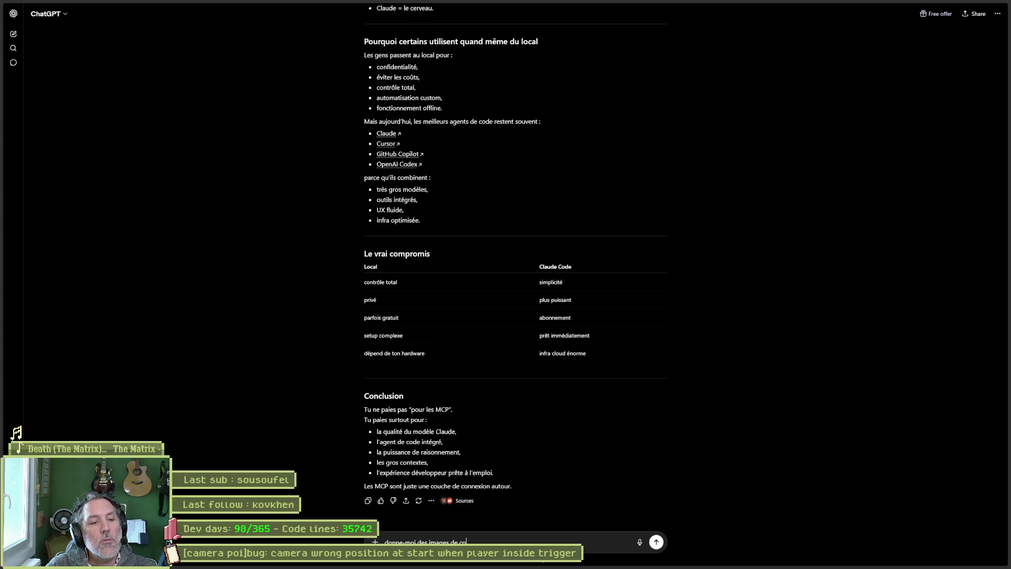
{"action": "type", "text": "de comparaison po"}
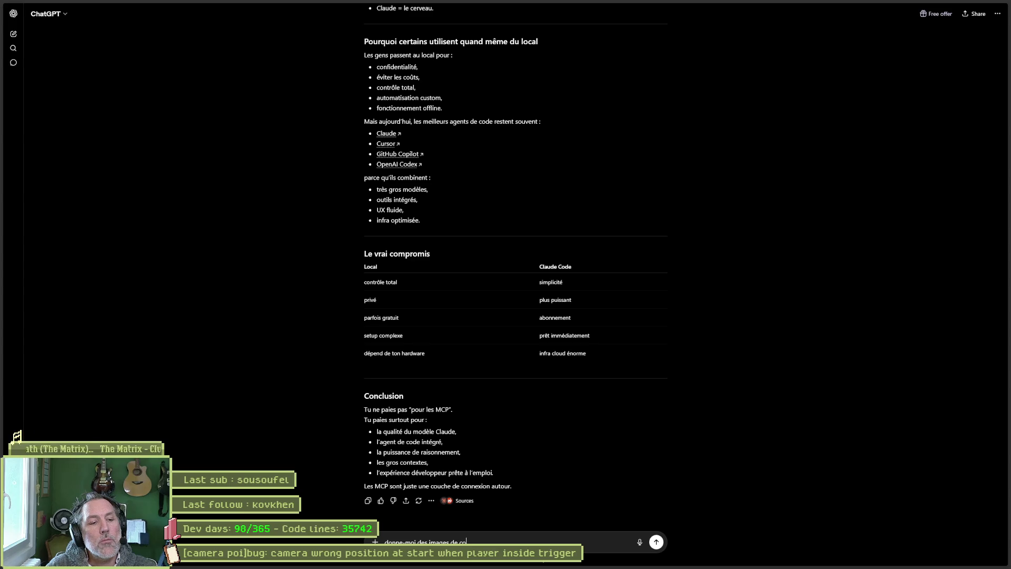
{"action": "type", "text": "ur comprendr"}
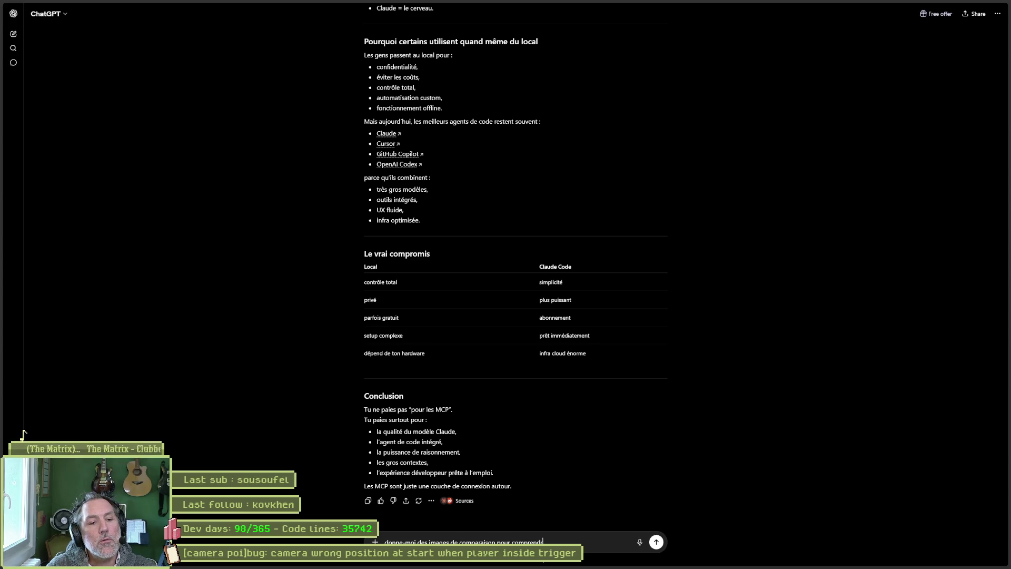
{"action": "type", "text": "e les differenc"}
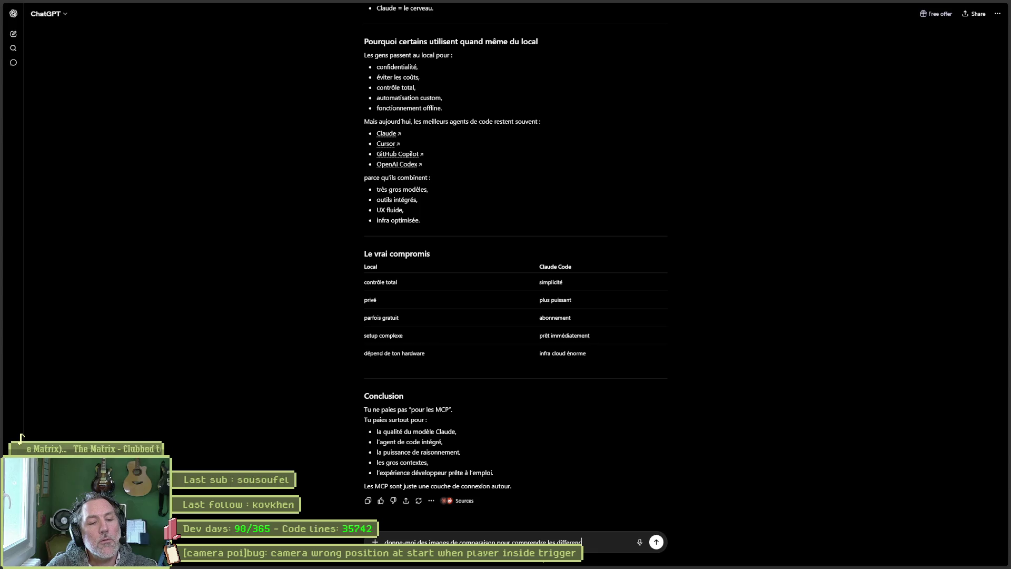
{"action": "type", "text": "es entre la puissance et la"}
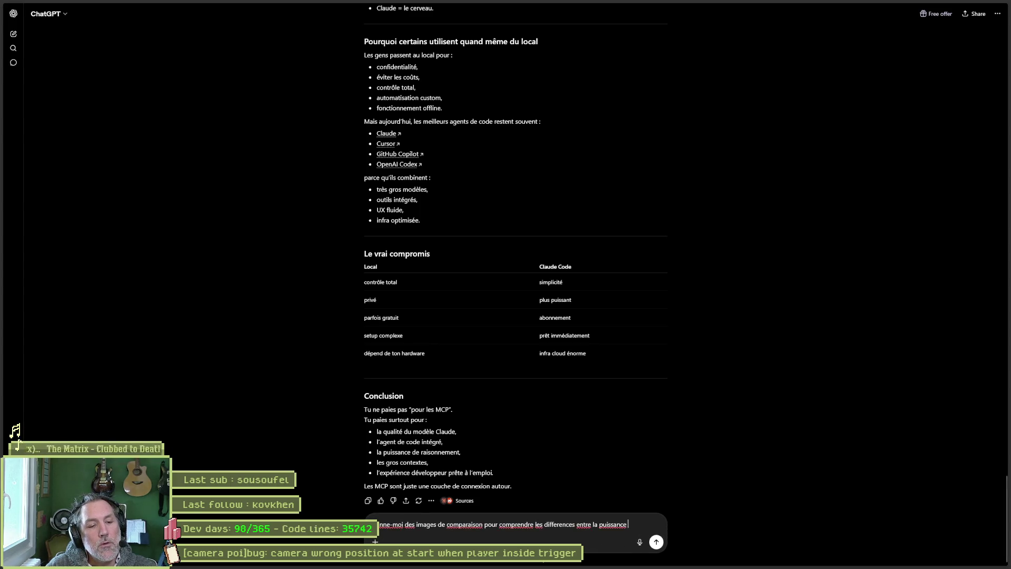
{"action": "type", "text": " taill"}
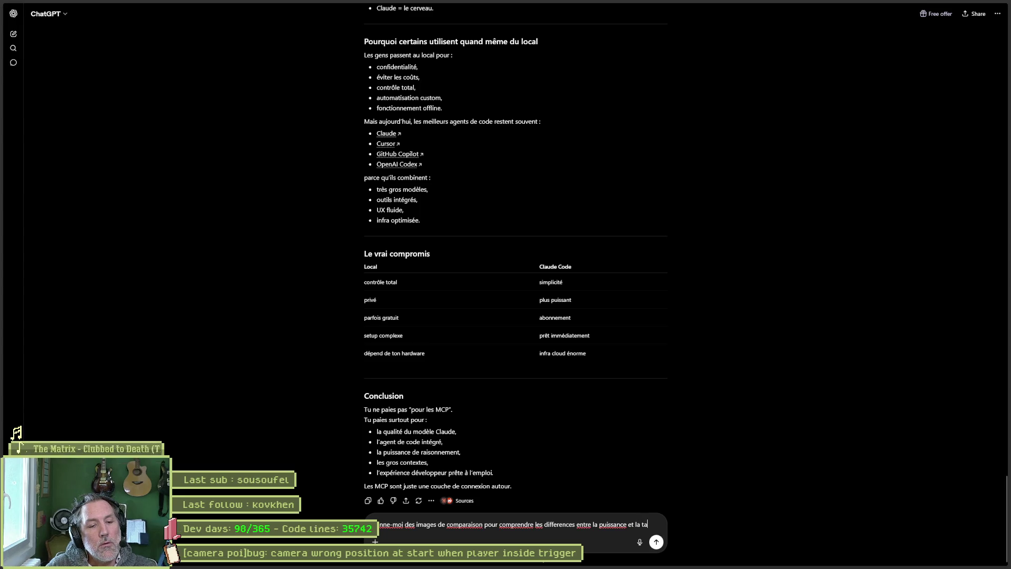
{"action": "key", "text": "BackSpace"}
{"action": "key", "text": "BackSpace"}
{"action": "key", "text": "BackSpace"}
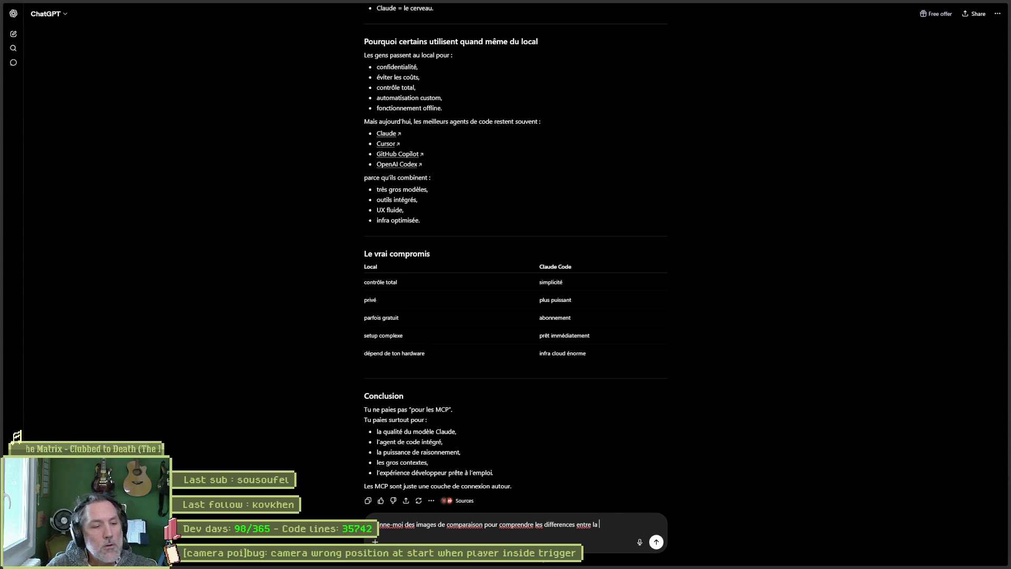
{"action": "type", "text": "puissance du rain"}
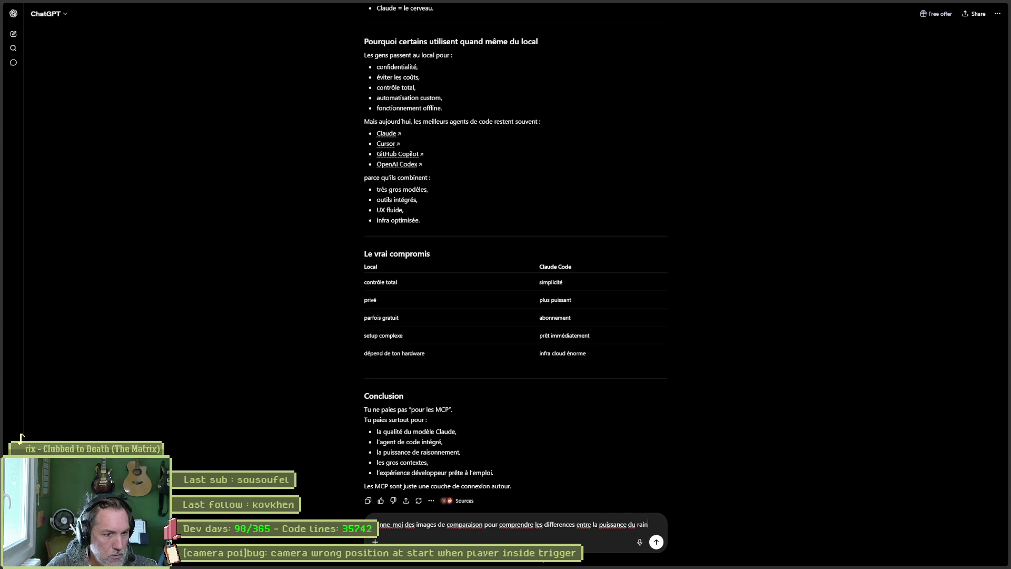
{"action": "key", "text": "BackSpace"}
{"action": "type", "text": "sonnement"}
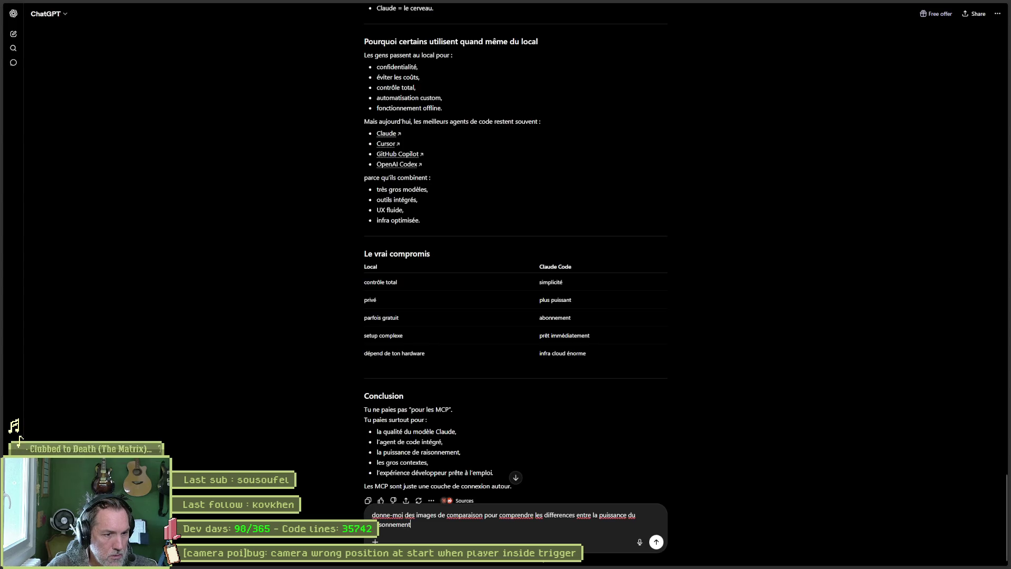
{"action": "type", "text": " et le contexte en"}
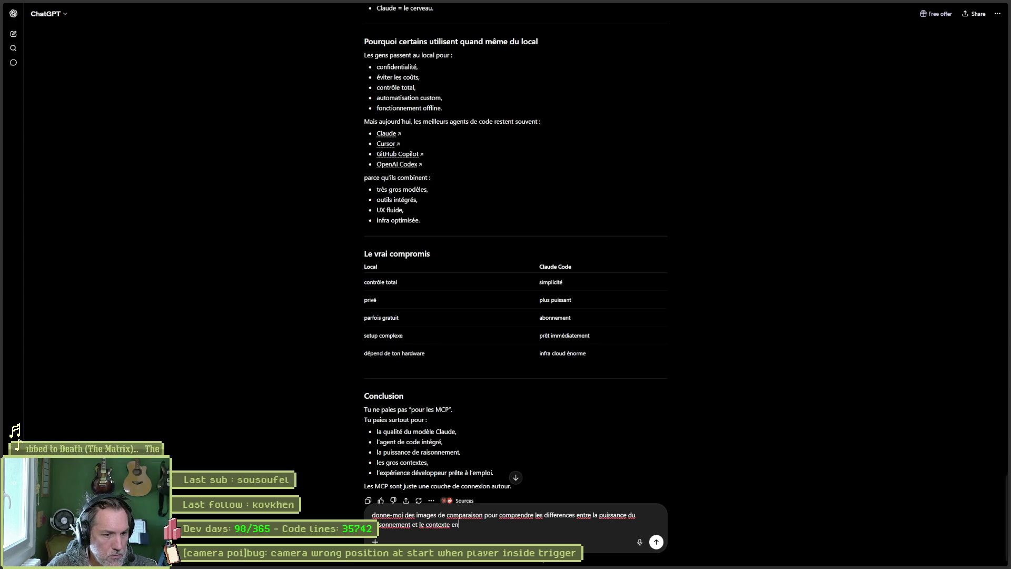
{"action": "type", "text": "tre du local et l-ab"}
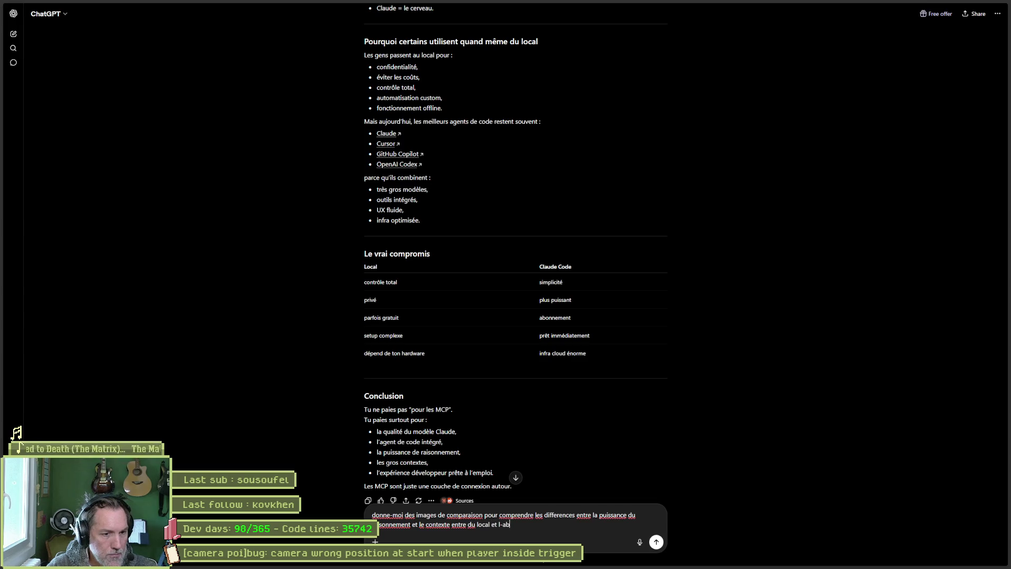
{"action": "type", "text": "onnement"}
{"action": "key", "text": "Return"}
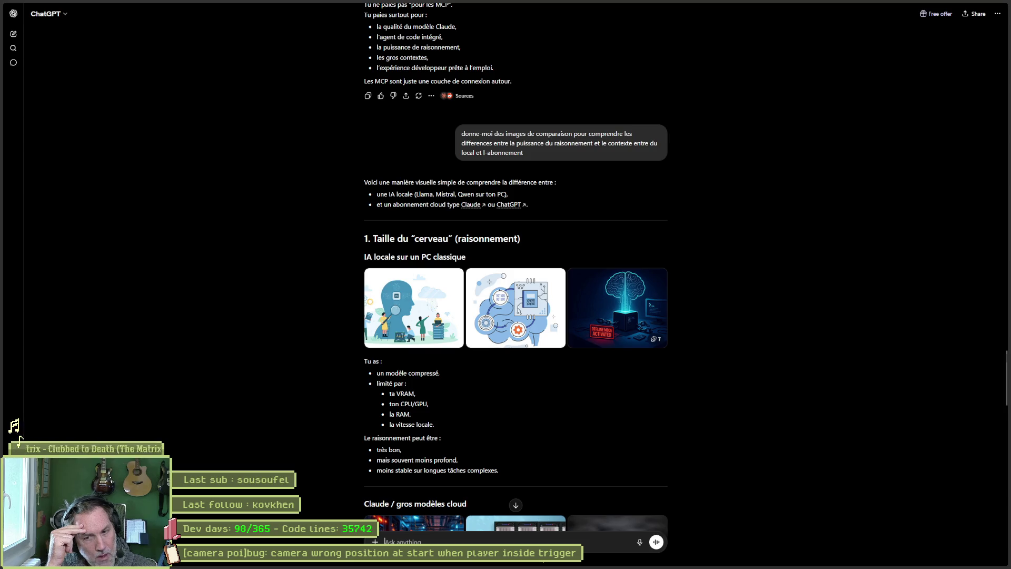
- Scroll through ChatGPT's illustrated sections 1 to 3, down to the Claude cloud models part
{"action": "scroll", "coordinate": [766, 374], "scroll_direction": "down", "scroll_amount": 3}
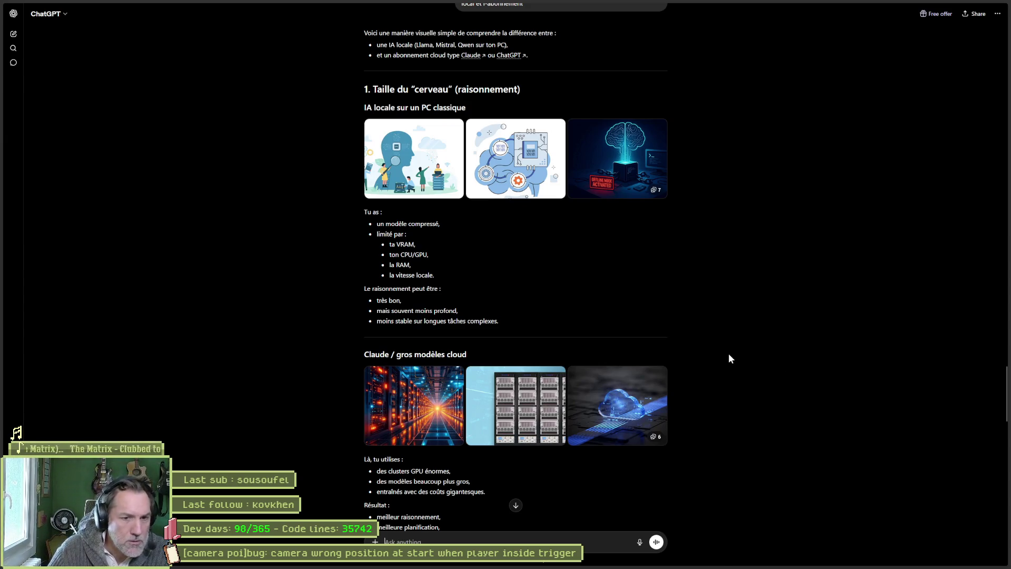
{"action": "scroll", "coordinate": [721, 391], "scroll_direction": "down", "scroll_amount": 1}
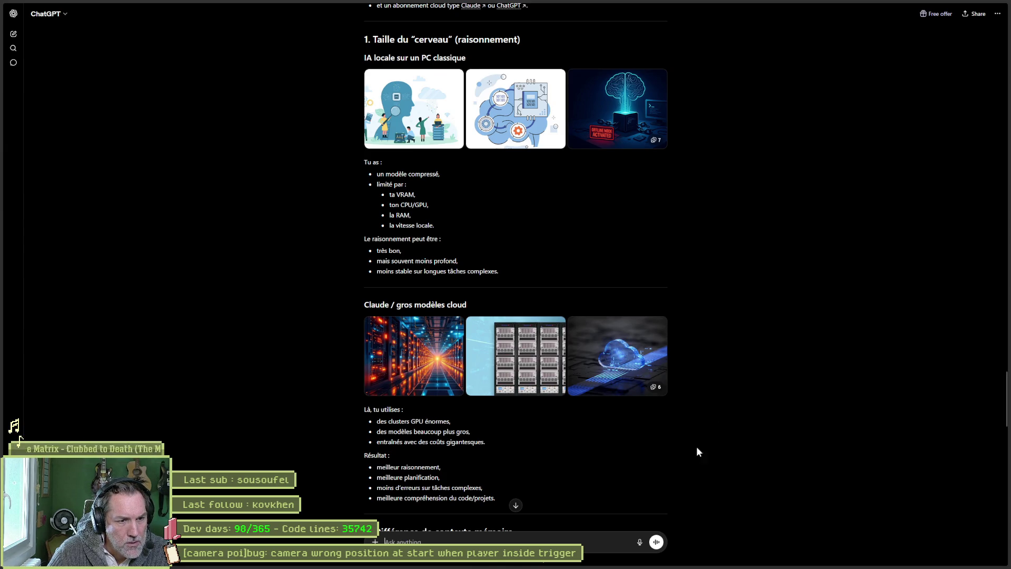
{"action": "scroll", "coordinate": [696, 447], "scroll_direction": "down", "scroll_amount": 2}
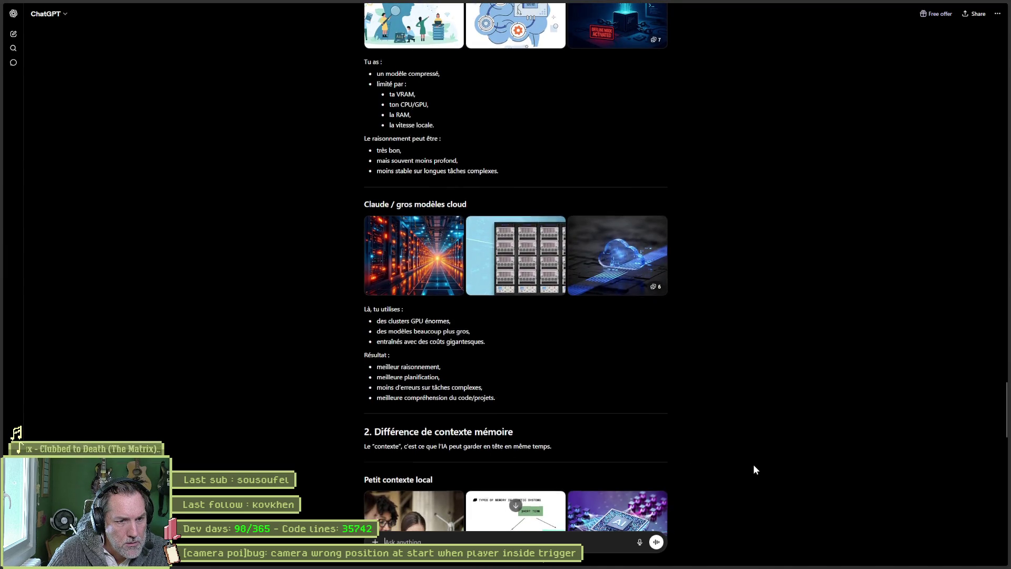
{"action": "scroll", "coordinate": [753, 467], "scroll_direction": "down", "scroll_amount": 2}
{"action": "scroll", "coordinate": [753, 468], "scroll_direction": "down", "scroll_amount": 2}
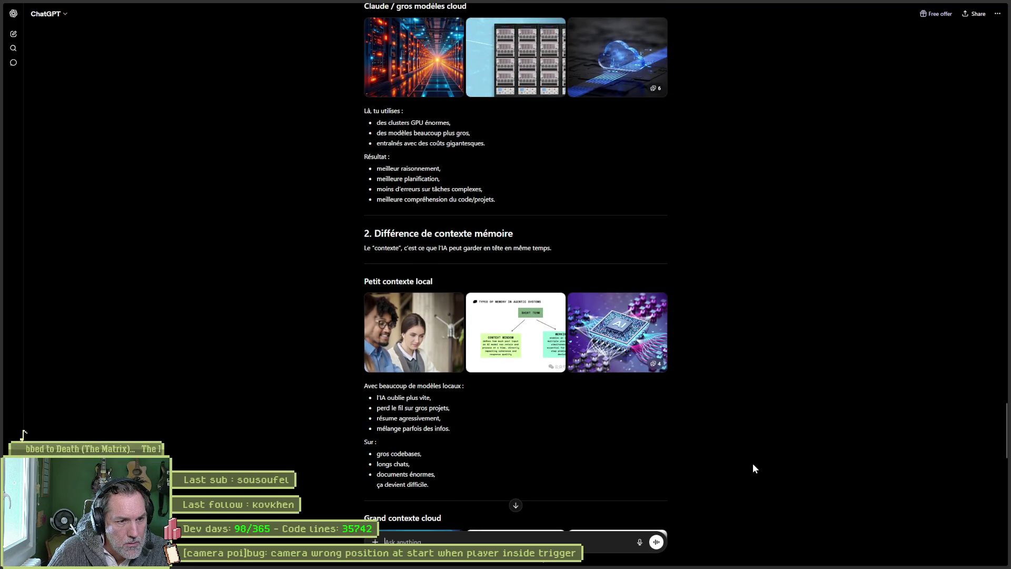
{"action": "scroll", "coordinate": [753, 468], "scroll_direction": "down", "scroll_amount": 1}
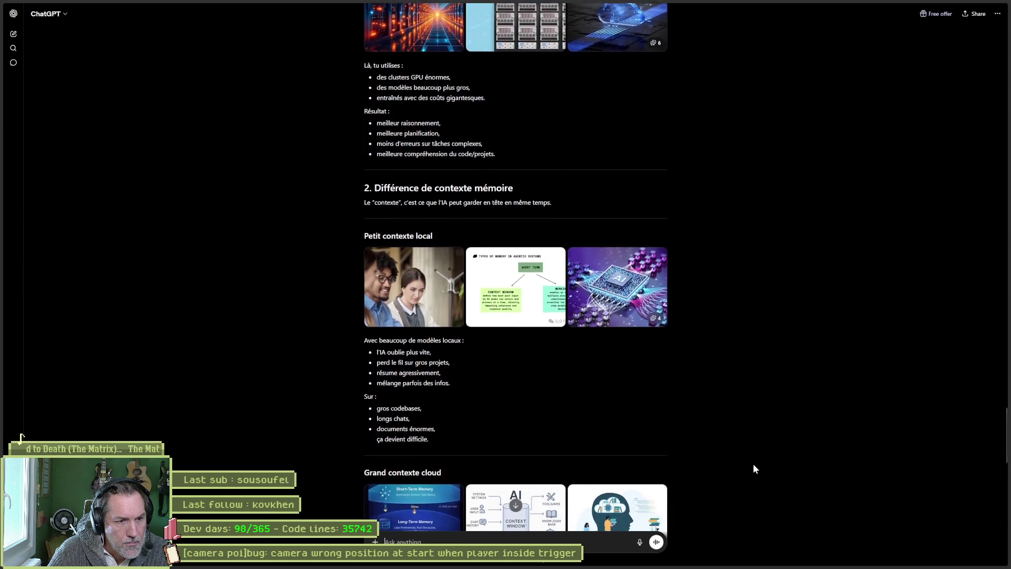
{"action": "scroll", "coordinate": [753, 467], "scroll_direction": "down", "scroll_amount": 2}
{"action": "scroll", "coordinate": [753, 467], "scroll_direction": "down", "scroll_amount": 2}
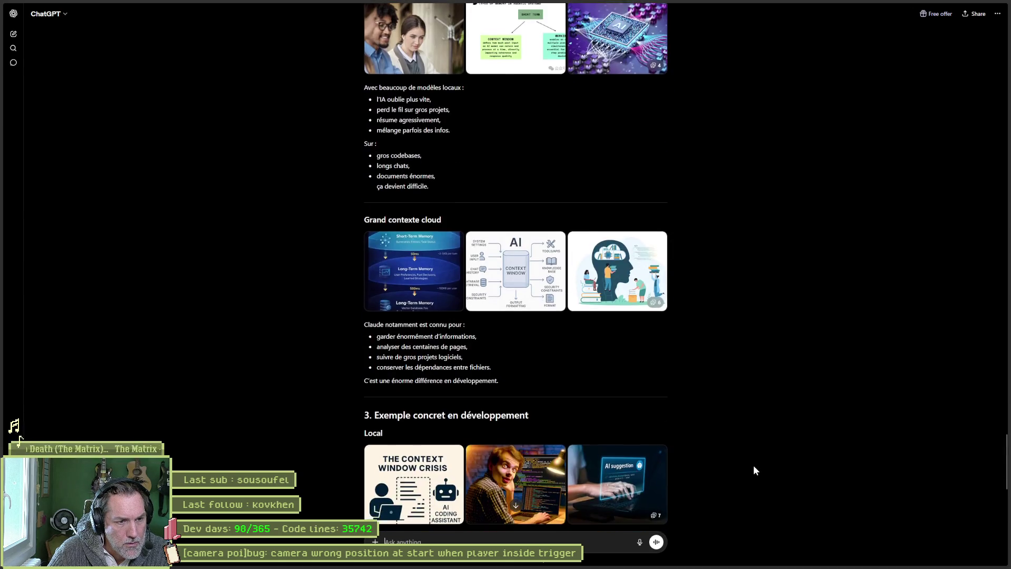
{"action": "scroll", "coordinate": [754, 467], "scroll_direction": "down", "scroll_amount": 4}
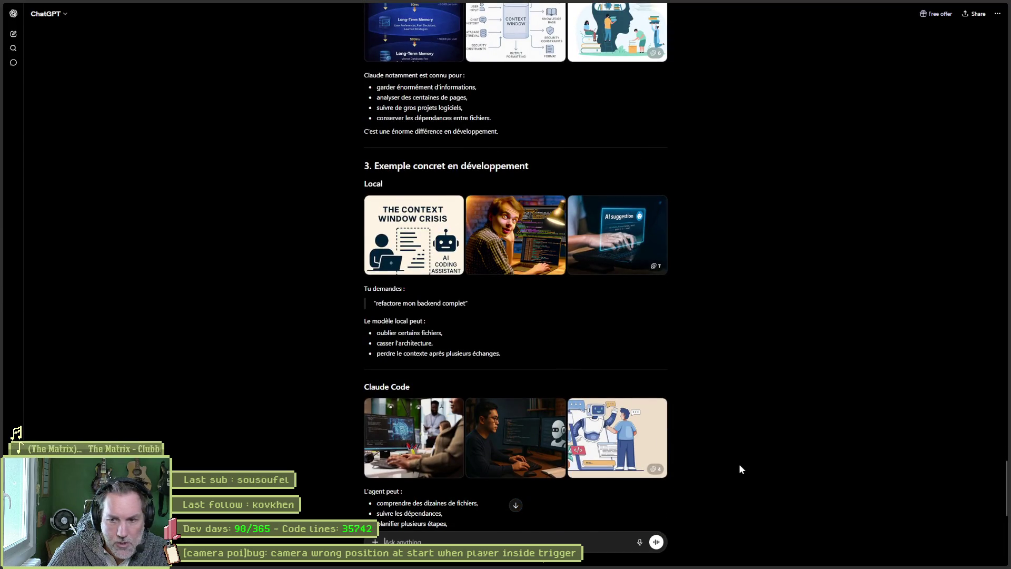
{"action": "scroll", "coordinate": [739, 464], "scroll_direction": "up", "scroll_amount": 10}
{"action": "scroll", "coordinate": [750, 463], "scroll_direction": "up", "scroll_amount": 5}
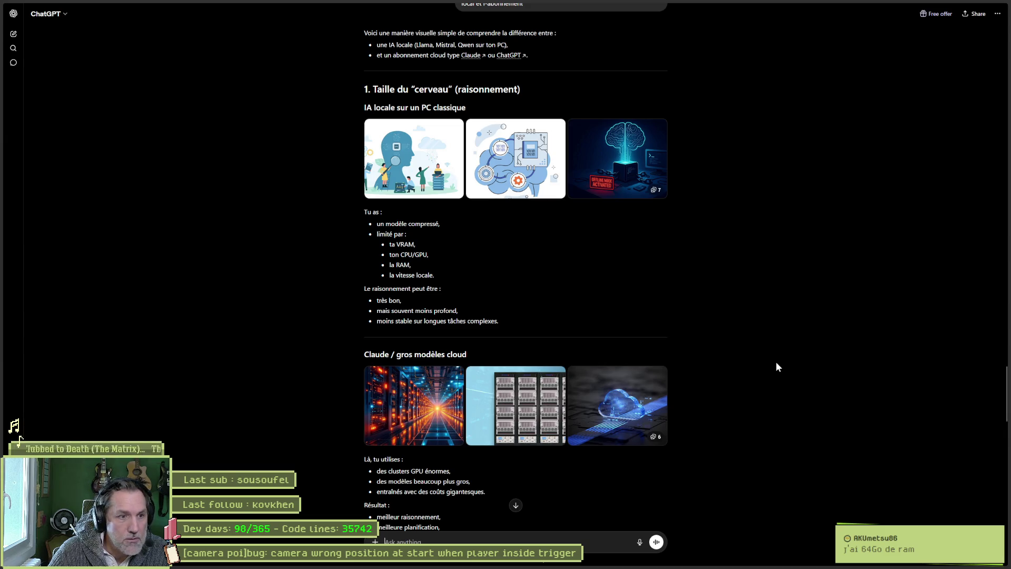
- Scroll back to the user's request and the '1. Taille du cerveau' section
{"action": "scroll", "coordinate": [775, 361], "scroll_direction": "up", "scroll_amount": 5}
{"action": "scroll", "coordinate": [767, 345], "scroll_direction": "up", "scroll_amount": 1}
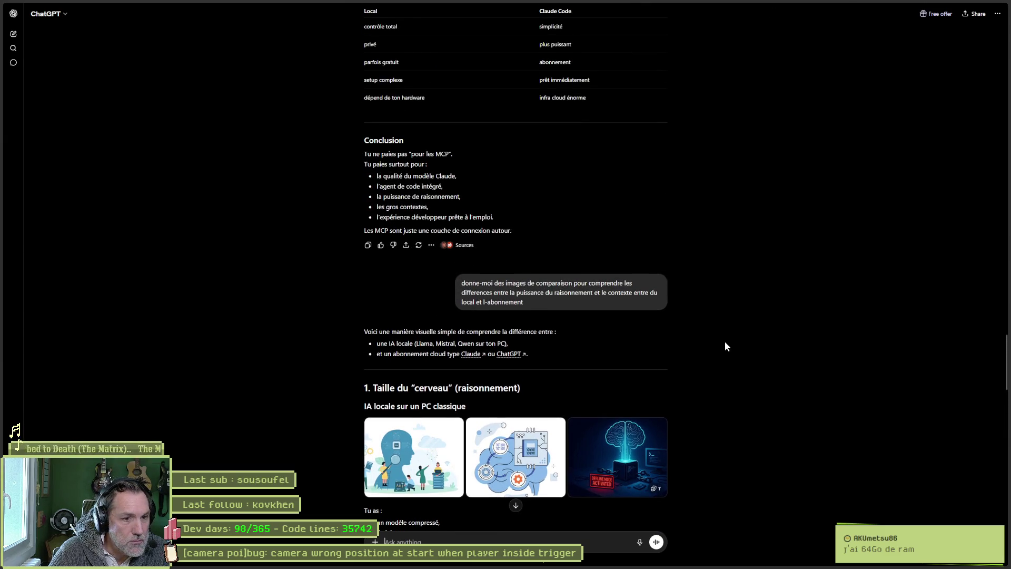
{"action": "scroll", "coordinate": [726, 346], "scroll_direction": "down", "scroll_amount": 5}
{"action": "scroll", "coordinate": [726, 346], "scroll_direction": "down", "scroll_amount": 1}
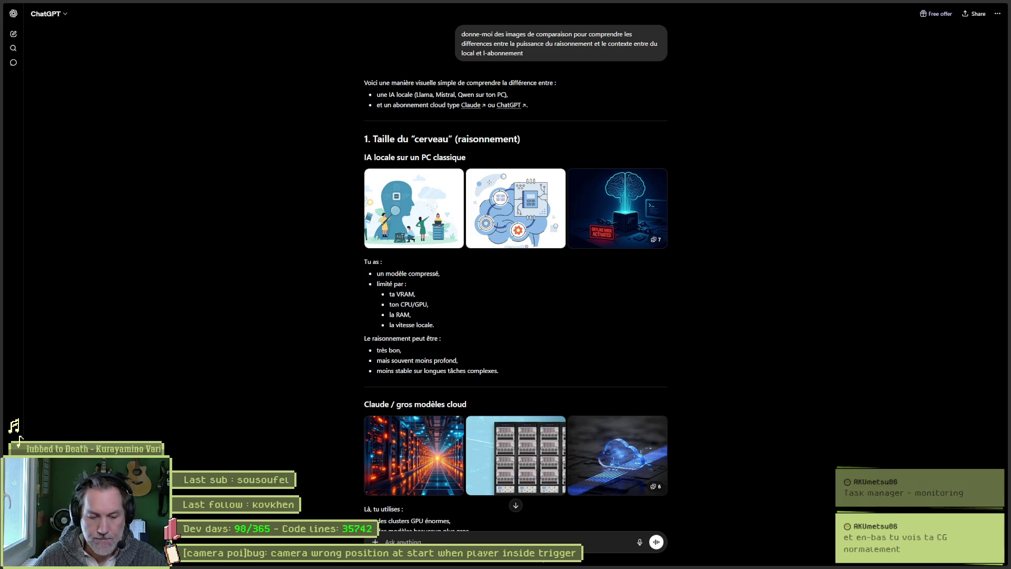
- Check the RTX 3080 Ti GPU load and memory in Task Manager's Performance graphs, then close it
{"action": "key", "text": "ctrl+shift+Escape"}
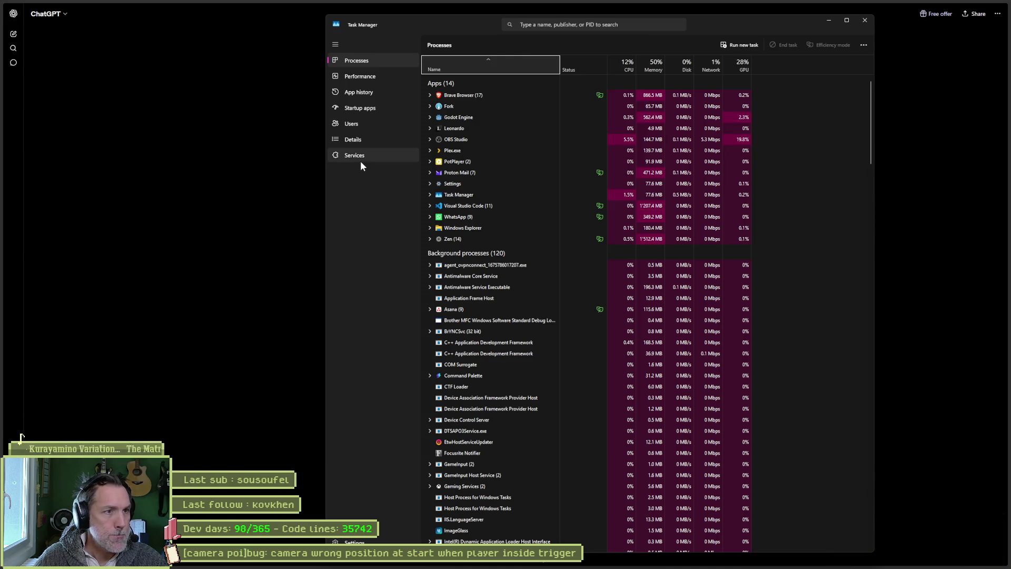
{"action": "left_click", "coordinate": [361, 77]}
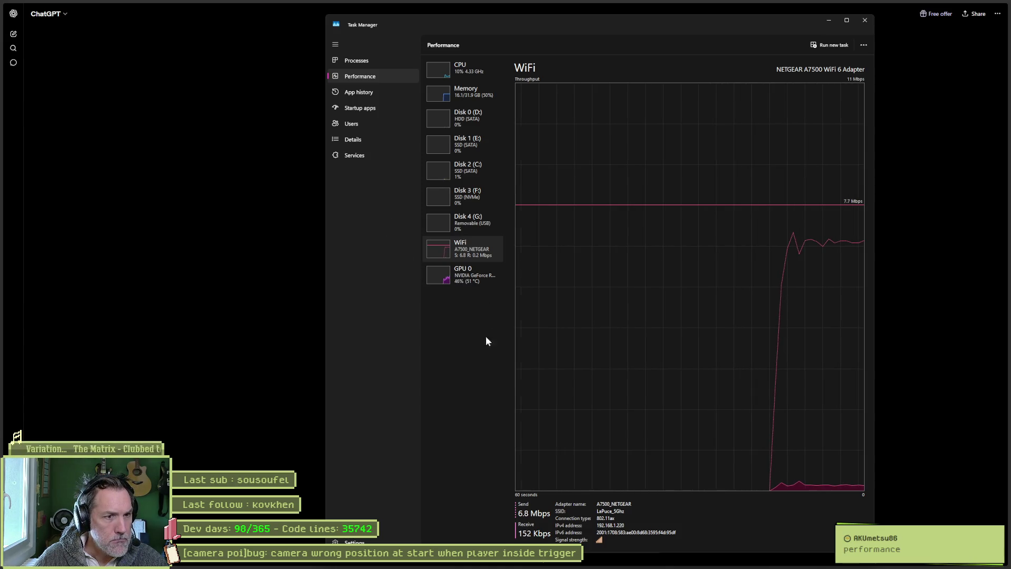
{"action": "left_click", "coordinate": [476, 281]}
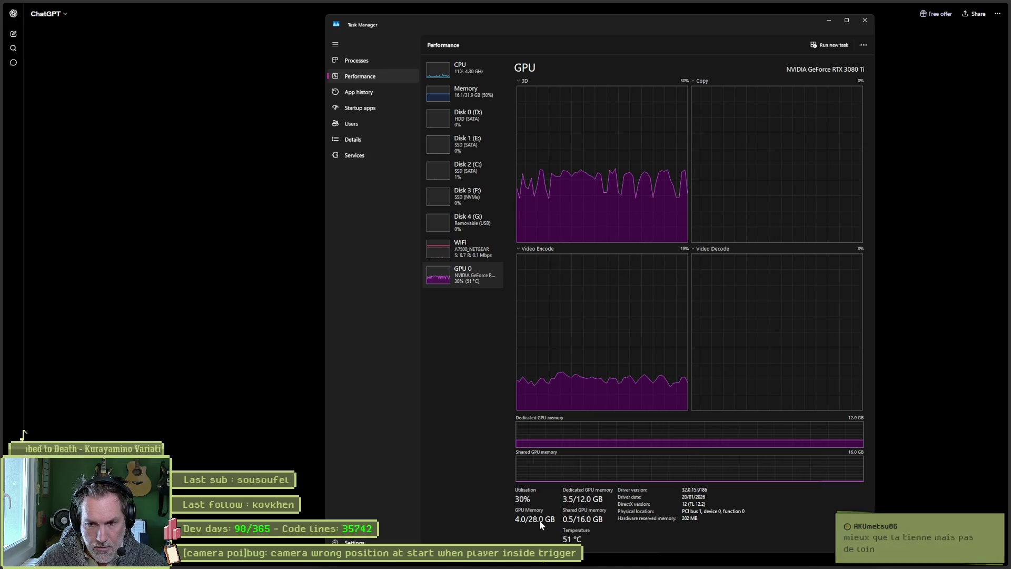
{"action": "left_click", "coordinate": [867, 23]}
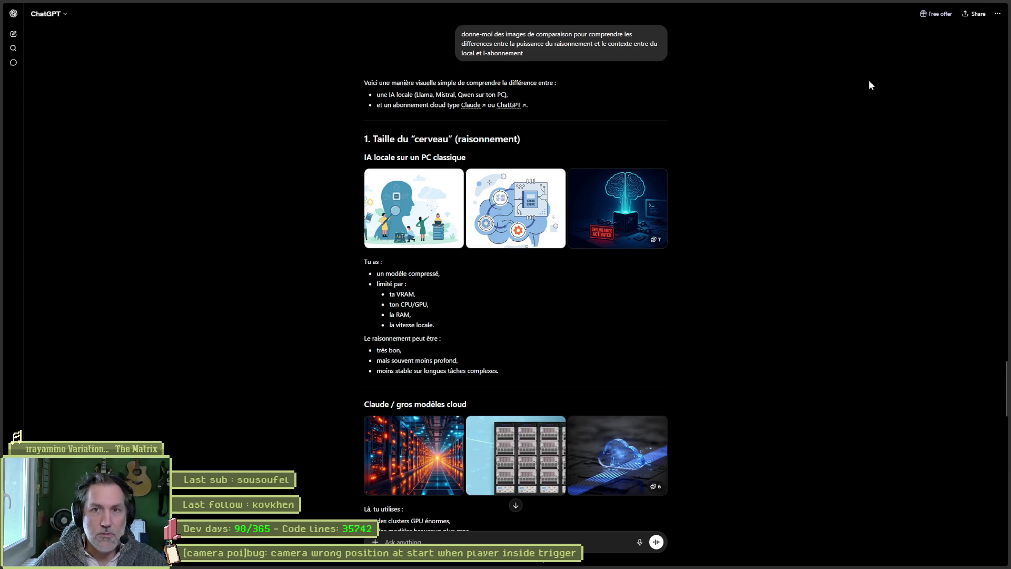
- Minimize the browser to return to Godot and launch the game with F5
{"action": "mouse_move", "coordinate": [948, 4]}
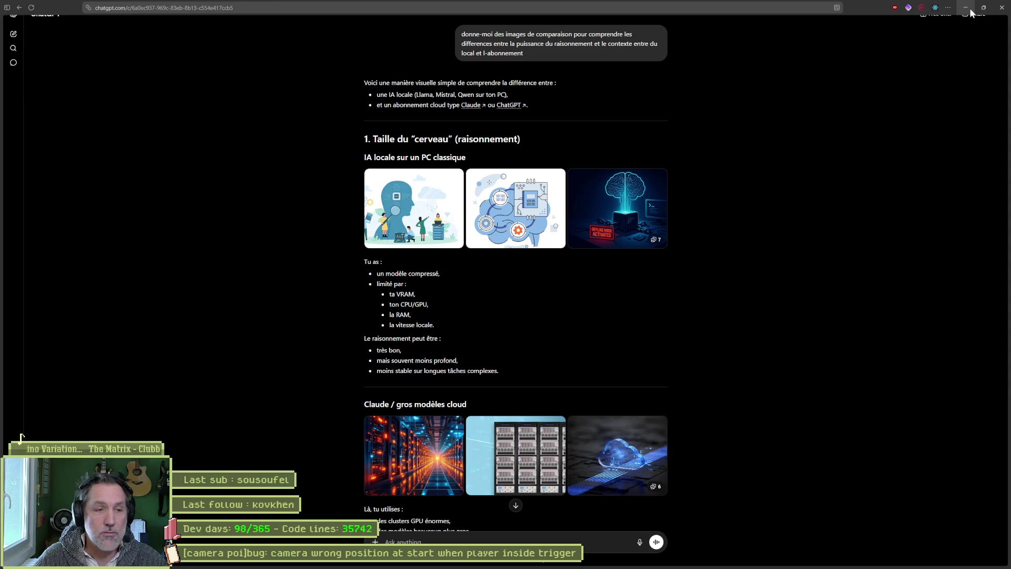
{"action": "left_click", "coordinate": [972, 11]}
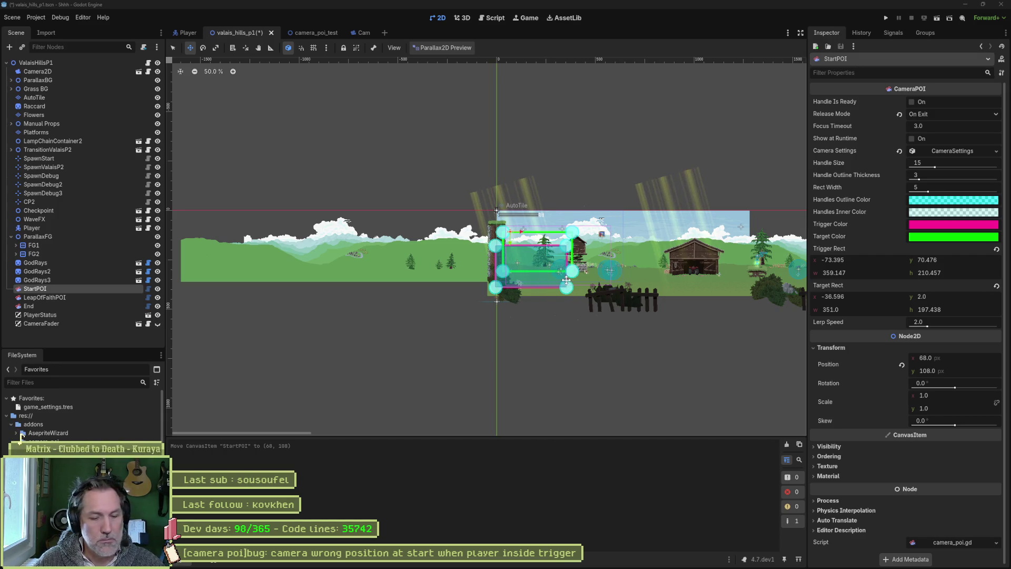
{"action": "key", "text": "F5"}
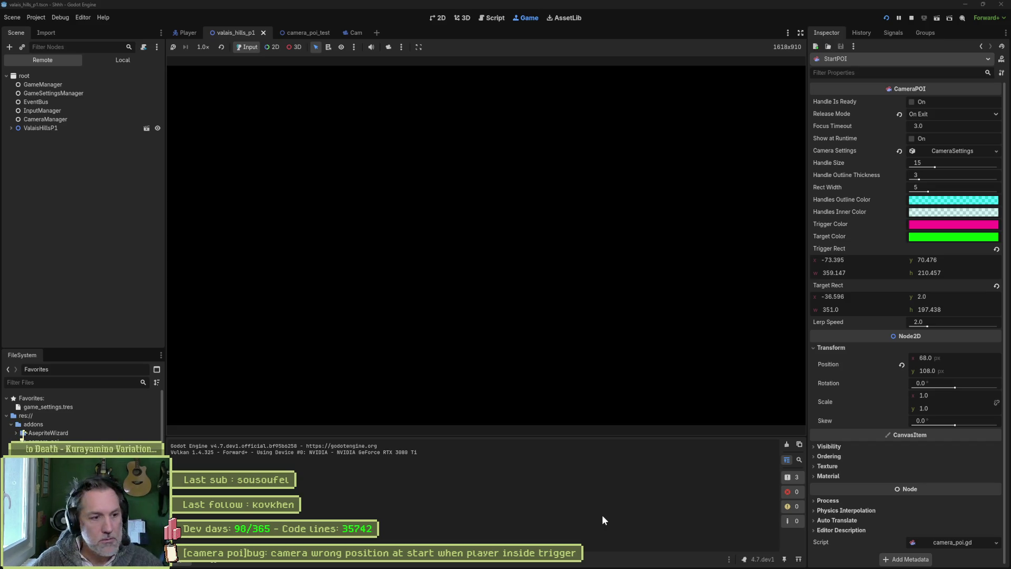
- Stop the game, adjust the level view, save the scene and open camera_fader.gd
{"action": "key", "text": "F8"}
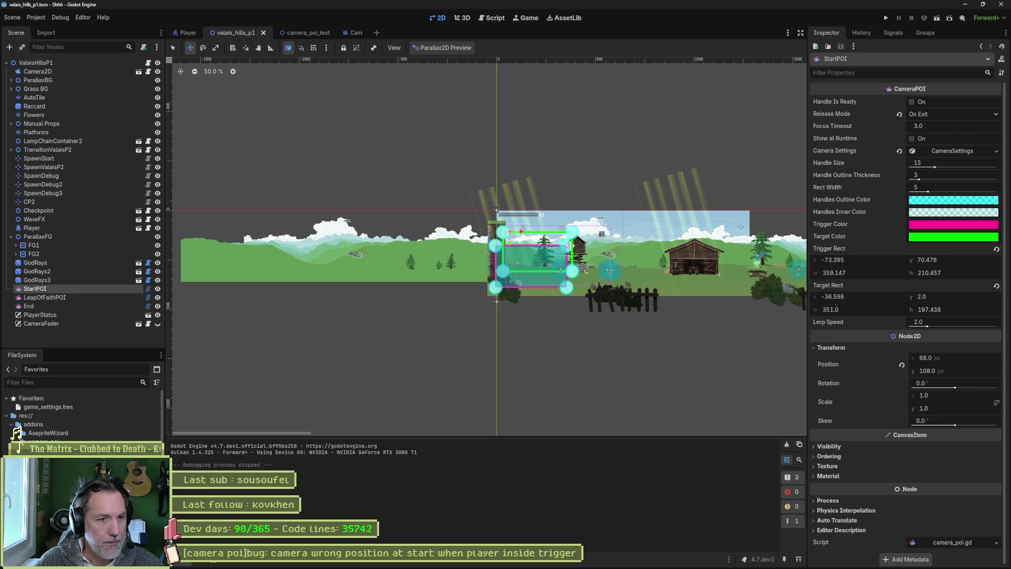
{"action": "scroll", "coordinate": [552, 258], "scroll_direction": "up", "scroll_amount": 4}
{"action": "left_click_drag", "start_coordinate": [552, 258], "coordinate": [537, 232]}
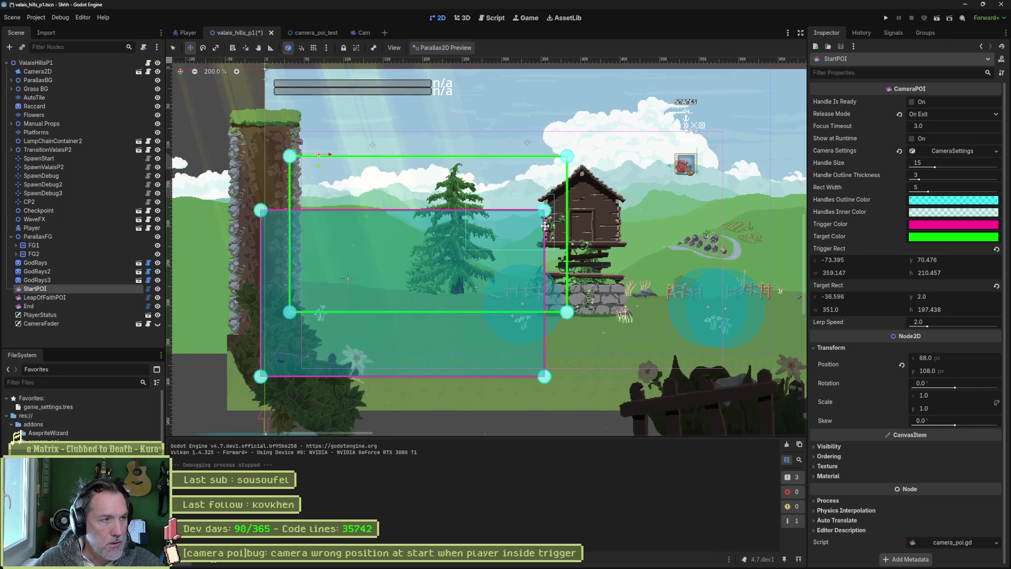
{"action": "key", "text": "ctrl+s"}
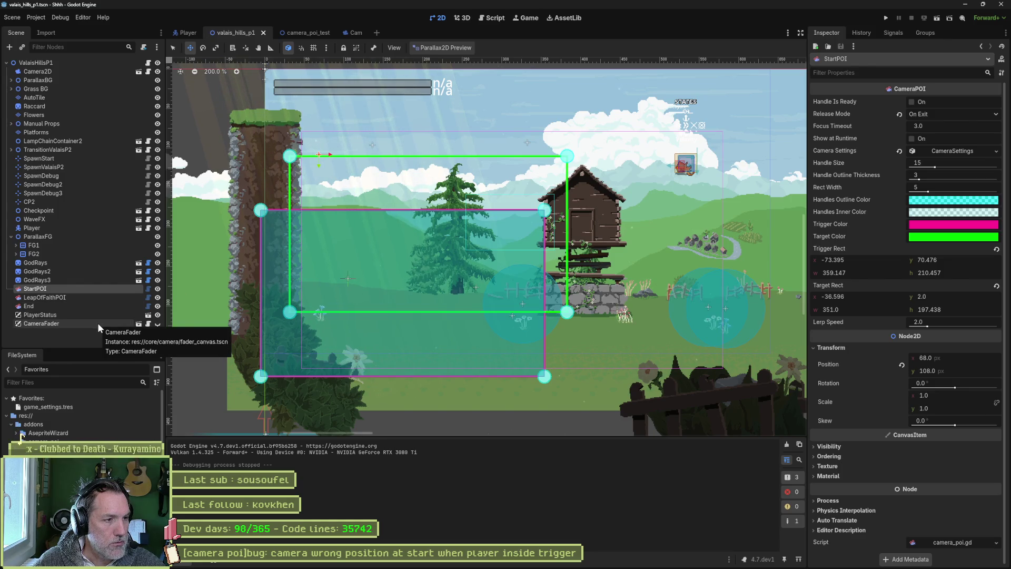
{"action": "left_click", "coordinate": [149, 325]}
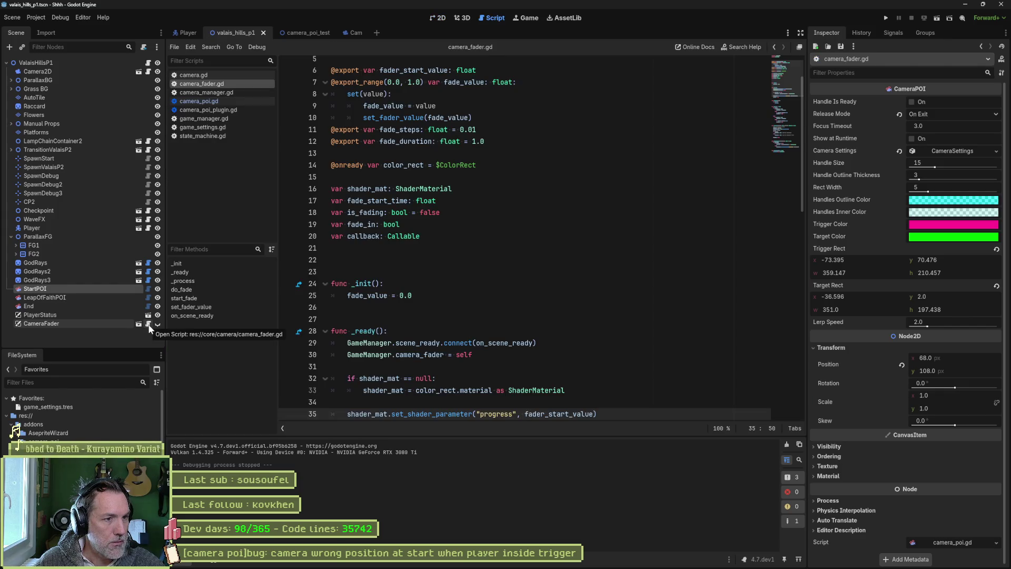
- Go to on_scene_ready in camera_fader.gd and select GameManager.scene_ready on line 29
{"action": "left_click", "coordinate": [196, 316]}
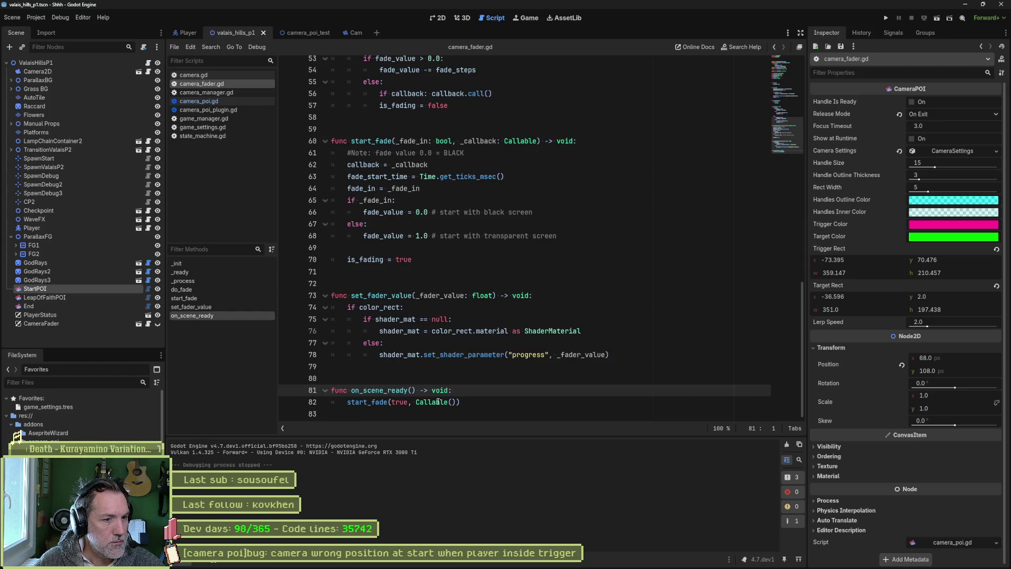
{"action": "double_click", "coordinate": [390, 392]}
{"action": "scroll", "coordinate": [464, 354], "scroll_direction": "up", "scroll_amount": 15}
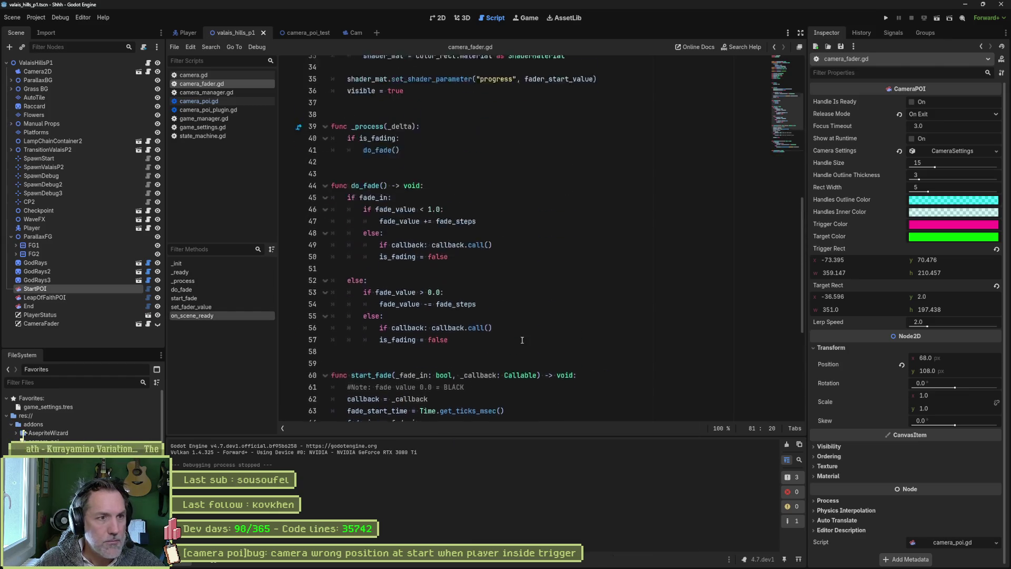
{"action": "scroll", "coordinate": [511, 285], "scroll_direction": "down", "scroll_amount": 5}
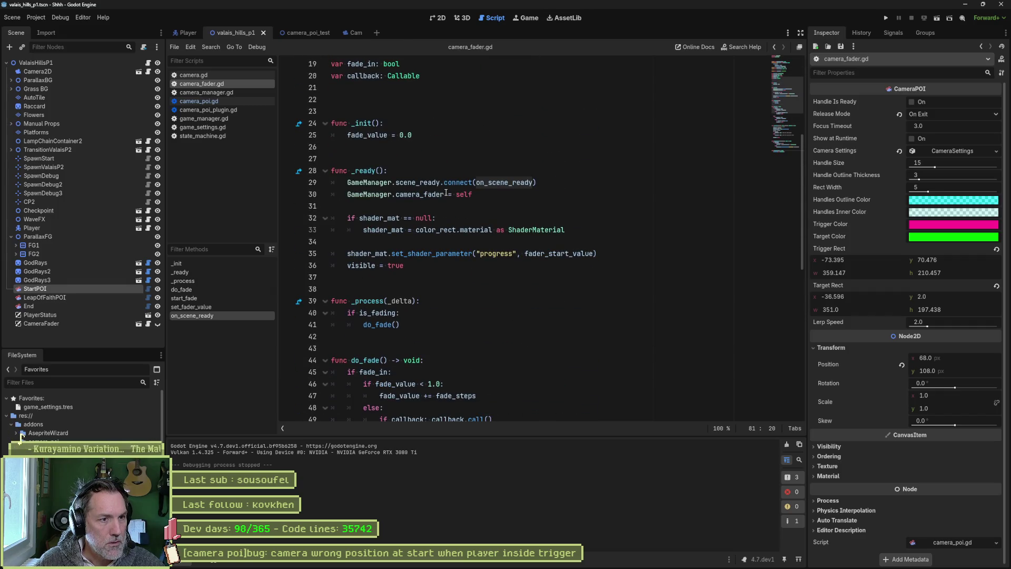
{"action": "left_click_drag", "start_coordinate": [347, 183], "coordinate": [440, 182]}
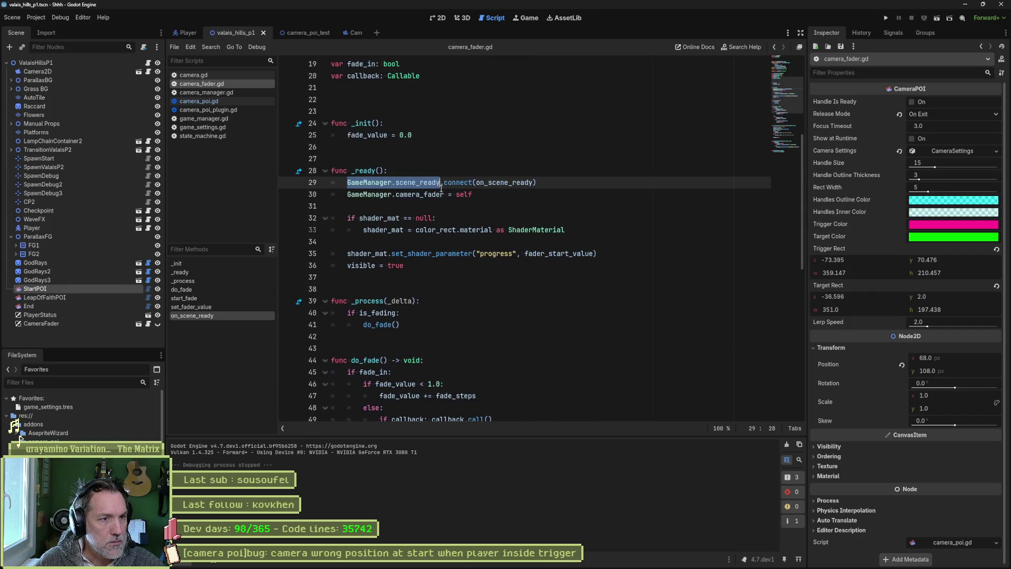
- Search all project files for GameManager.scene_ready (1 match) and open game_manager.gd
{"action": "key", "text": "ctrl+shift+f"}
{"action": "left_click", "coordinate": [514, 323]}
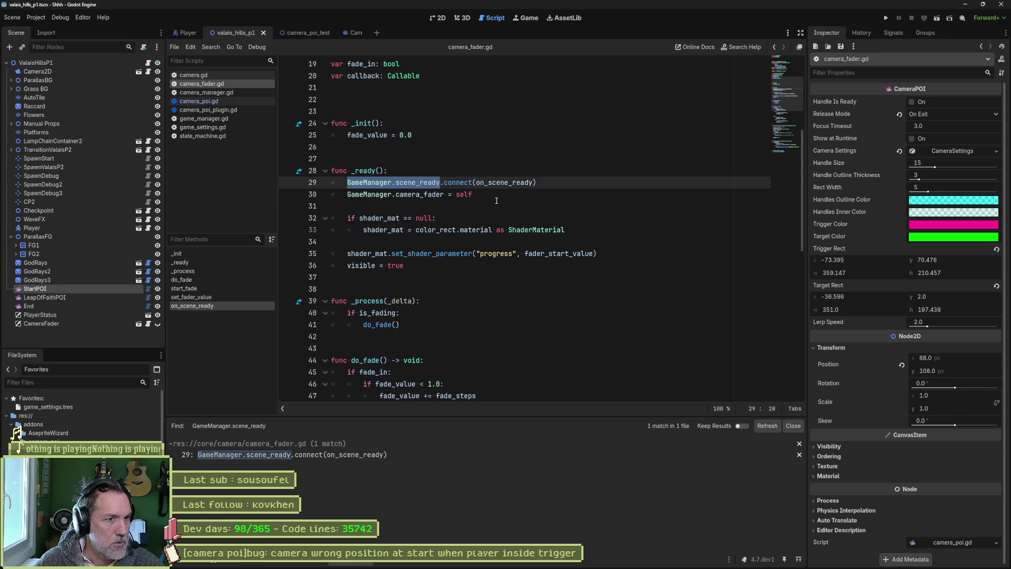
{"action": "mouse_move", "coordinate": [440, 182]}
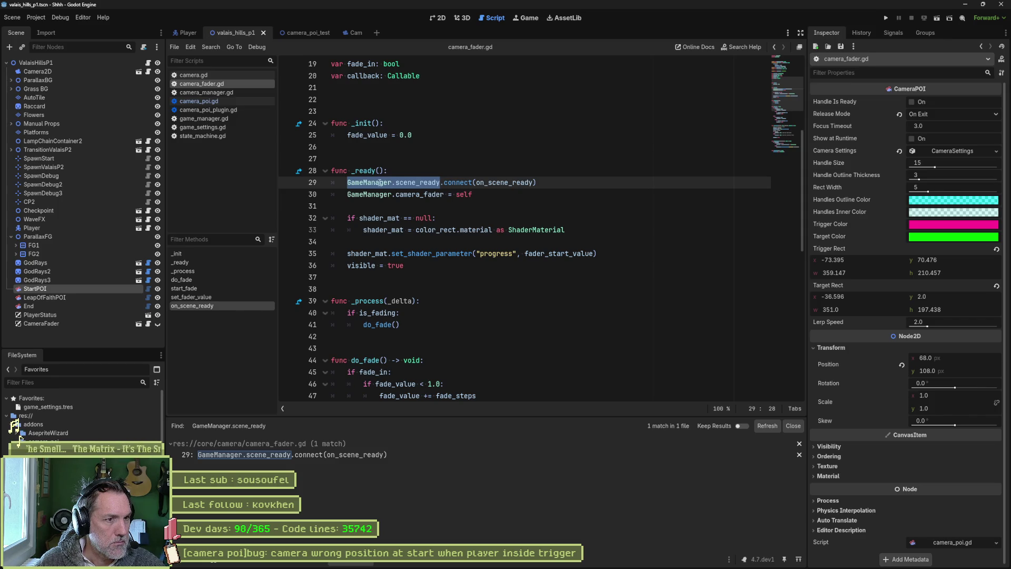
{"action": "left_click", "coordinate": [368, 194], "text": "ctrl"}
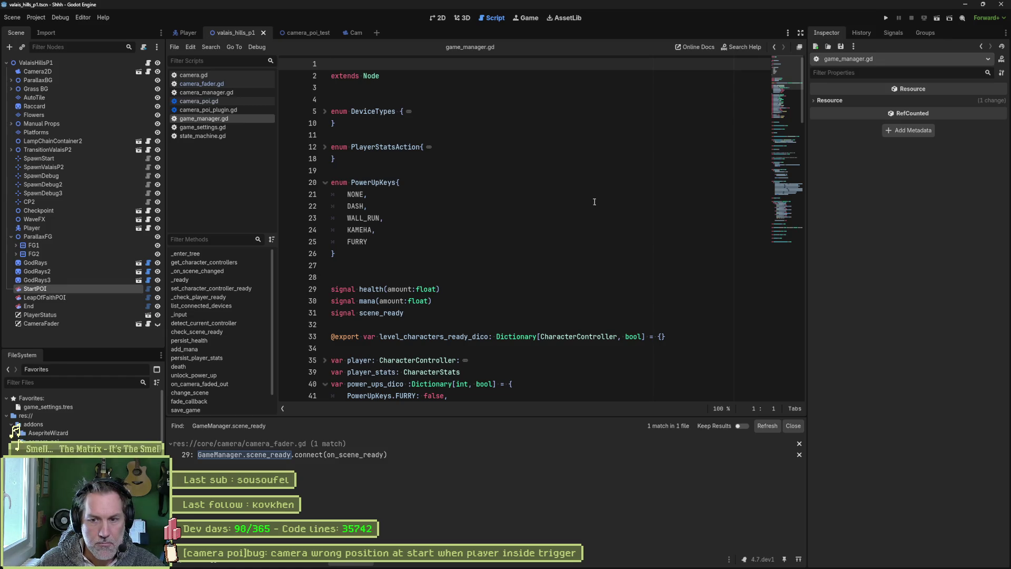
- Inspect game_manager.gd's check_scene_ready, highlighting scene_ready.emit() and the is_camera_ready condition
{"action": "scroll", "coordinate": [558, 271], "scroll_direction": "down", "scroll_amount": 1}
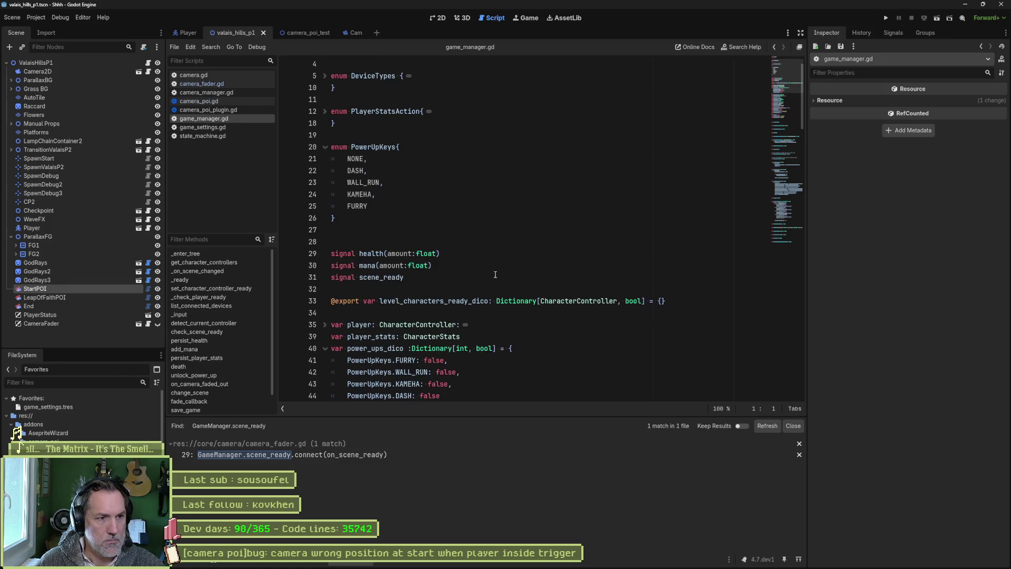
{"action": "left_click", "coordinate": [596, 281]}
{"action": "scroll", "coordinate": [596, 281], "scroll_direction": "down", "scroll_amount": 5}
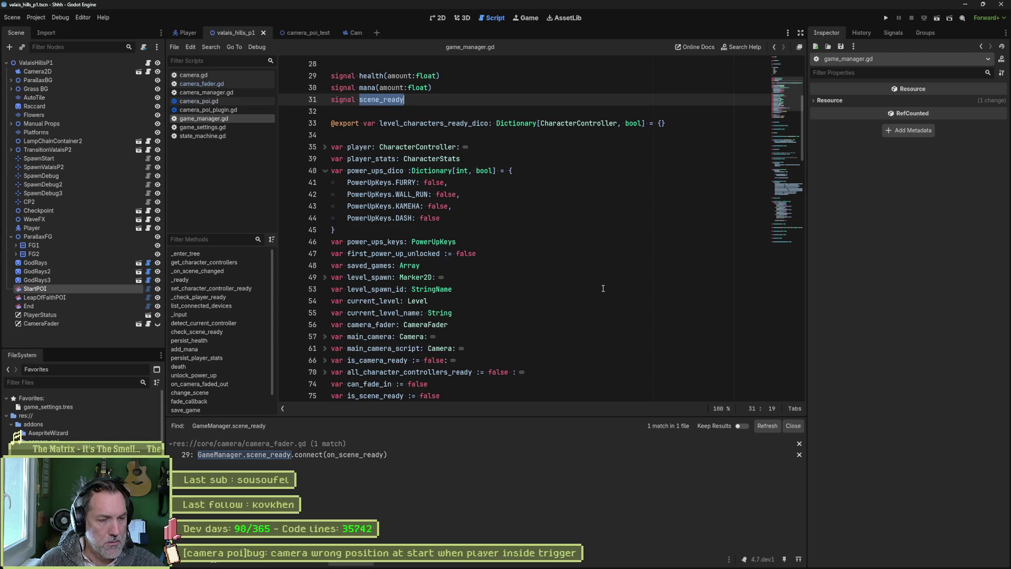
{"action": "scroll", "coordinate": [235, 367], "scroll_direction": "down", "scroll_amount": 1}
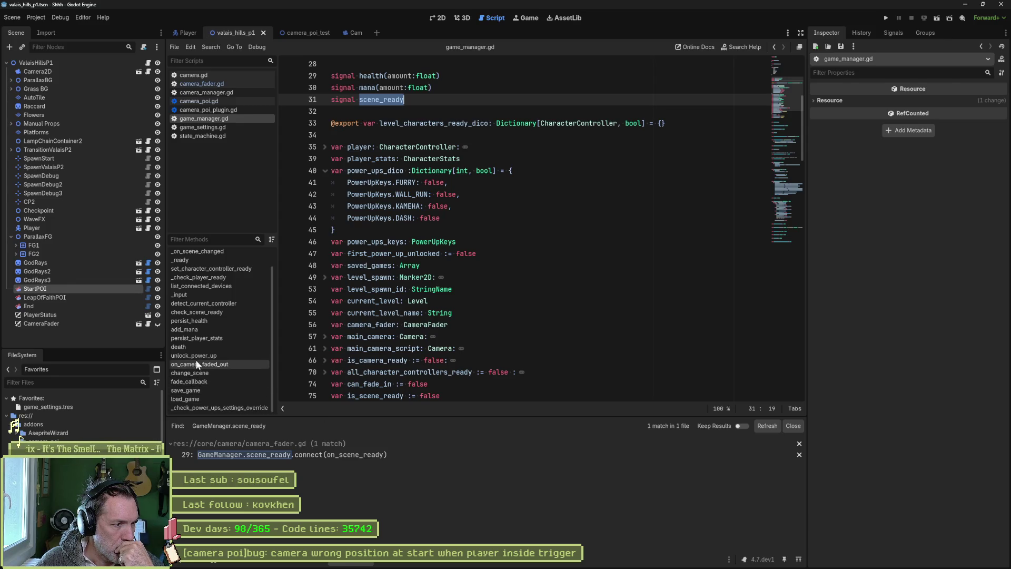
{"action": "left_click", "coordinate": [213, 312]}
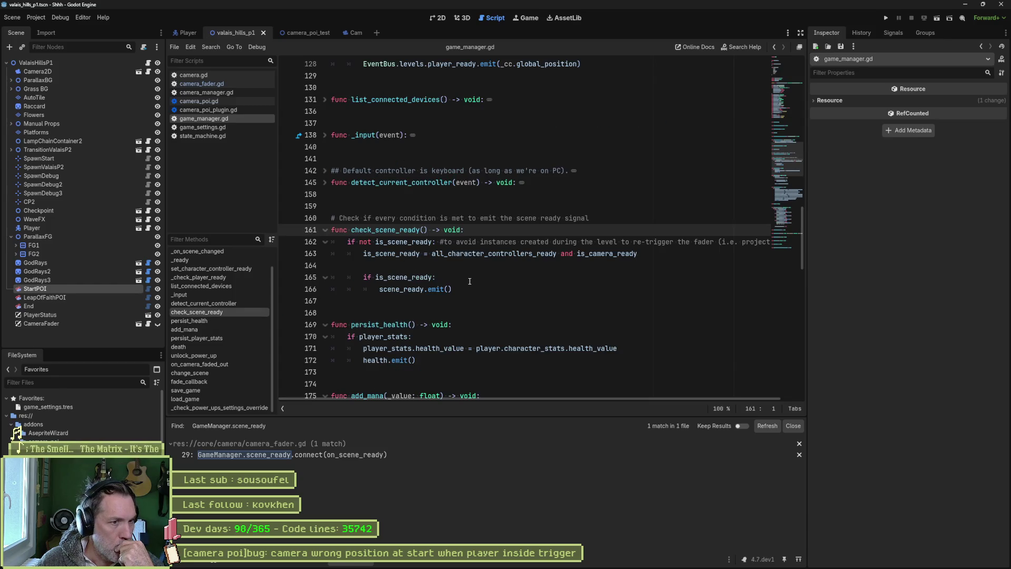
{"action": "left_click_drag", "start_coordinate": [379, 289], "coordinate": [498, 291]}
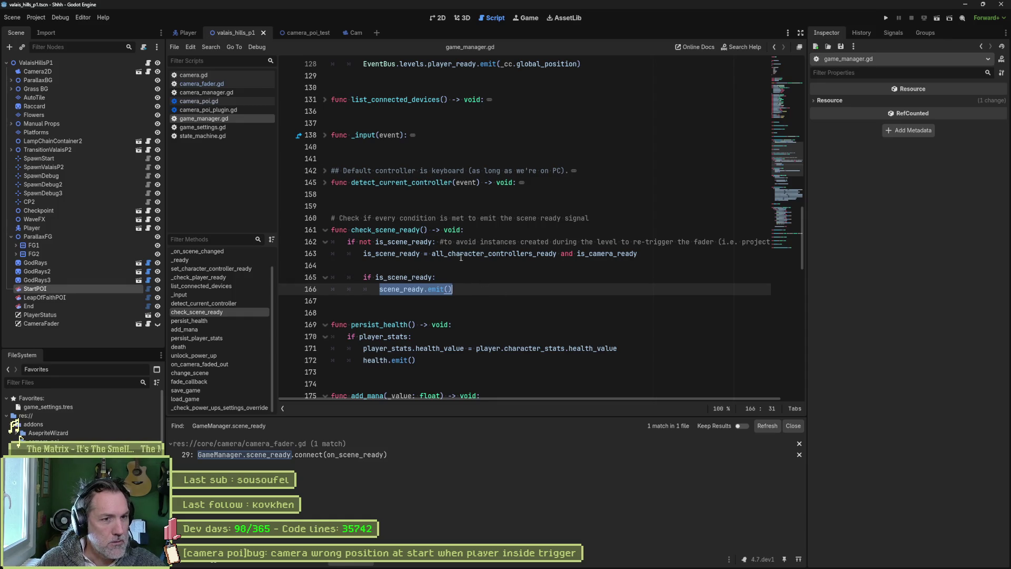
{"action": "double_click", "coordinate": [608, 253]}
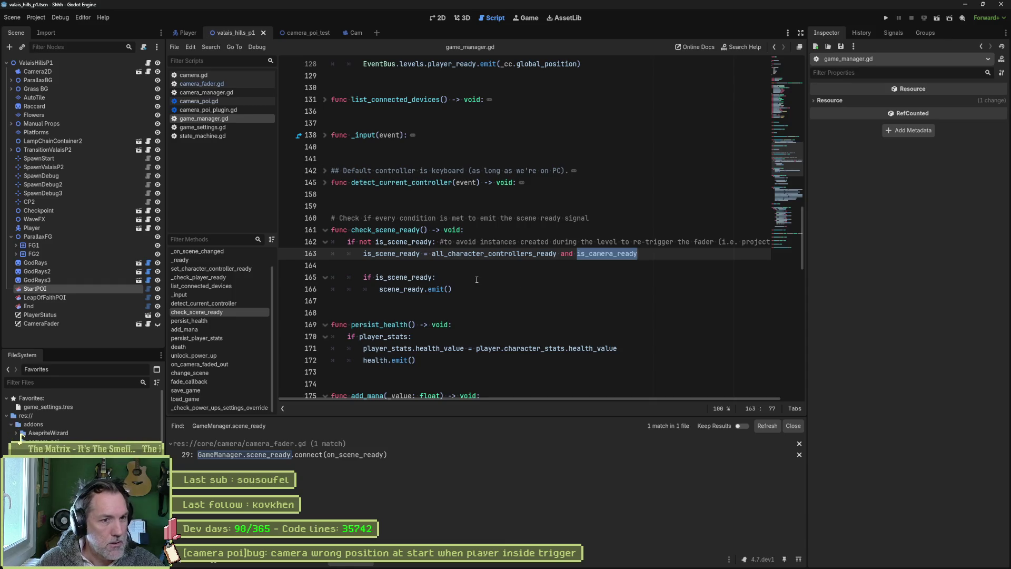
- Search the project for is_camera_ready and go to its assignment on camera.gd line 123
{"action": "mouse_move", "coordinate": [429, 277]}
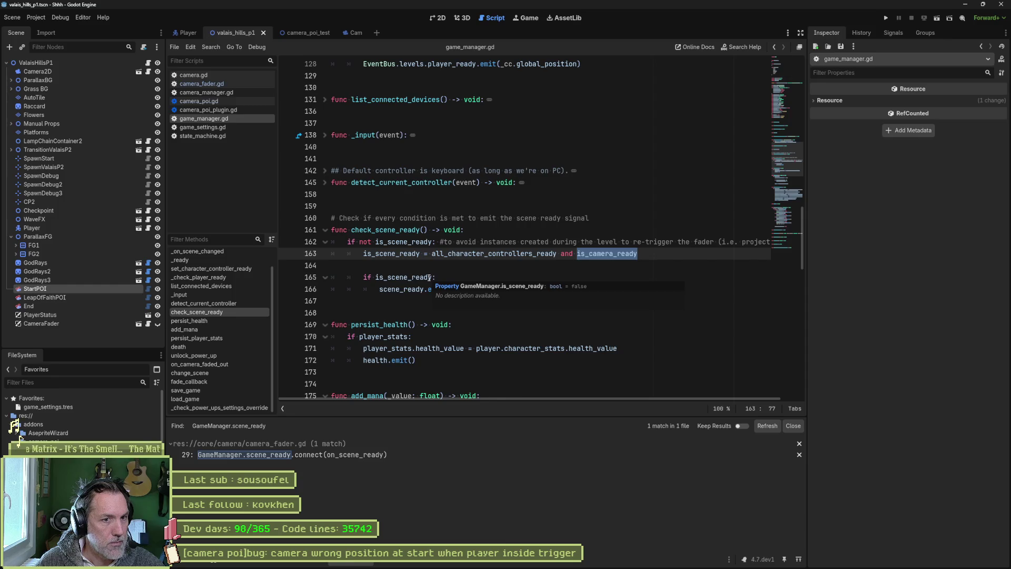
{"action": "key", "text": "ctrl+shift+f"}
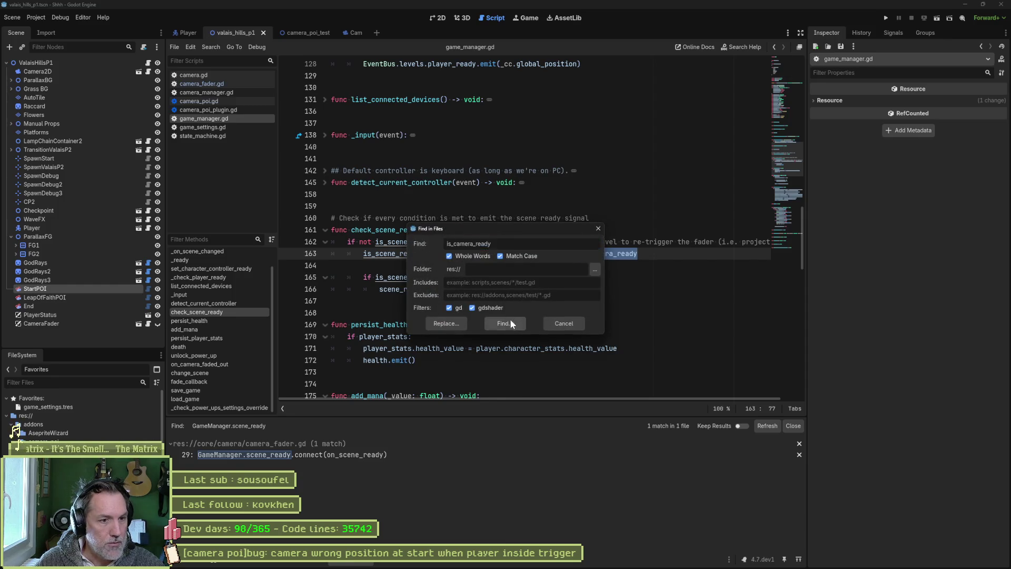
{"action": "left_click", "coordinate": [509, 321]}
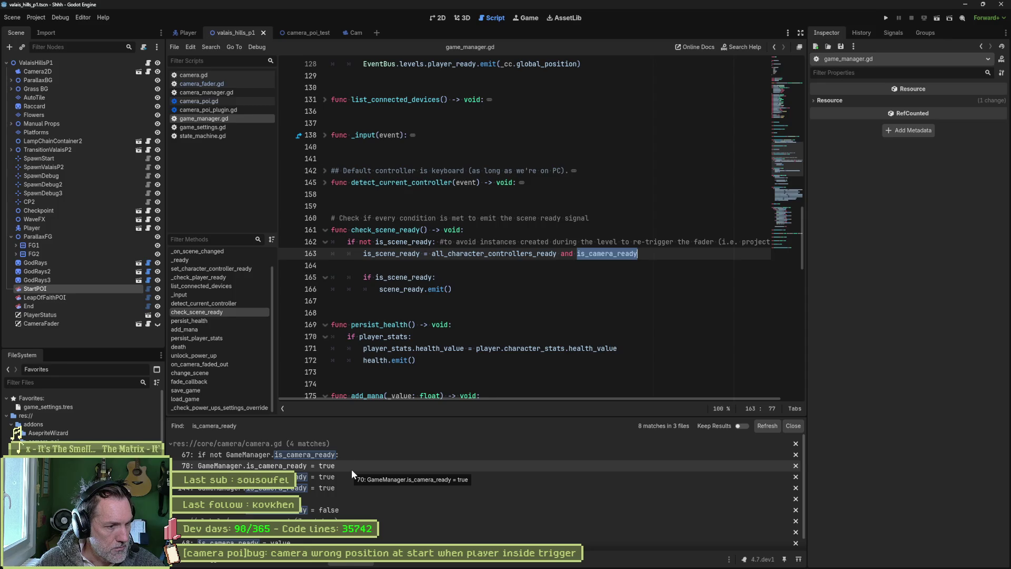
{"action": "left_click", "coordinate": [345, 465]}
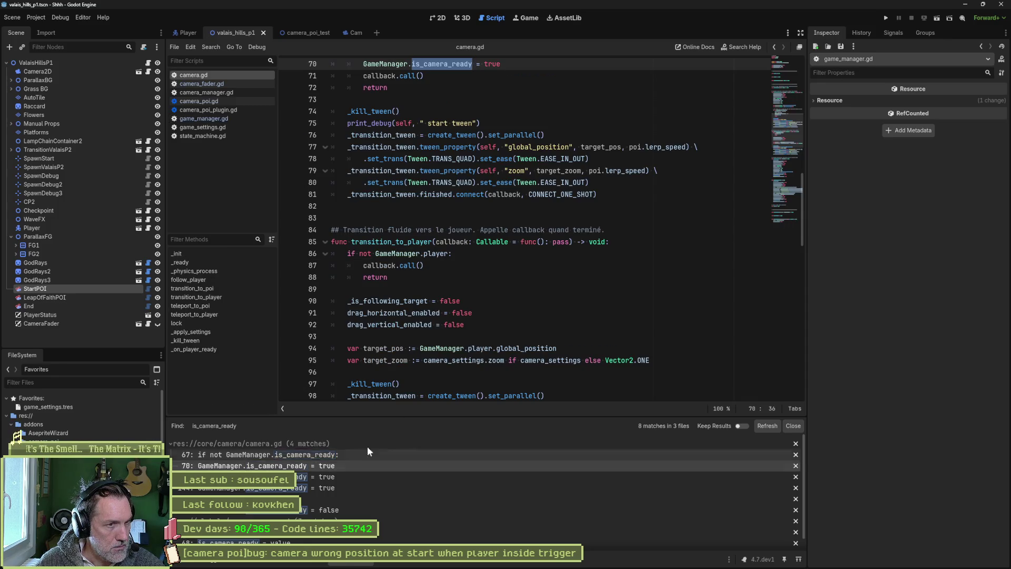
{"action": "scroll", "coordinate": [495, 336], "scroll_direction": "up", "scroll_amount": 2}
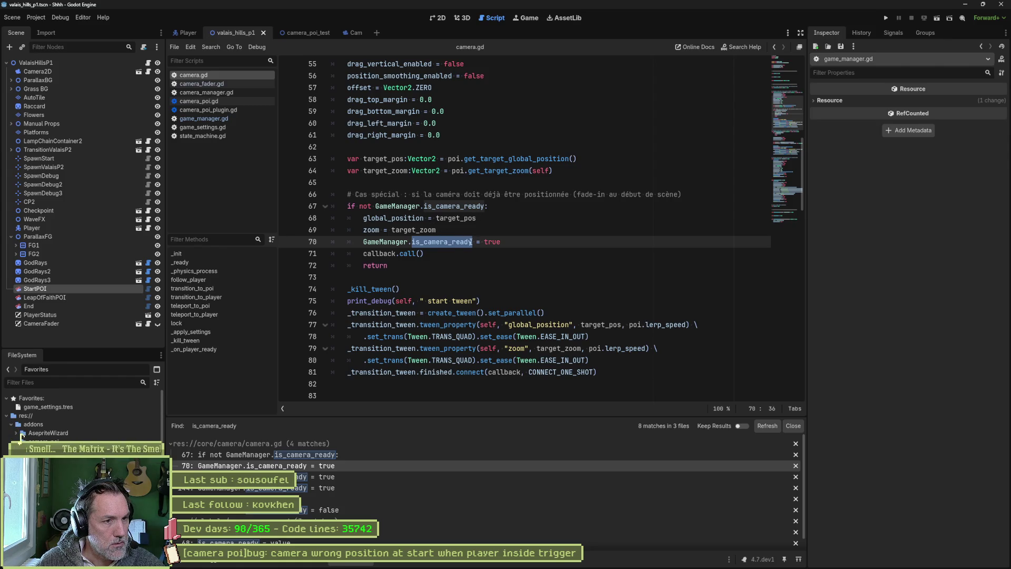
{"action": "left_click", "coordinate": [375, 481]}
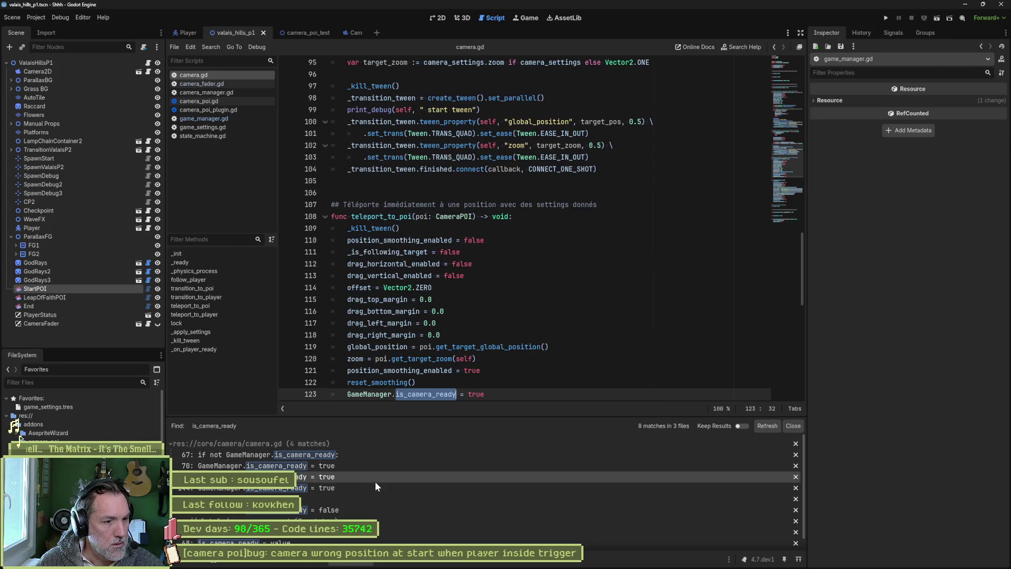
{"action": "scroll", "coordinate": [391, 352], "scroll_direction": "down", "scroll_amount": 1}
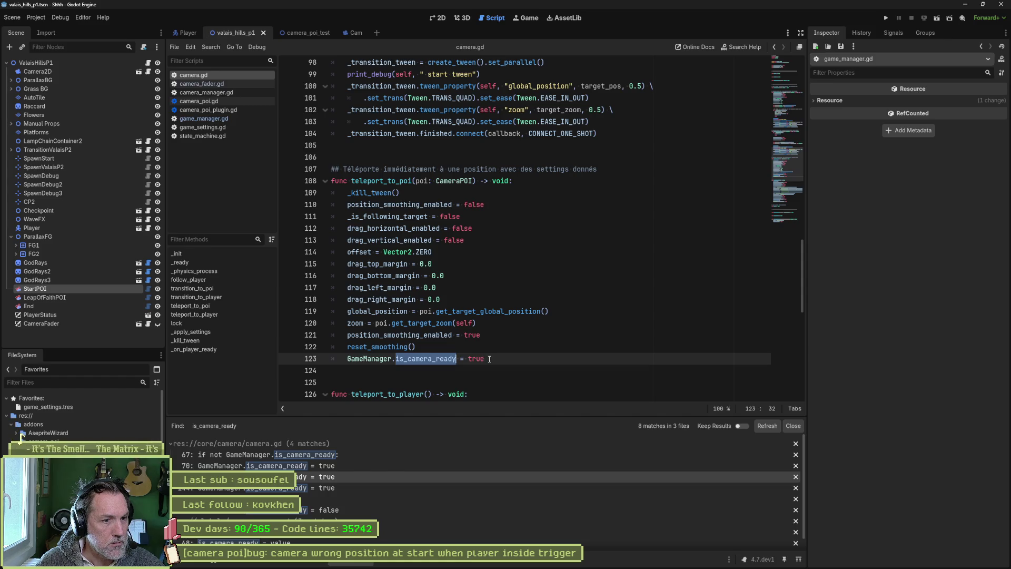
- Remove the GameManager.is_camera_ready = true lines from teleport_to_poi and teleport_to_player
{"action": "left_click", "coordinate": [489, 359]}
{"action": "key", "text": "shift+Up"}
{"action": "key", "text": "BackSpace"}
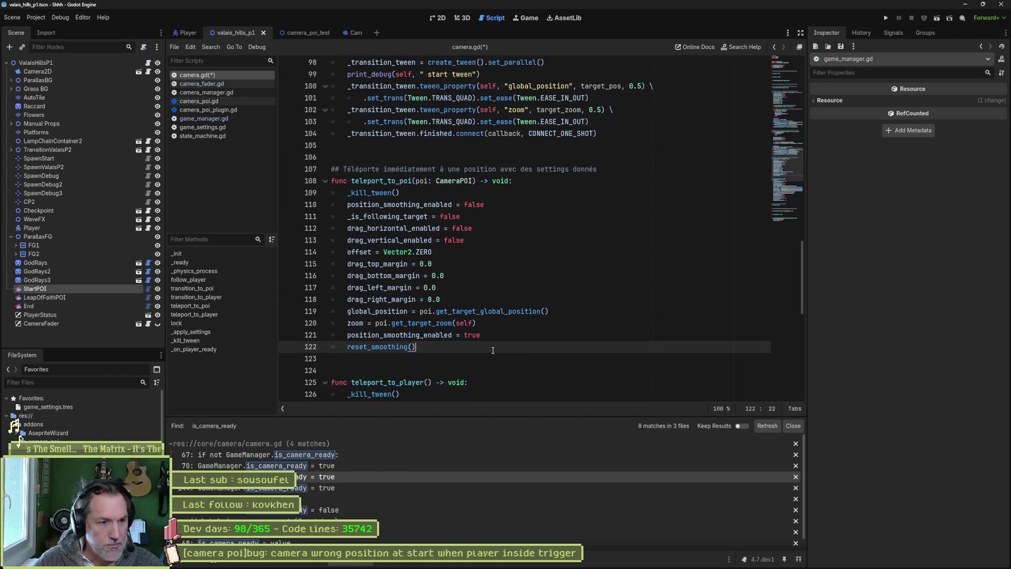
{"action": "left_click", "coordinate": [406, 487]}
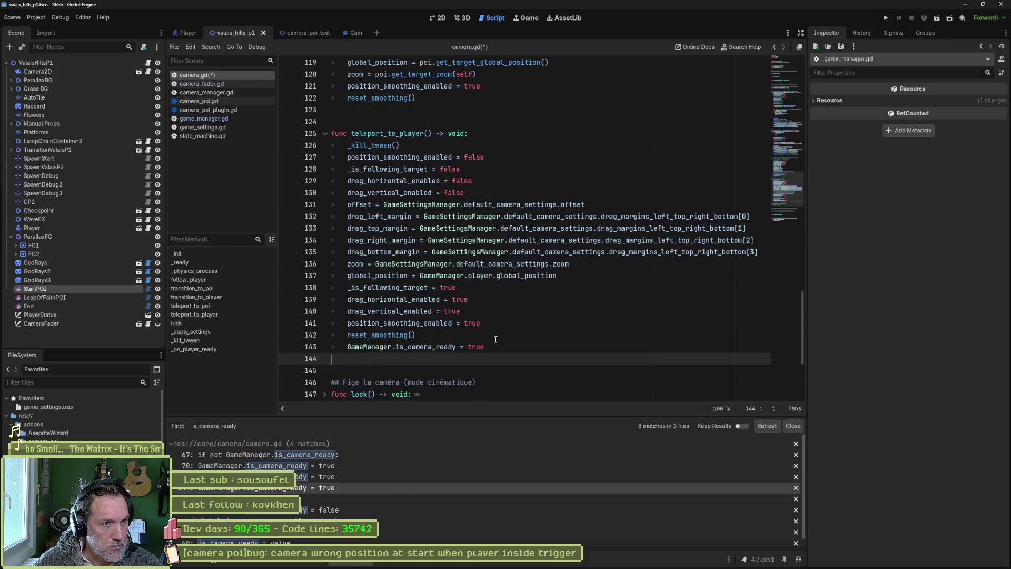
{"action": "left_click", "coordinate": [508, 346]}
{"action": "key", "text": "shift+Up"}
{"action": "key", "text": "BackSpace"}
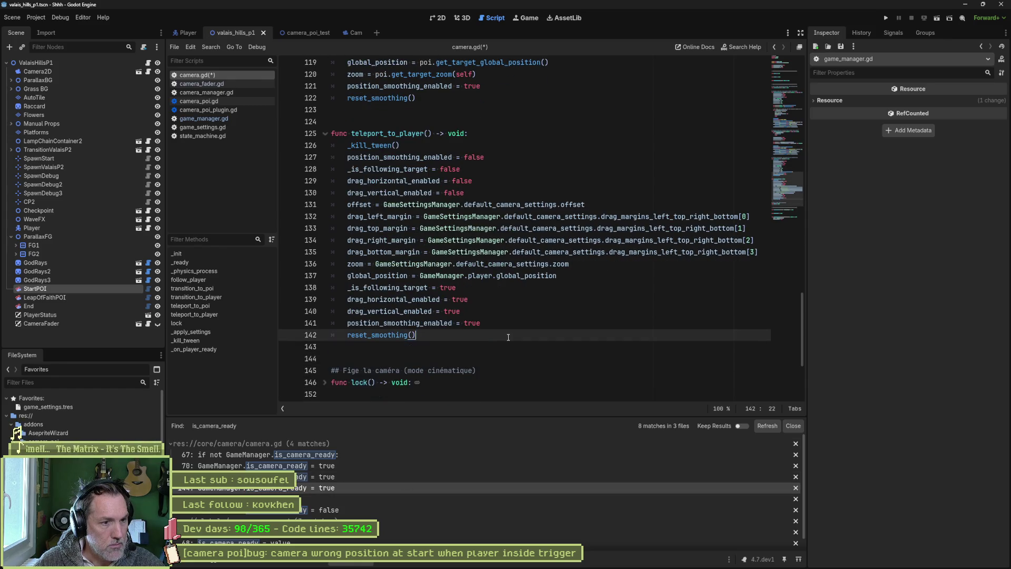
- Paste is_camera_ready = true into _on_player_ready, save camera.gd and run the scene with F6
{"action": "scroll", "coordinate": [508, 337], "scroll_direction": "down", "scroll_amount": 5}
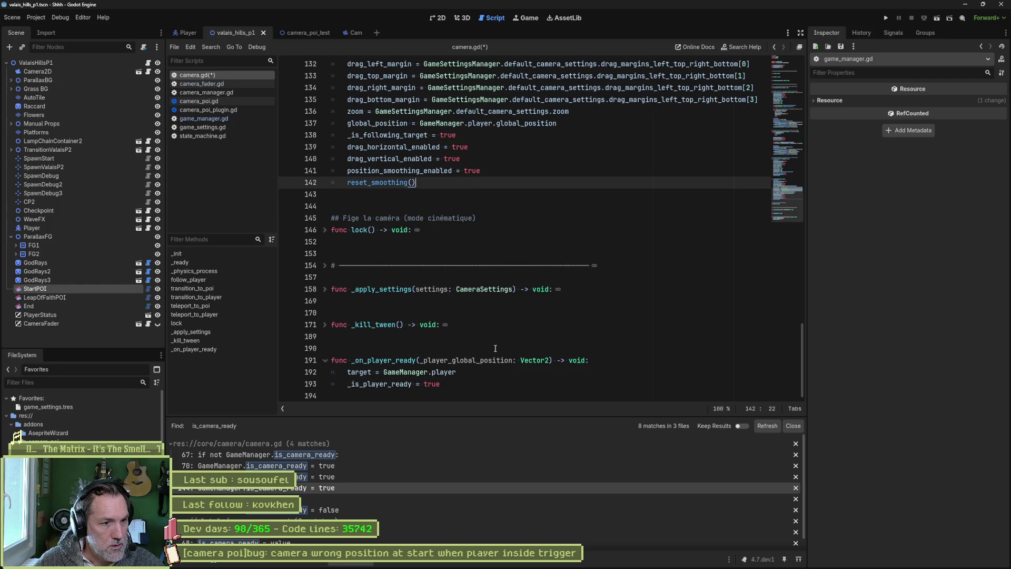
{"action": "left_click", "coordinate": [459, 384]}
{"action": "key", "text": "Return"}
{"action": "type", "text": "GameManager.is_camera_ready = true"}
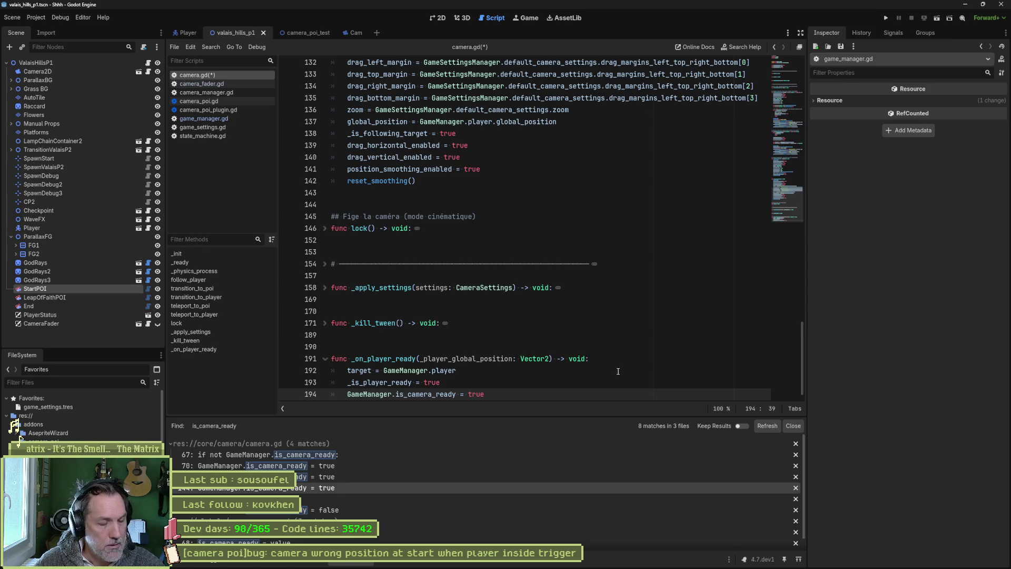
{"action": "key", "text": "ctrl+s"}
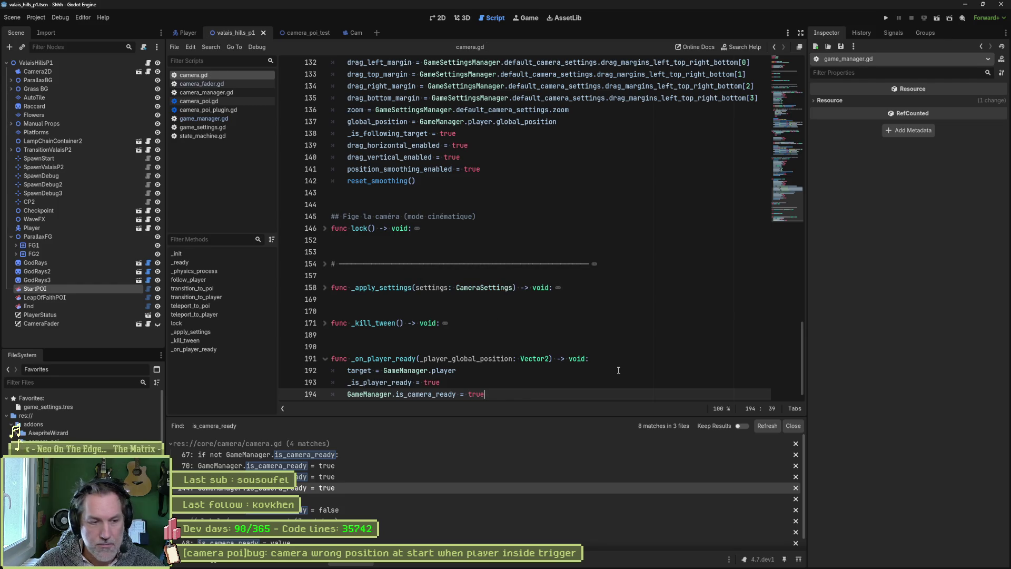
{"action": "key", "text": "F6"}
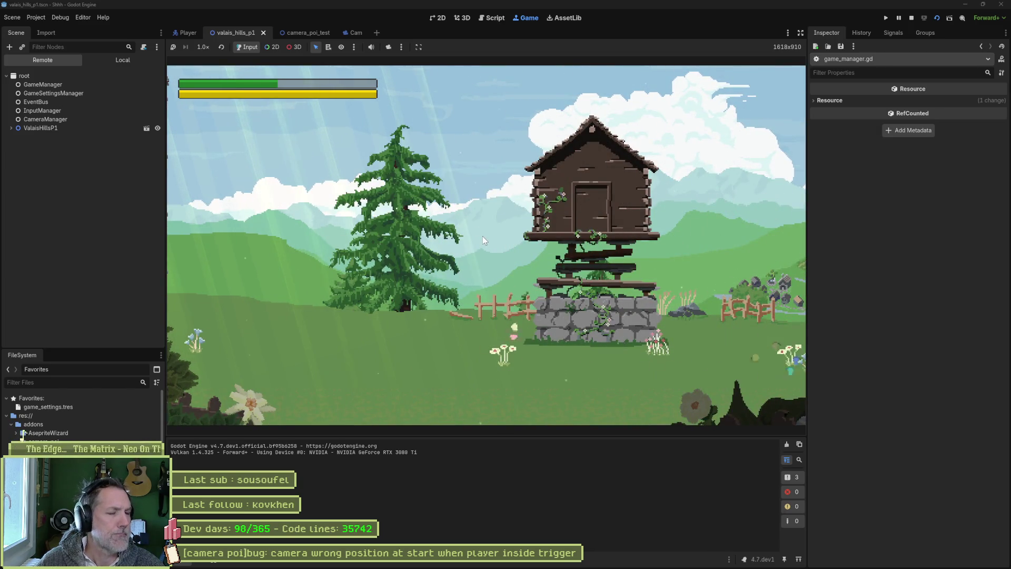
- Run the whole project with F5 until it halts in death() at game_manager.gd line 207
{"action": "key", "text": "F5"}
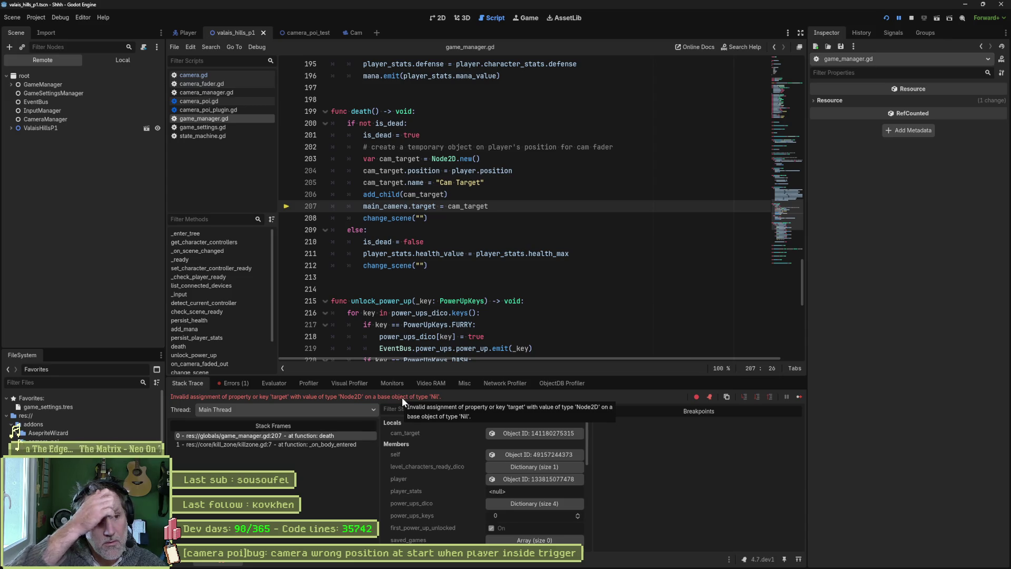
- Stop the debugger and search the whole project for main_camera (6 matches in 2 files)
{"action": "key", "text": "F8"}
{"action": "double_click", "coordinate": [386, 206]}
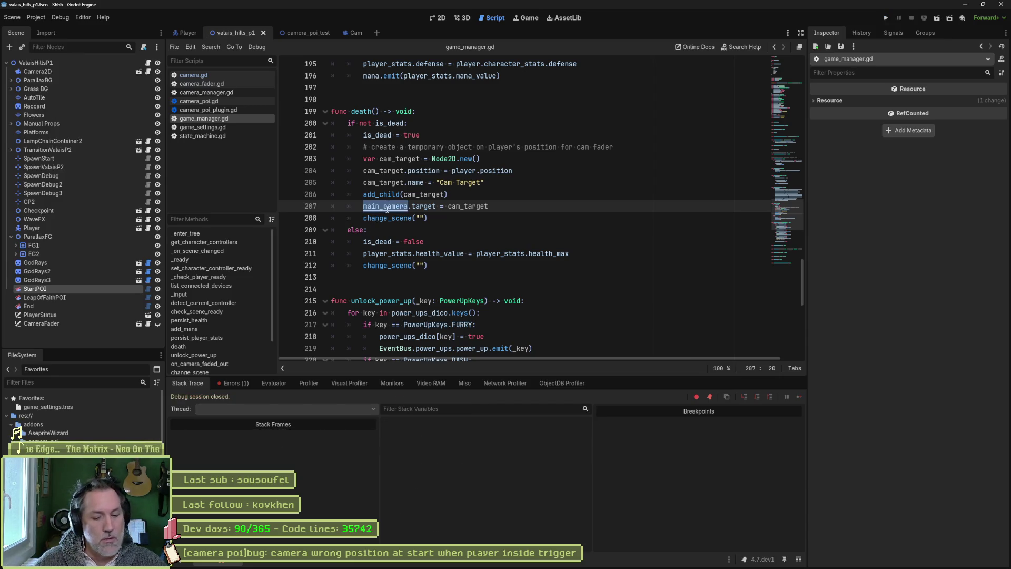
{"action": "key", "text": "ctrl+shift+f"}
{"action": "left_click", "coordinate": [505, 322]}
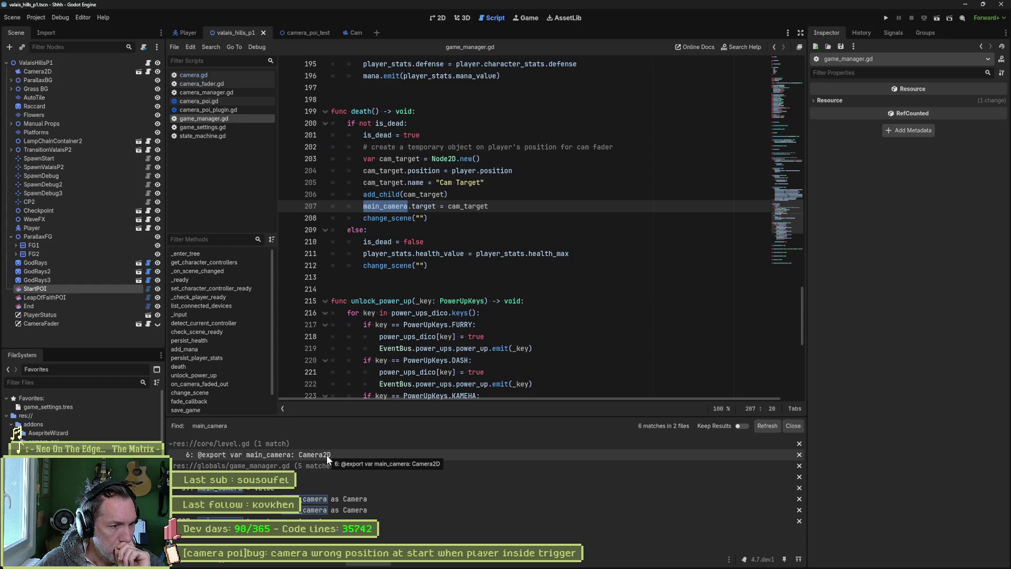
- Review main_camera uses in game_manager.gd and its level.gd export, then inspect ValaisHillsP1's properties
{"action": "left_click", "coordinate": [313, 485]}
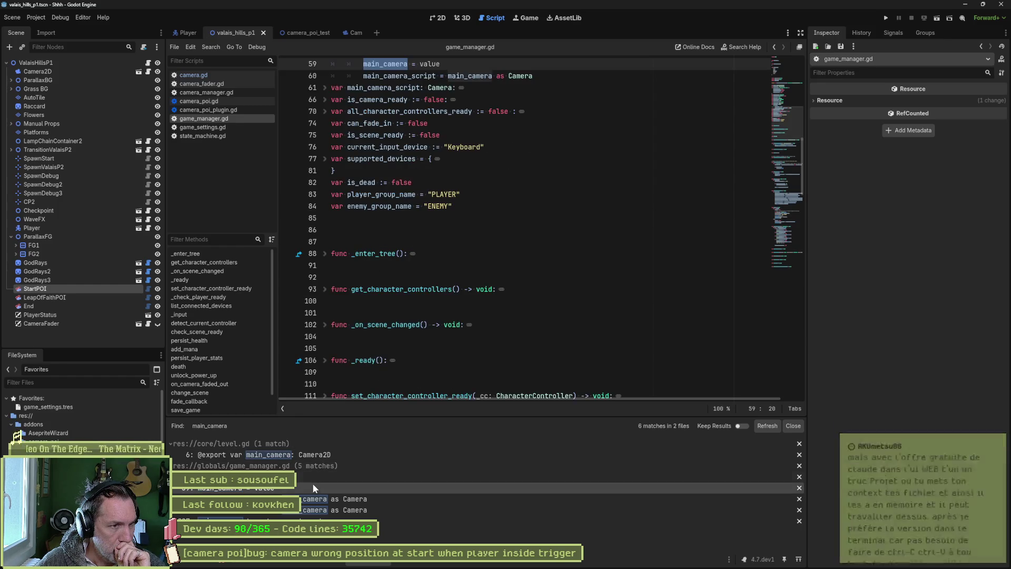
{"action": "scroll", "coordinate": [411, 260], "scroll_direction": "up", "scroll_amount": 3}
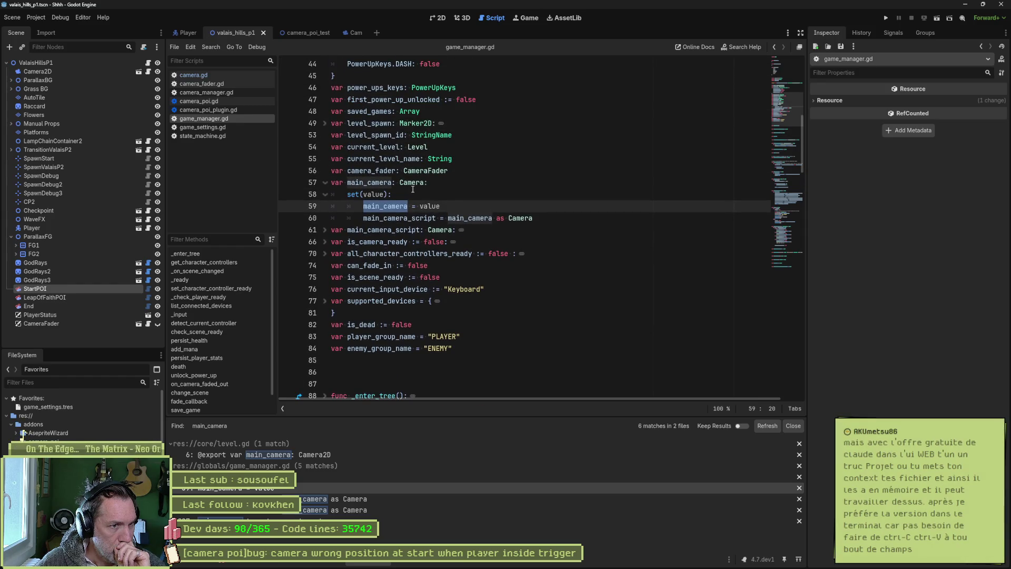
{"action": "mouse_move", "coordinate": [433, 208]}
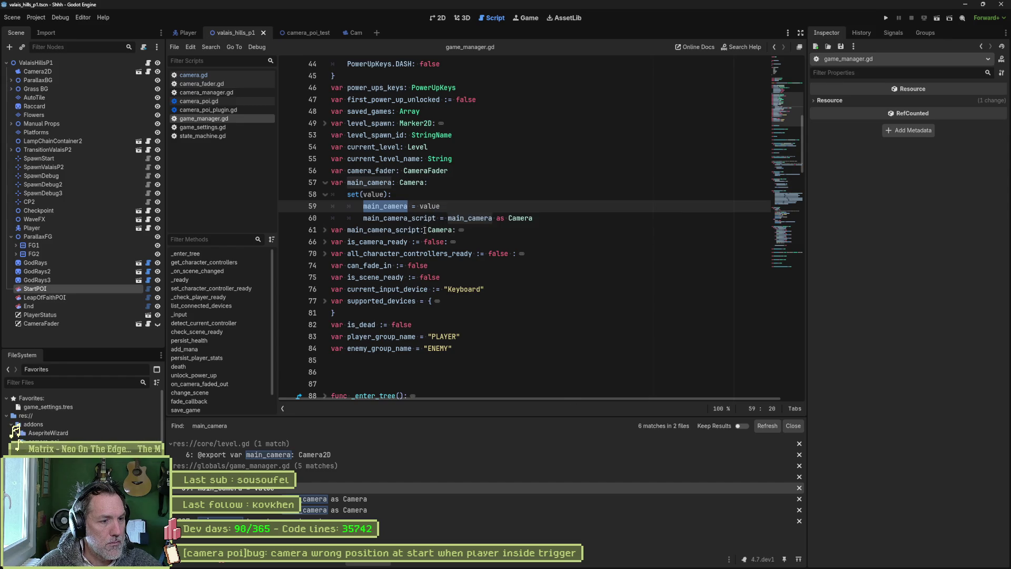
{"action": "left_click", "coordinate": [356, 496]}
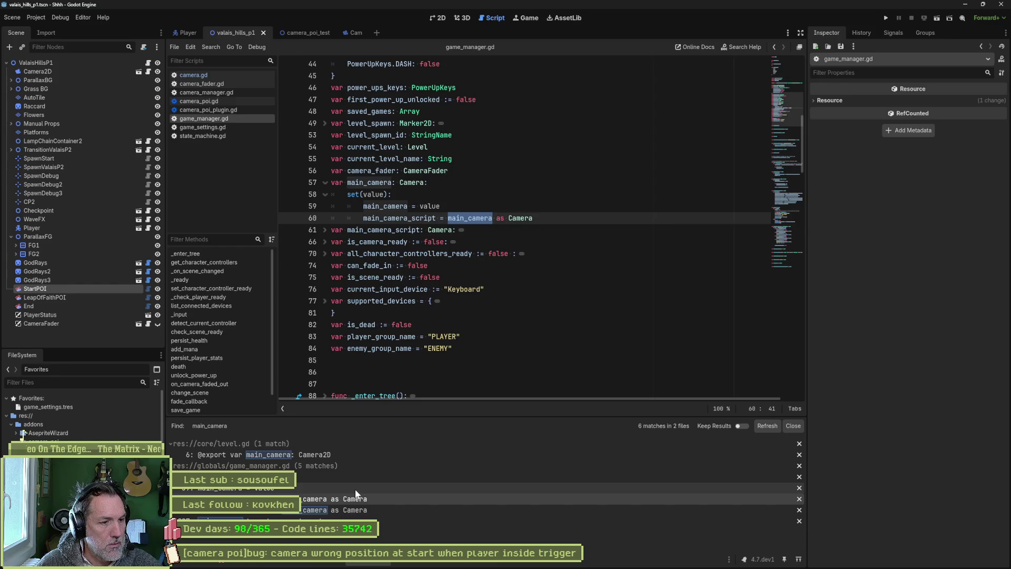
{"action": "left_click", "coordinate": [356, 520]}
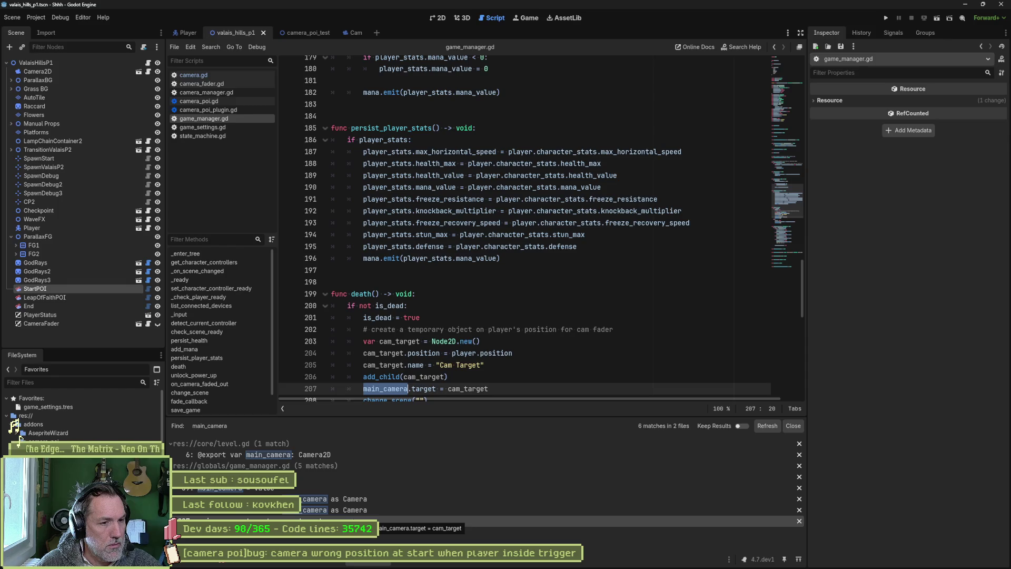
{"action": "left_click", "coordinate": [361, 457]}
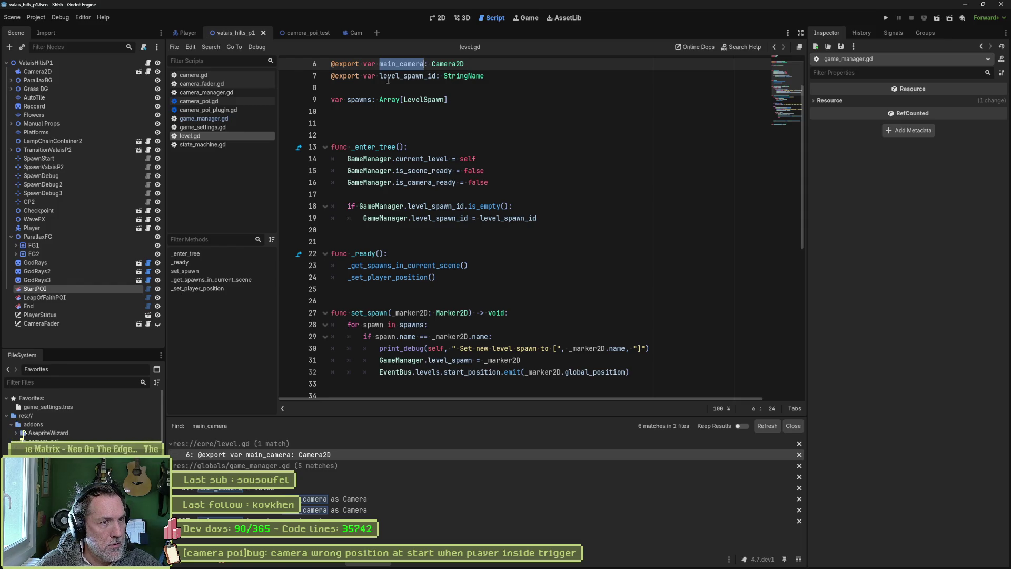
{"action": "mouse_move", "coordinate": [451, 68]}
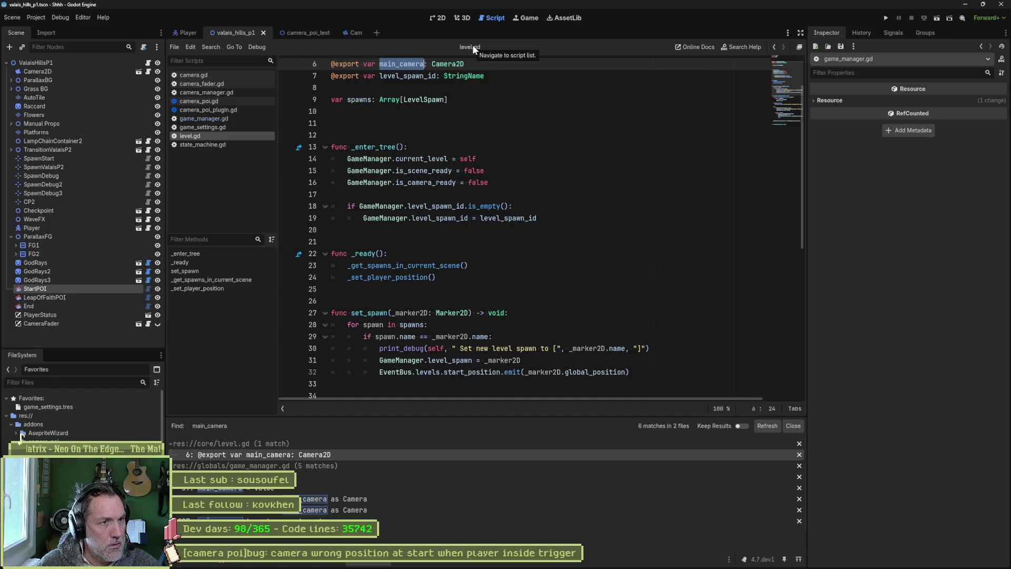
{"action": "left_click", "coordinate": [125, 59]}
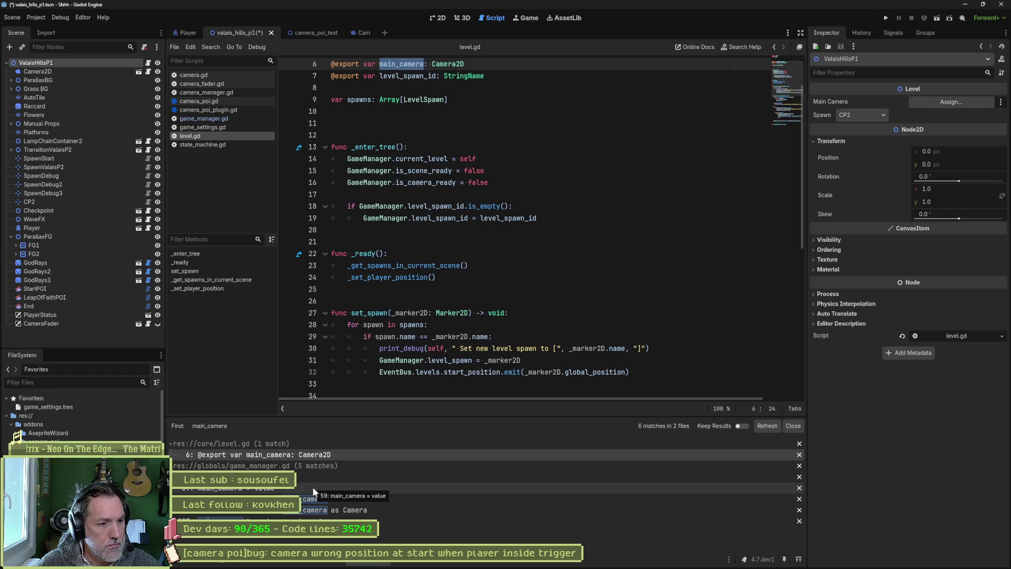
- In camera_manager.gd, delete the Références and État comment headers and their leftover blank lines
{"action": "left_click", "coordinate": [239, 95]}
{"action": "mouse_move", "coordinate": [772, 337]}
{"action": "left_mouse_down"}
{"action": "mouse_move", "coordinate": [779, 283]}
{"action": "mouse_move", "coordinate": [715, 85]}
{"action": "left_mouse_up"}
{"action": "scroll", "coordinate": [458, 204], "scroll_direction": "down", "scroll_amount": 4}
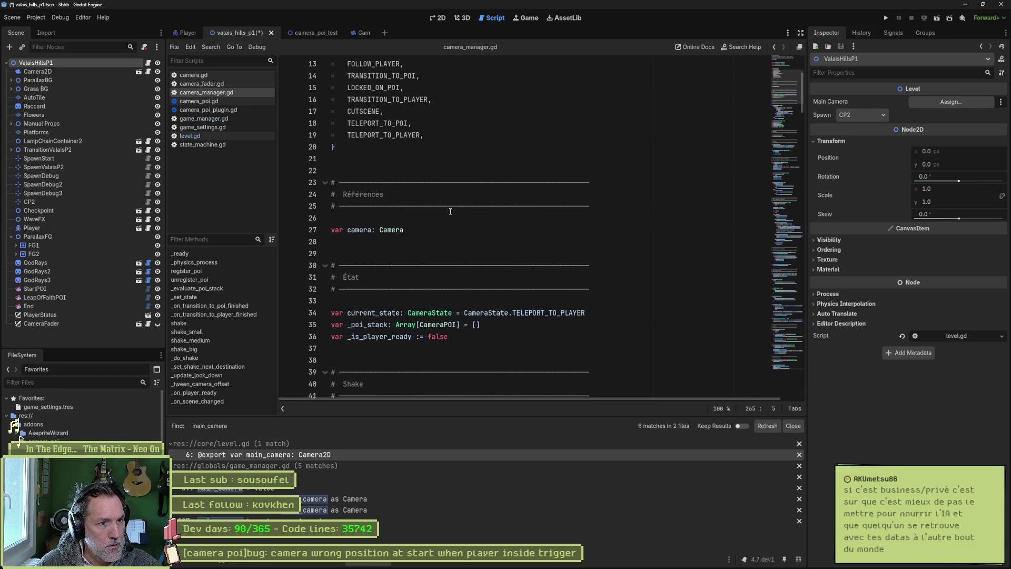
{"action": "left_click_drag", "start_coordinate": [332, 229], "coordinate": [333, 170]}
{"action": "key", "text": "BackSpace"}
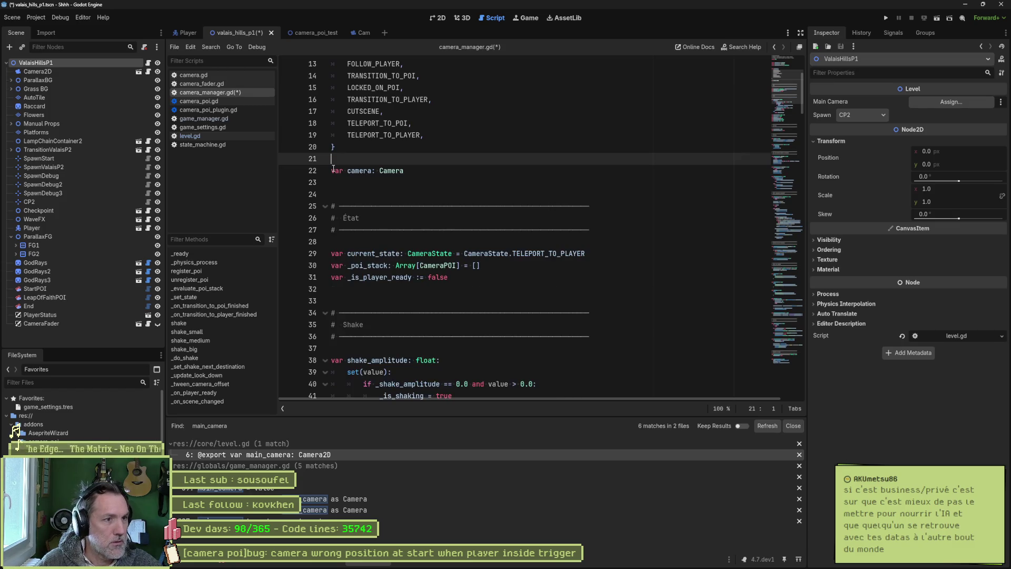
{"action": "key", "text": "Down"}
{"action": "key", "text": "shift+Down"}
{"action": "key", "text": "shift+Down"}
{"action": "key", "text": "shift+Down"}
{"action": "key", "text": "BackSpace"}
{"action": "key", "text": "Delete"}
- Delete the Shake comment header and the empty line 38 after the shake_amplitude block
{"action": "key", "text": "Down"}
{"action": "key", "text": "Down"}
{"action": "key", "text": "Down"}
{"action": "key", "text": "shift+Down"}
{"action": "key", "text": "shift+Down"}
{"action": "key", "text": "shift+Down"}
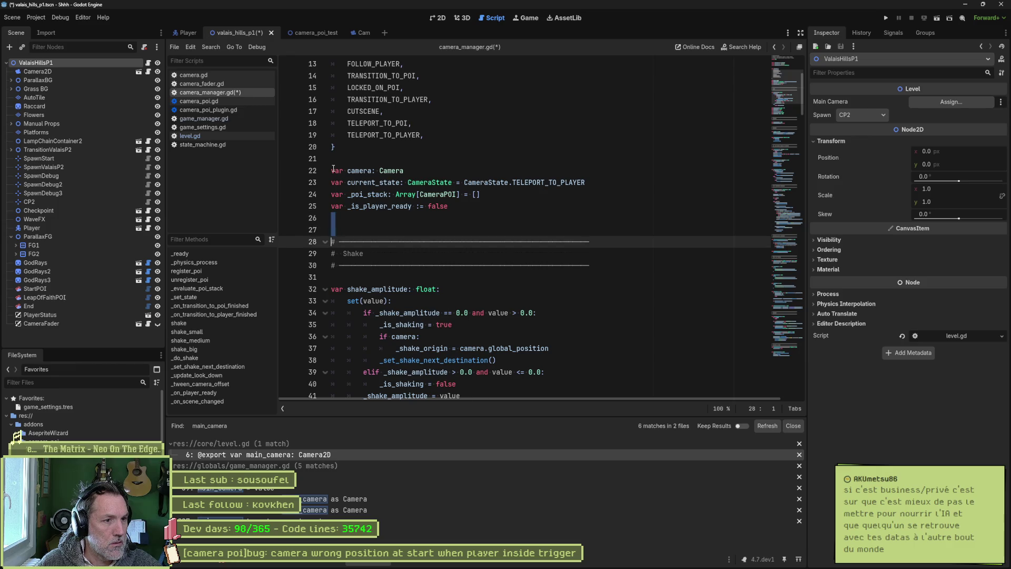
{"action": "key", "text": "BackSpace"}
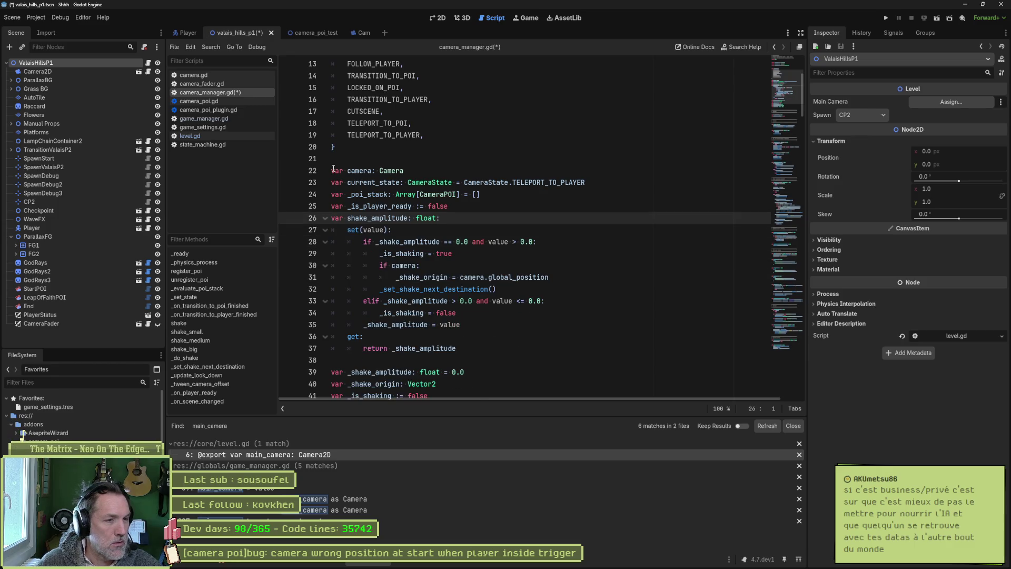
{"action": "double_click", "coordinate": [360, 170]}
{"action": "scroll", "coordinate": [504, 240], "scroll_direction": "down", "scroll_amount": 1}
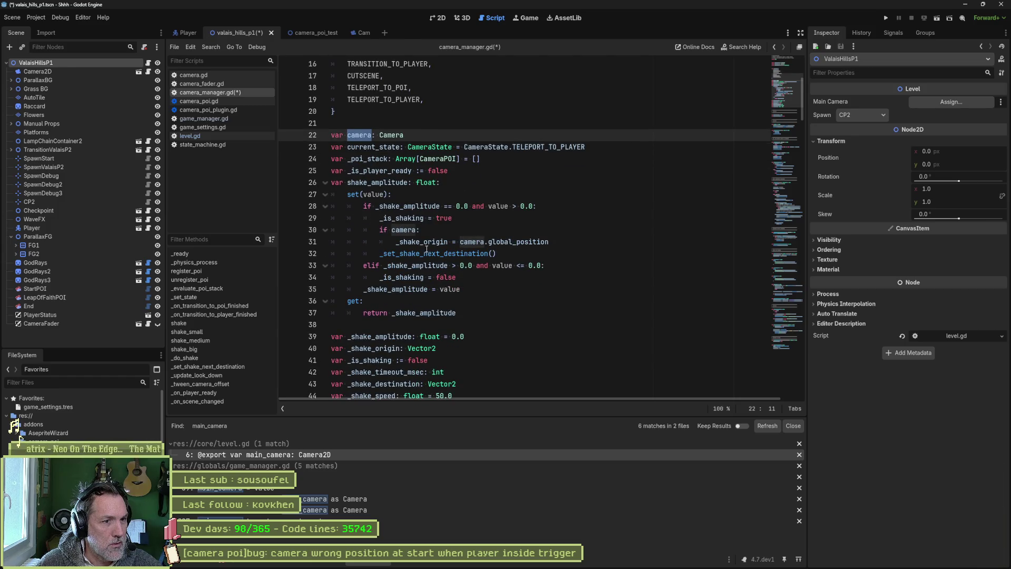
{"action": "left_click", "coordinate": [325, 182]}
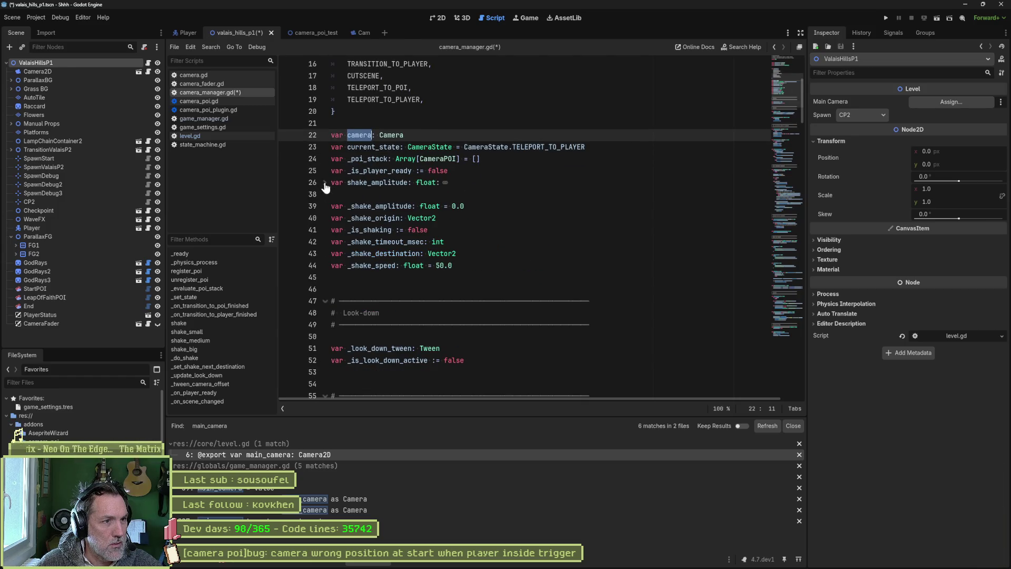
{"action": "left_click", "coordinate": [356, 194]}
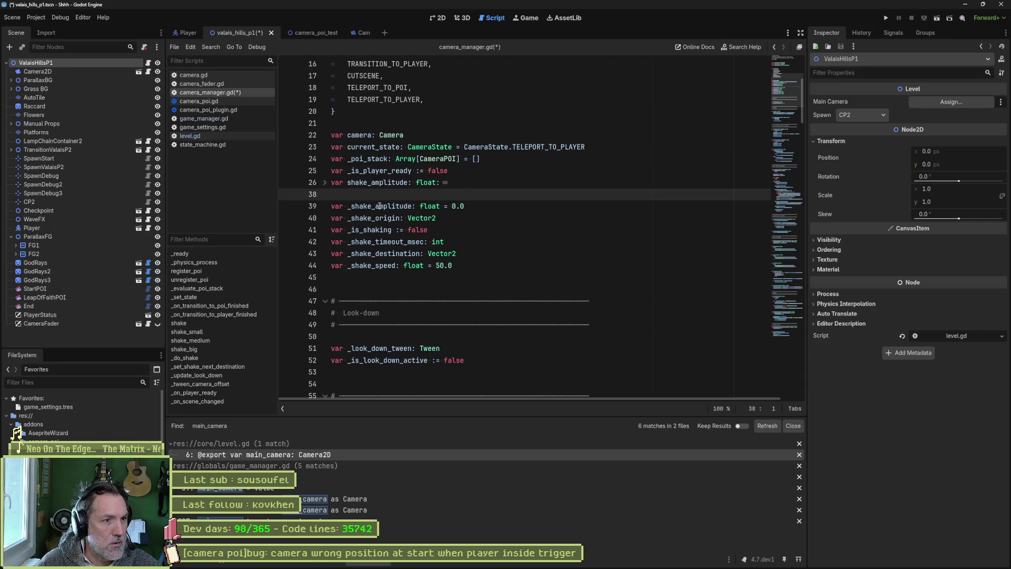
{"action": "key", "text": "Delete"}
- Delete the Look-down comment header and review the variables block, selecting camera on line 22
{"action": "left_click_drag", "start_coordinate": [593, 313], "coordinate": [309, 265]}
{"action": "key", "text": "Delete"}
{"action": "key", "text": "Delete"}
{"action": "key", "text": "Delete"}
{"action": "scroll", "coordinate": [368, 277], "scroll_direction": "down", "scroll_amount": 2}
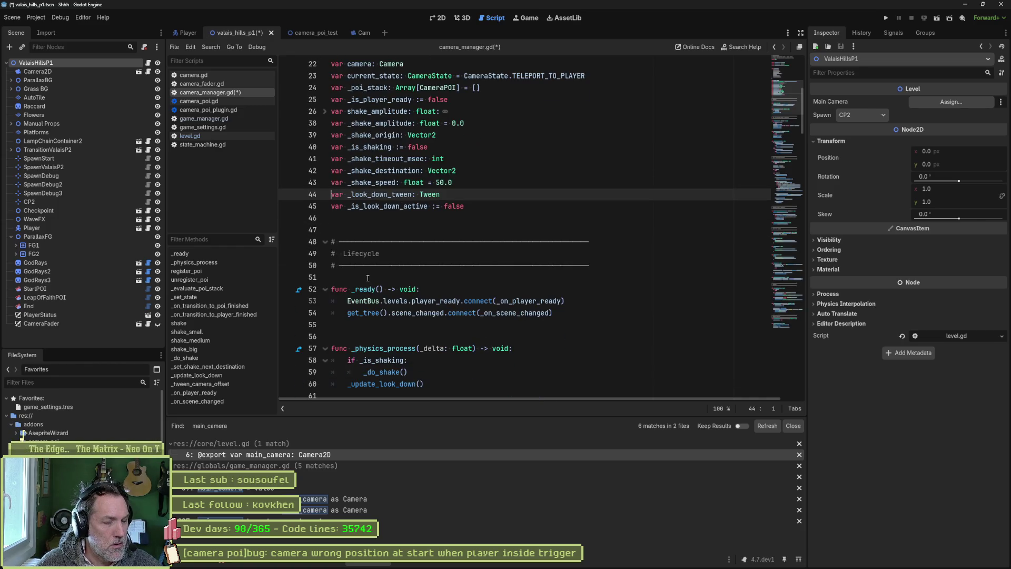
{"action": "scroll", "coordinate": [415, 261], "scroll_direction": "down", "scroll_amount": 2}
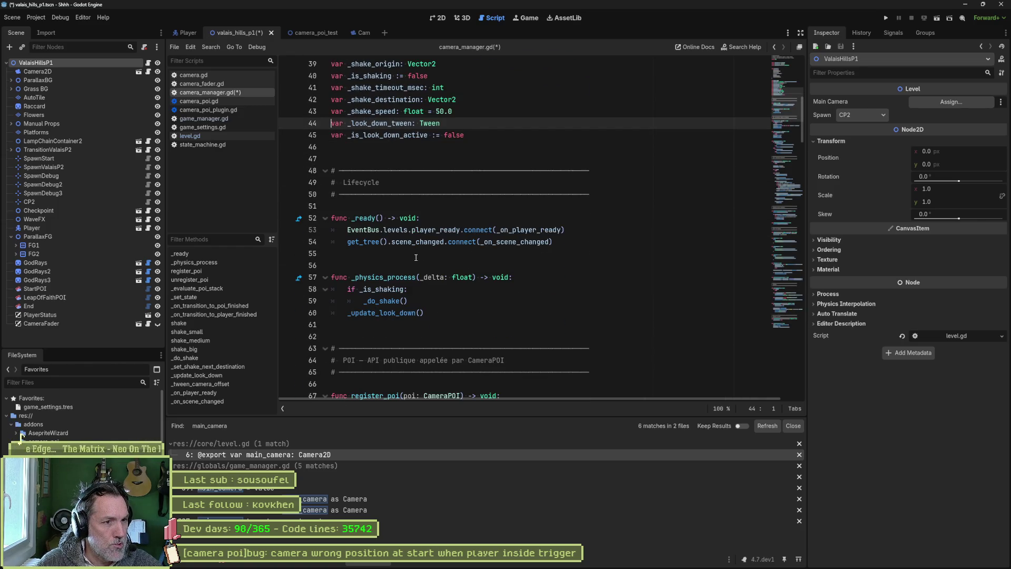
{"action": "scroll", "coordinate": [401, 203], "scroll_direction": "up", "scroll_amount": 5}
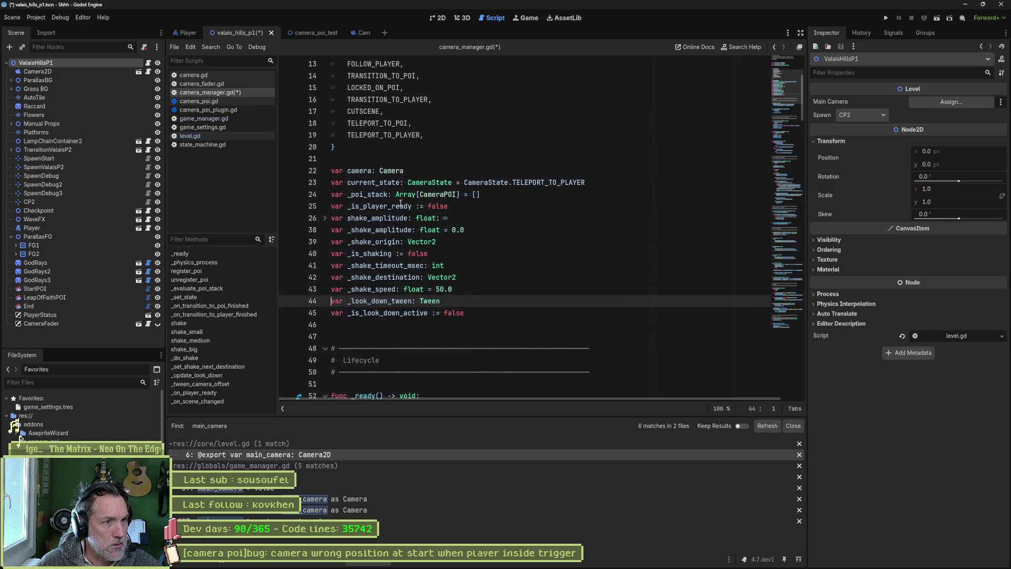
{"action": "double_click", "coordinate": [368, 171]}
{"action": "key", "text": "ctrl+shift+f"}
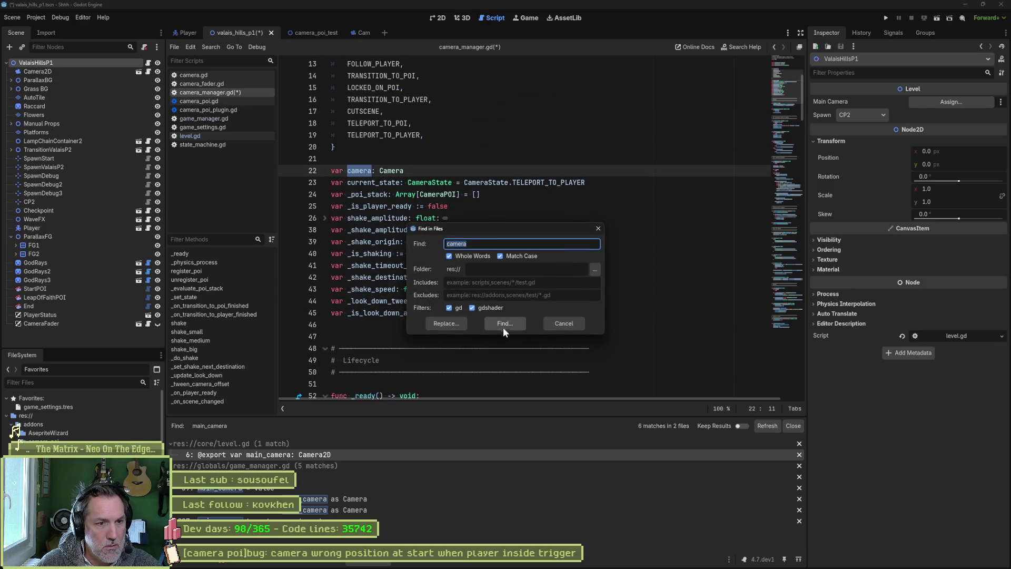
{"action": "left_click", "coordinate": [502, 325]}
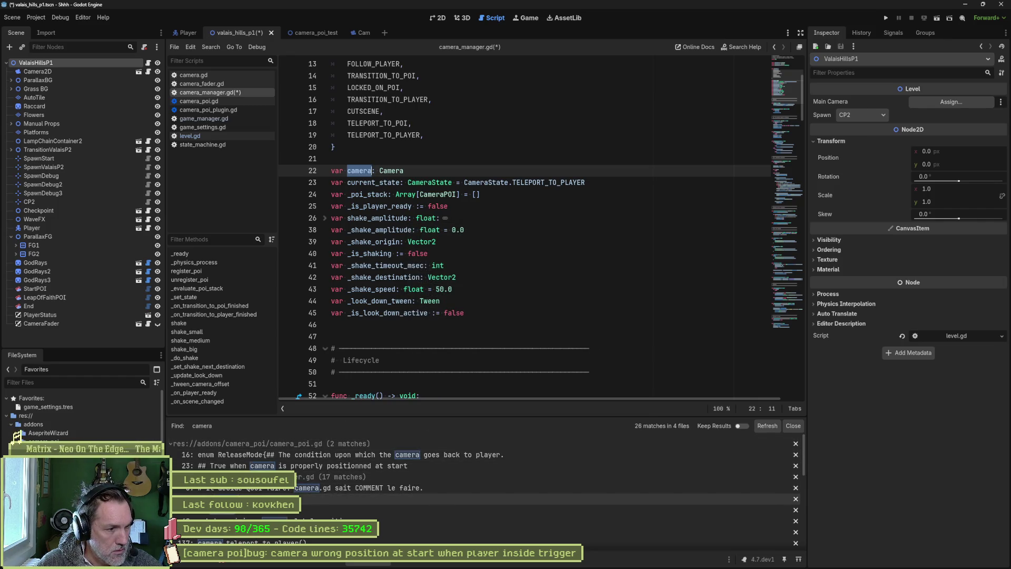
{"action": "scroll", "coordinate": [316, 529], "scroll_direction": "down", "scroll_amount": 1}
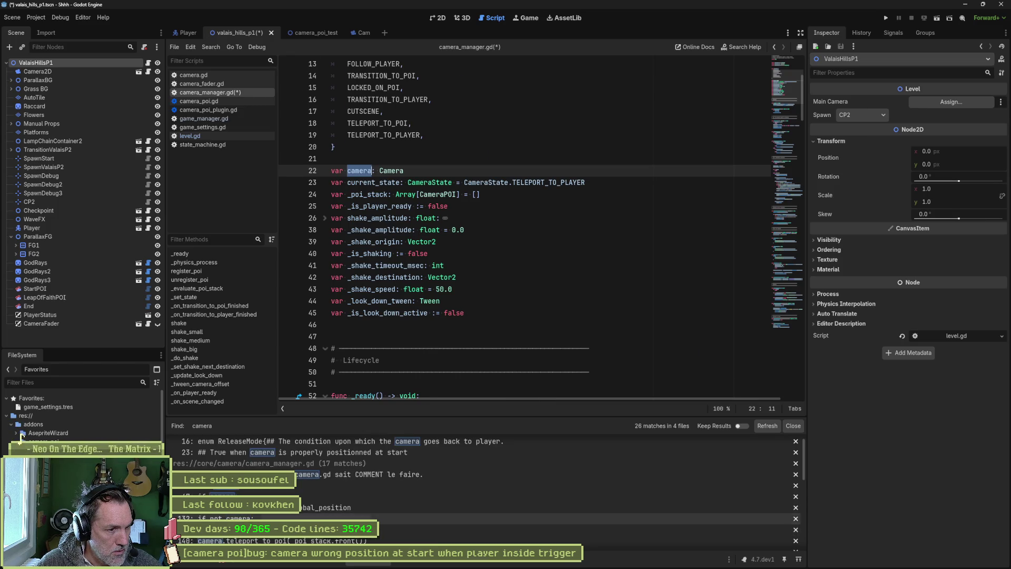
{"action": "left_click", "coordinate": [316, 519]}
{"action": "scroll", "coordinate": [431, 304], "scroll_direction": "down", "scroll_amount": 2}
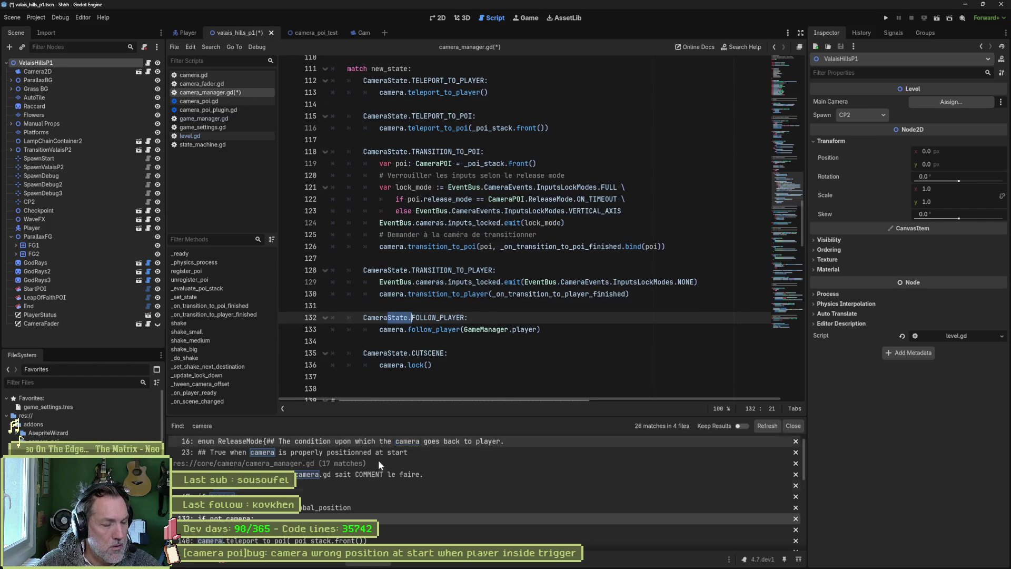
{"action": "scroll", "coordinate": [380, 512], "scroll_direction": "down", "scroll_amount": 2}
{"action": "scroll", "coordinate": [380, 512], "scroll_direction": "down", "scroll_amount": 2}
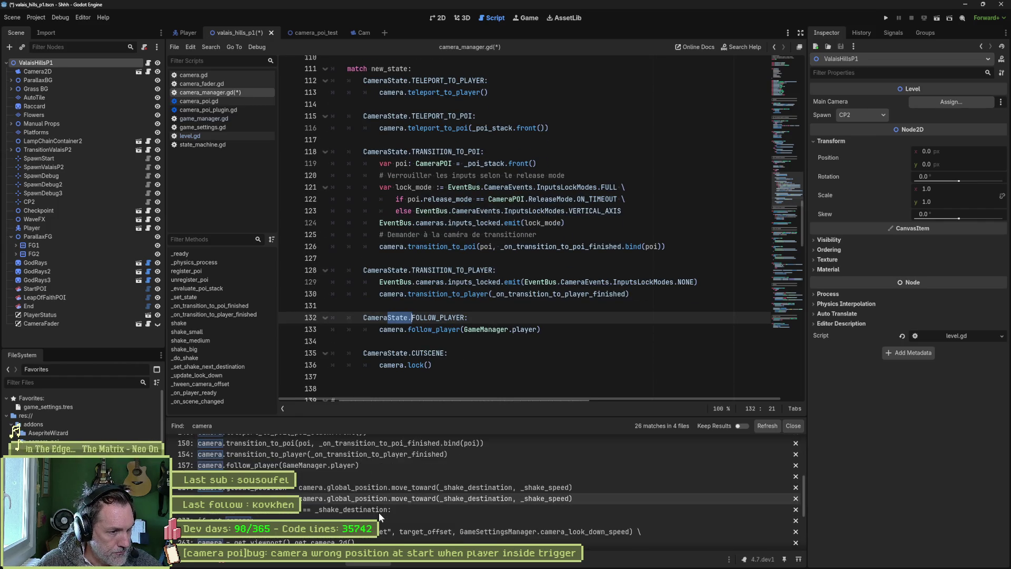
{"action": "scroll", "coordinate": [384, 512], "scroll_direction": "down", "scroll_amount": 1}
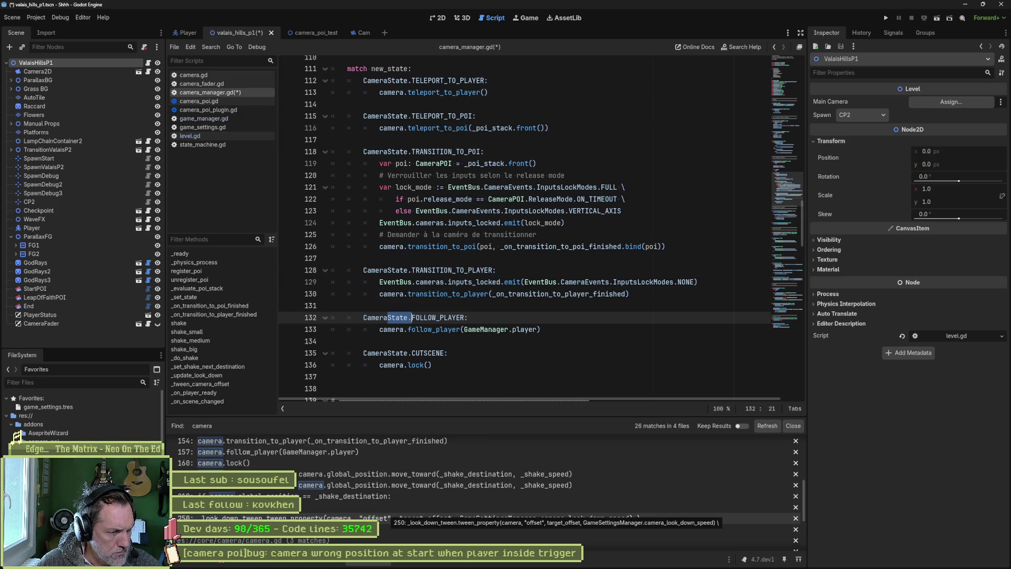
{"action": "left_click", "coordinate": [387, 518]}
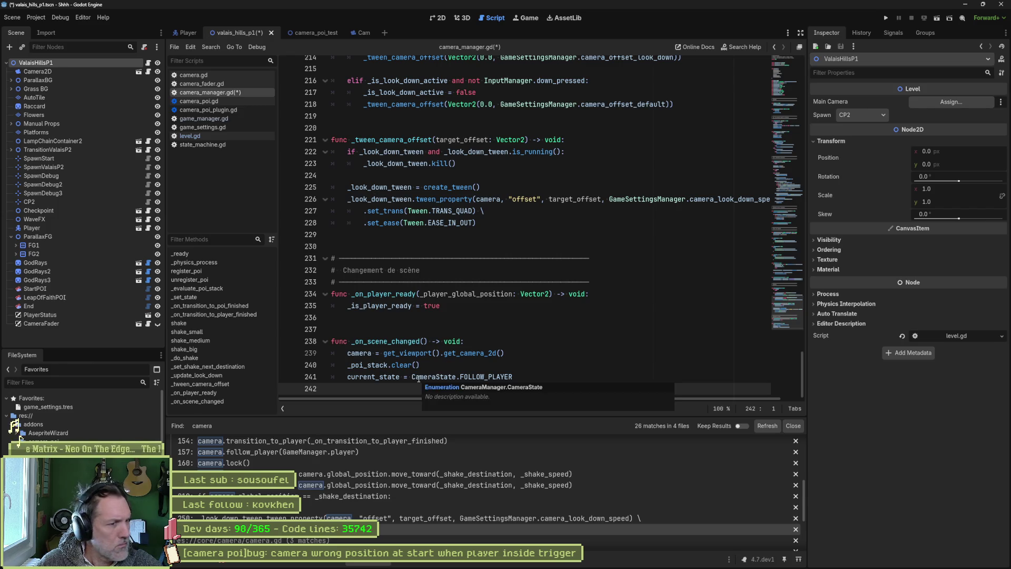
{"action": "left_click_drag", "start_coordinate": [347, 353], "coordinate": [536, 351]}
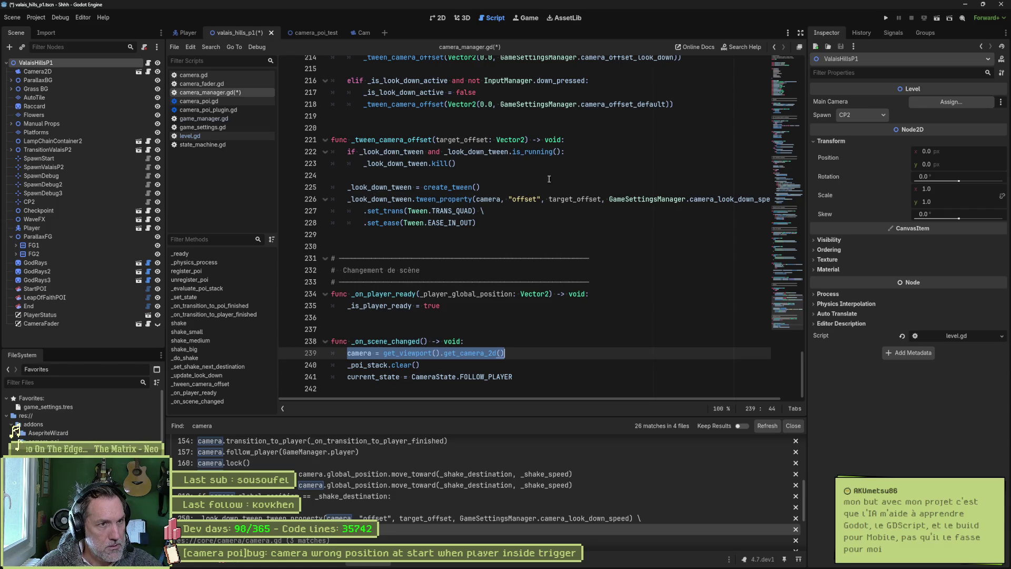
- Inspect camera.gd's _init line registering the camera with CameraManager, then revisit camera_manager.gd
{"action": "left_click", "coordinate": [205, 76]}
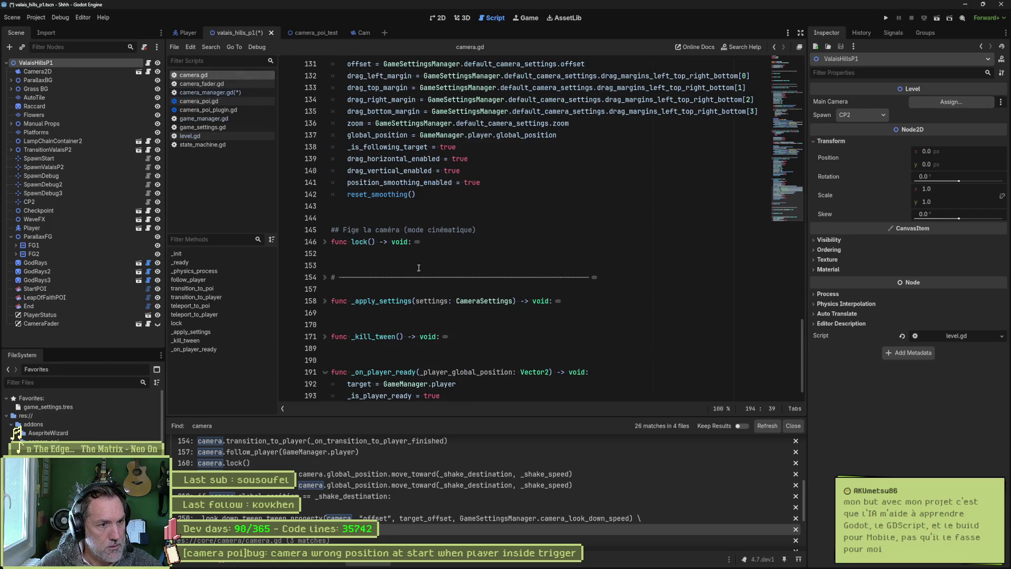
{"action": "left_click", "coordinate": [222, 253]}
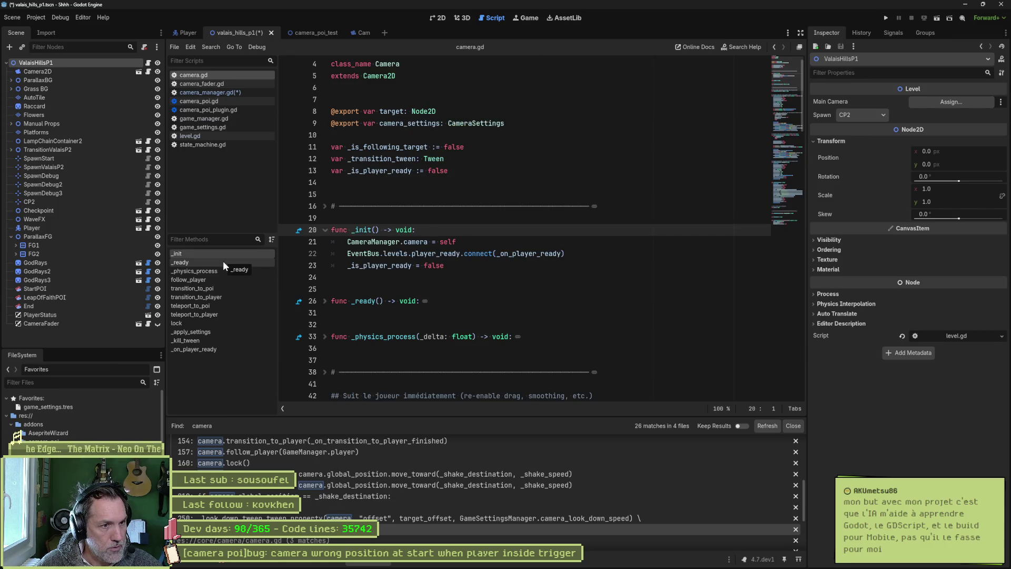
{"action": "mouse_move", "coordinate": [456, 242]}
{"action": "left_mouse_down"}
{"action": "mouse_move", "coordinate": [500, 254]}
{"action": "mouse_move", "coordinate": [343, 246]}
{"action": "left_mouse_up"}
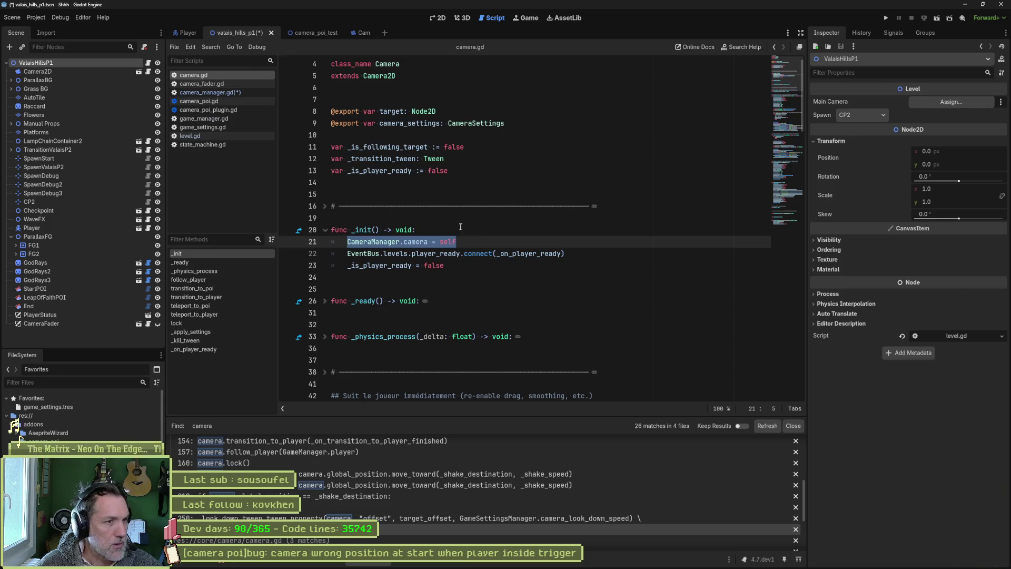
{"action": "left_click", "coordinate": [242, 91]}
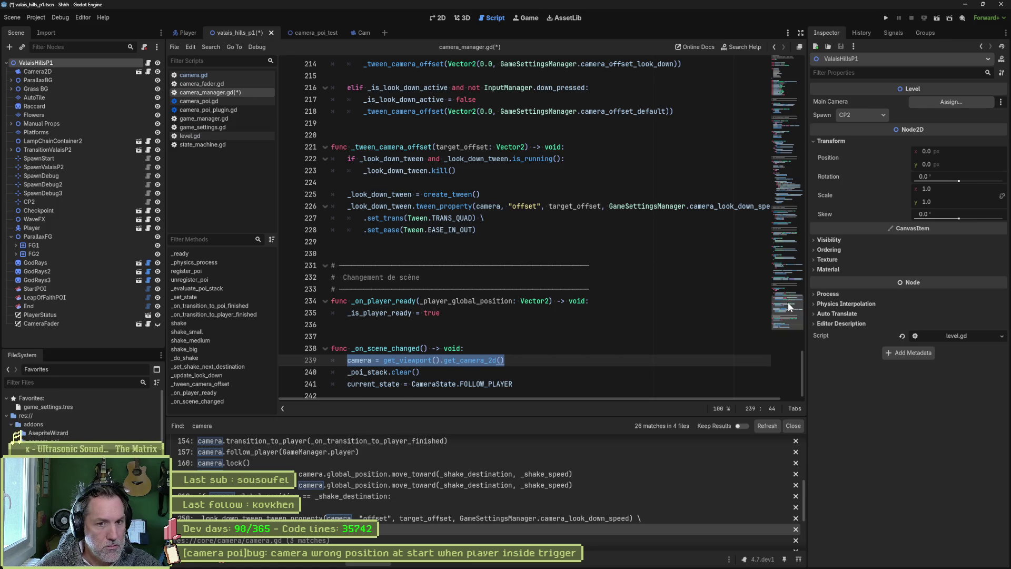
{"action": "left_click_drag", "start_coordinate": [788, 302], "coordinate": [778, 42]}
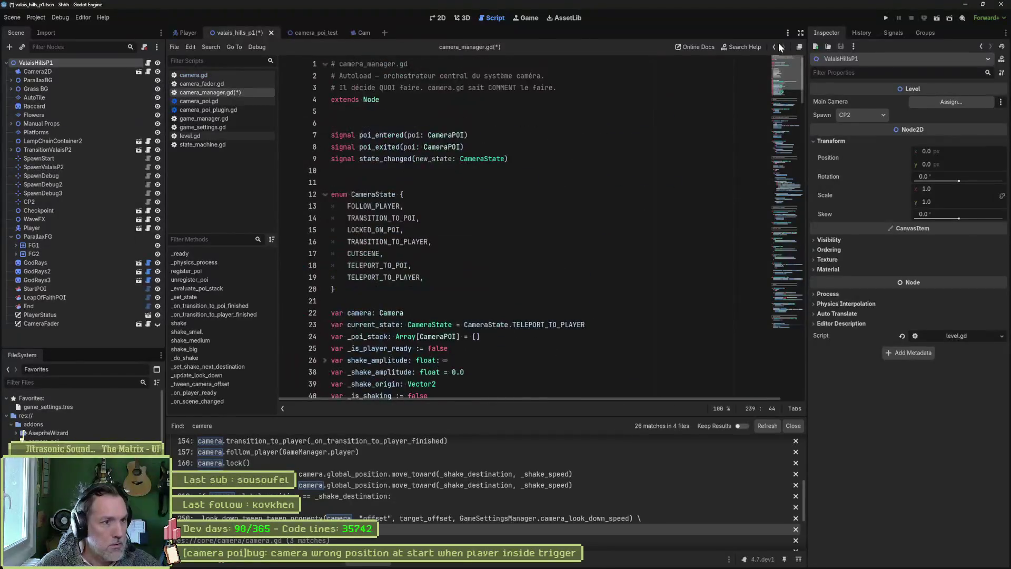
- Glance at camera.gd and camera_fader.gd, then jump from the Nil 'target' error to game_manager.gd line 207
{"action": "left_click", "coordinate": [220, 74]}
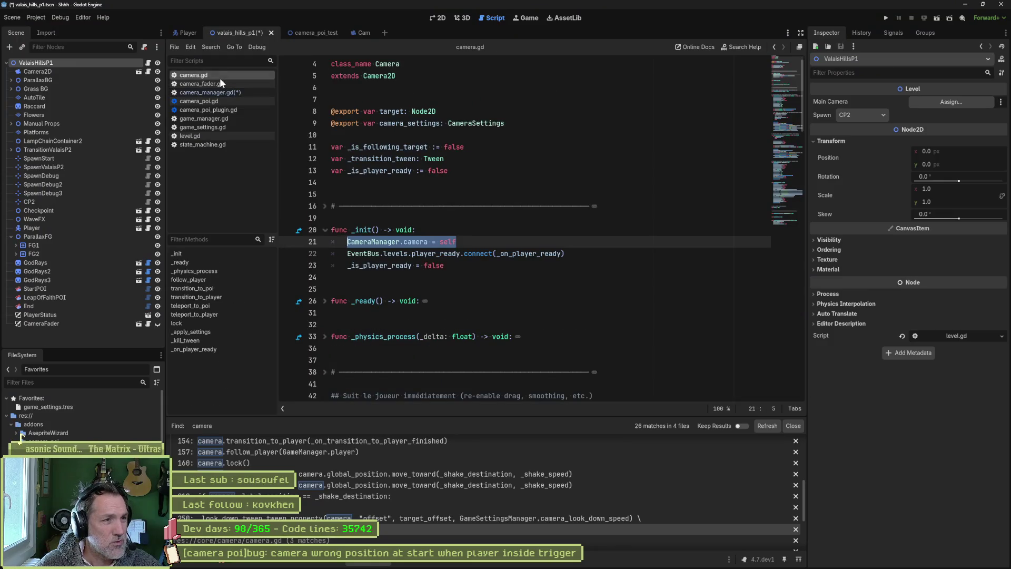
{"action": "left_click", "coordinate": [220, 85]}
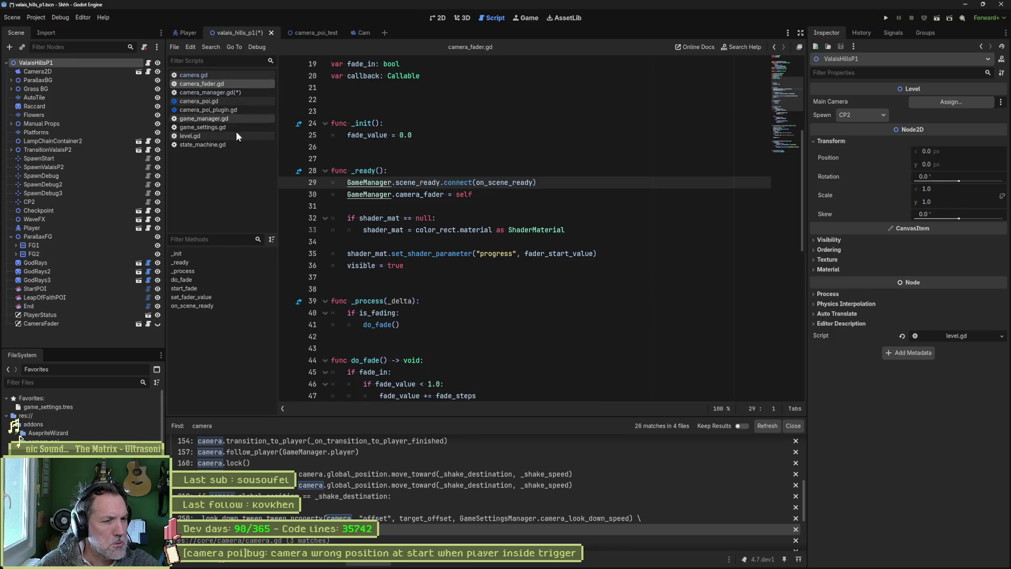
{"action": "left_click", "coordinate": [240, 383]}
{"action": "left_click", "coordinate": [273, 414]}
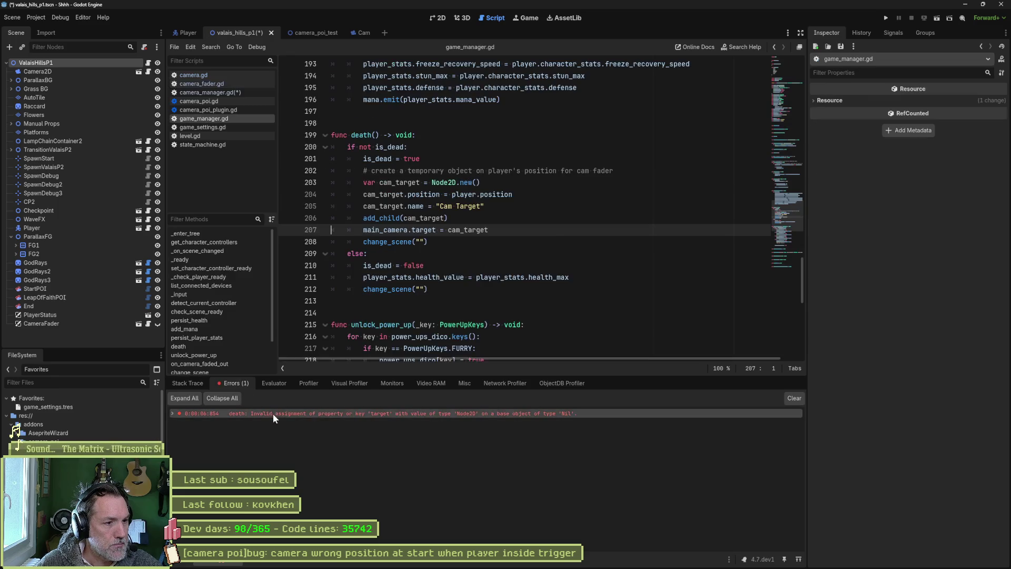
- Comment out the main_camera declaration and its setter with Ctrl+K
{"action": "double_click", "coordinate": [392, 230]}
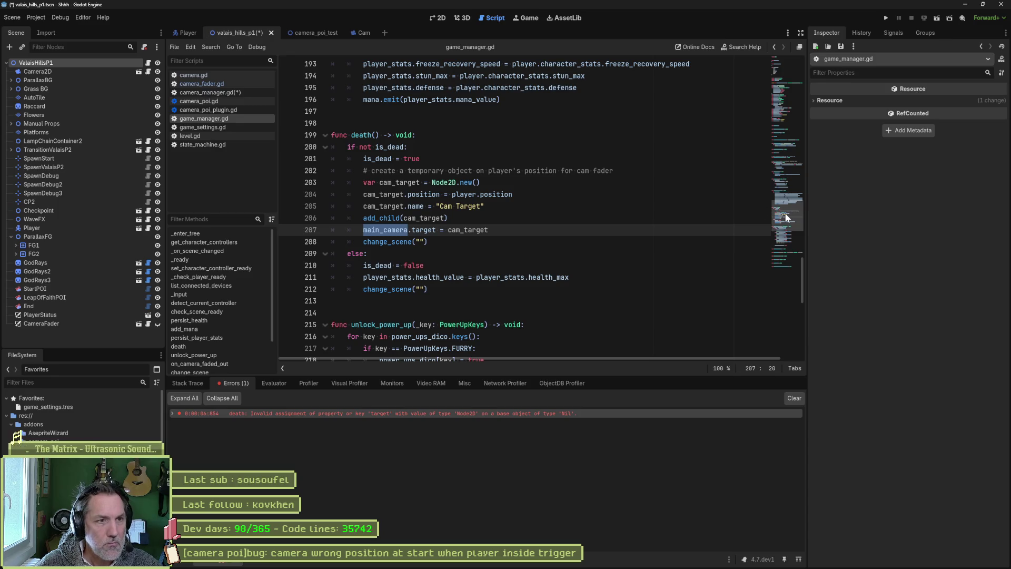
{"action": "mouse_move", "coordinate": [785, 213]}
{"action": "left_mouse_down"}
{"action": "mouse_move", "coordinate": [779, 60]}
{"action": "mouse_move", "coordinate": [764, 105]}
{"action": "left_mouse_up"}
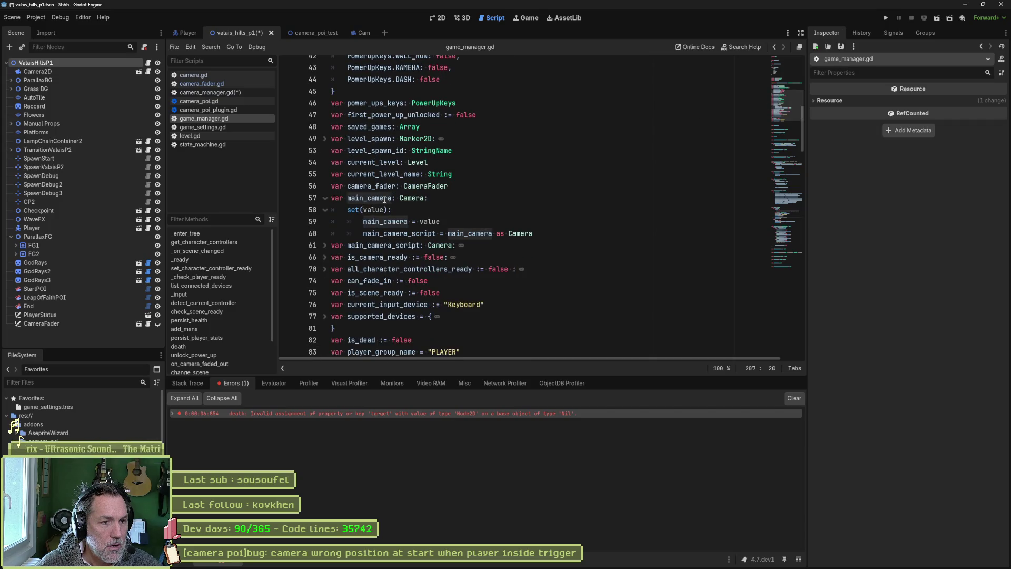
{"action": "left_click_drag", "start_coordinate": [384, 198], "coordinate": [387, 233]}
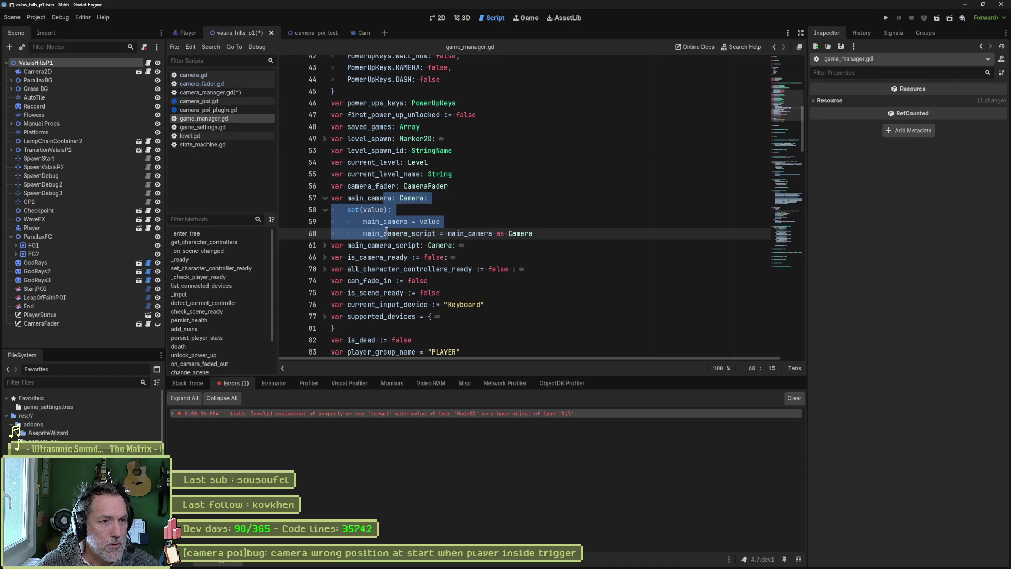
{"action": "key", "text": "ctrl+k"}
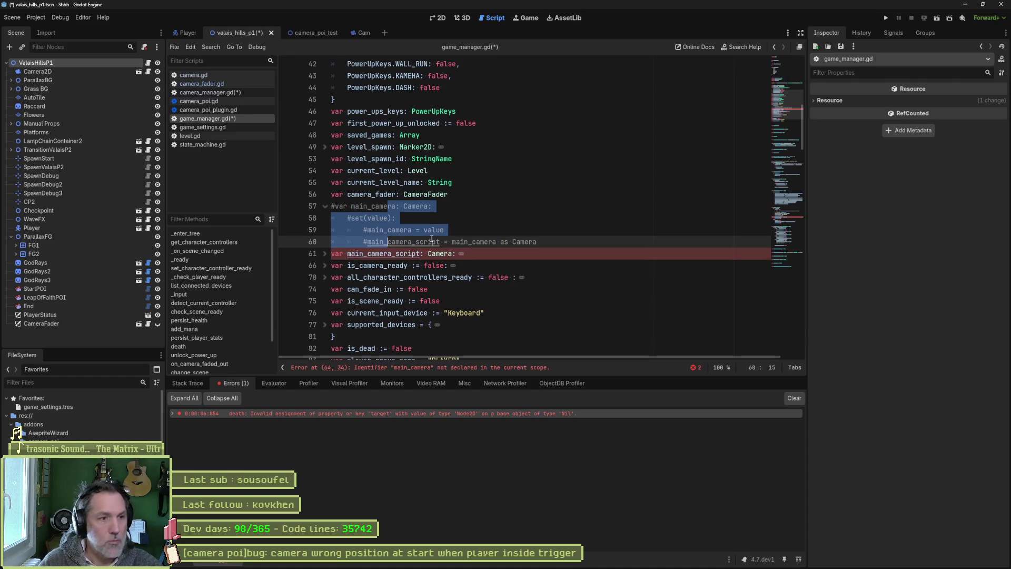
- Comment out main_camera_script and its getter, then go to line 207 to replace main_camera
{"action": "left_click", "coordinate": [325, 254]}
{"action": "mouse_move", "coordinate": [367, 253]}
{"action": "left_mouse_down"}
{"action": "mouse_move", "coordinate": [459, 255]}
{"action": "mouse_move", "coordinate": [380, 300]}
{"action": "left_mouse_up"}
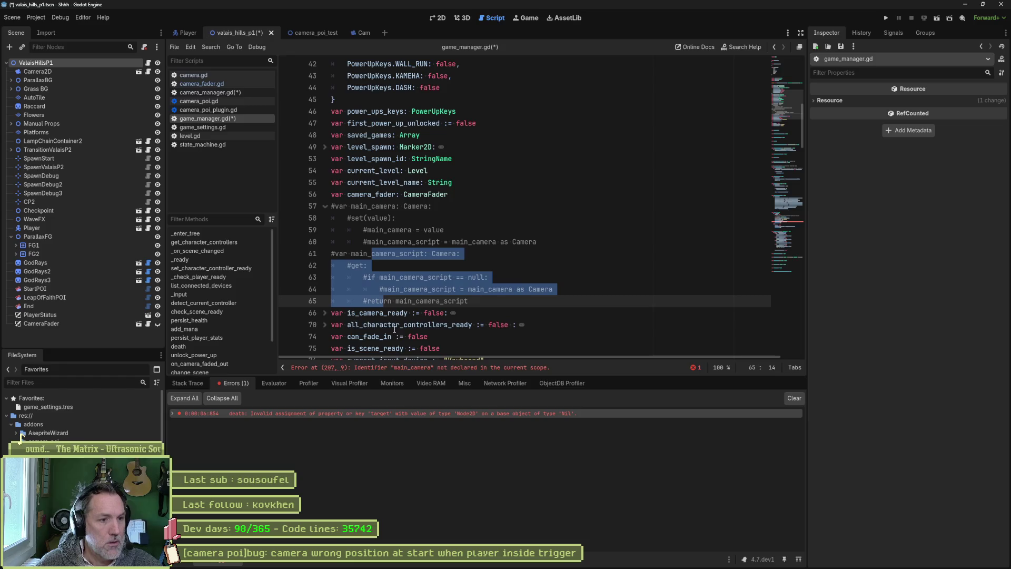
{"action": "left_click", "coordinate": [408, 367]}
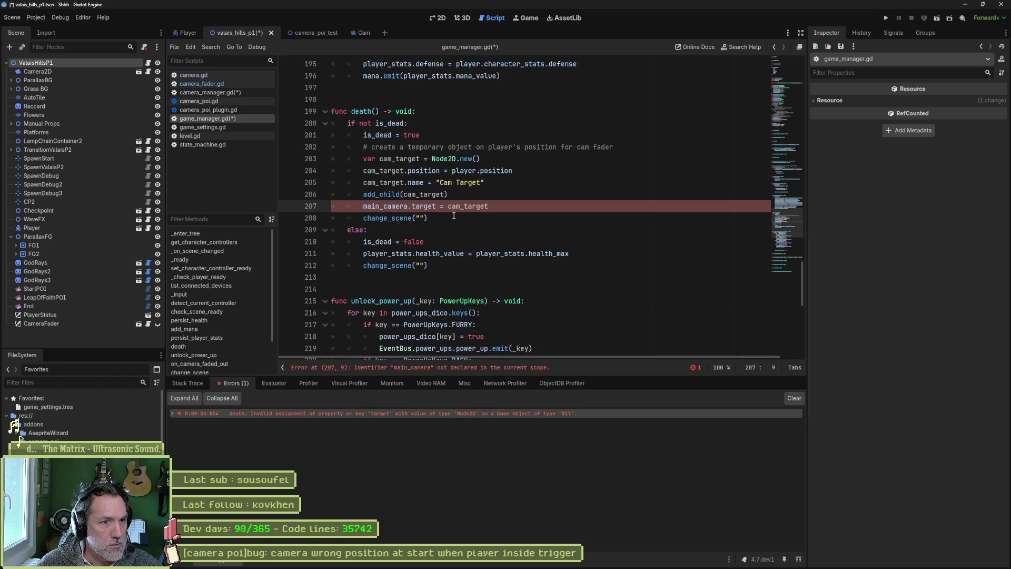
{"action": "left_click", "coordinate": [364, 207]}
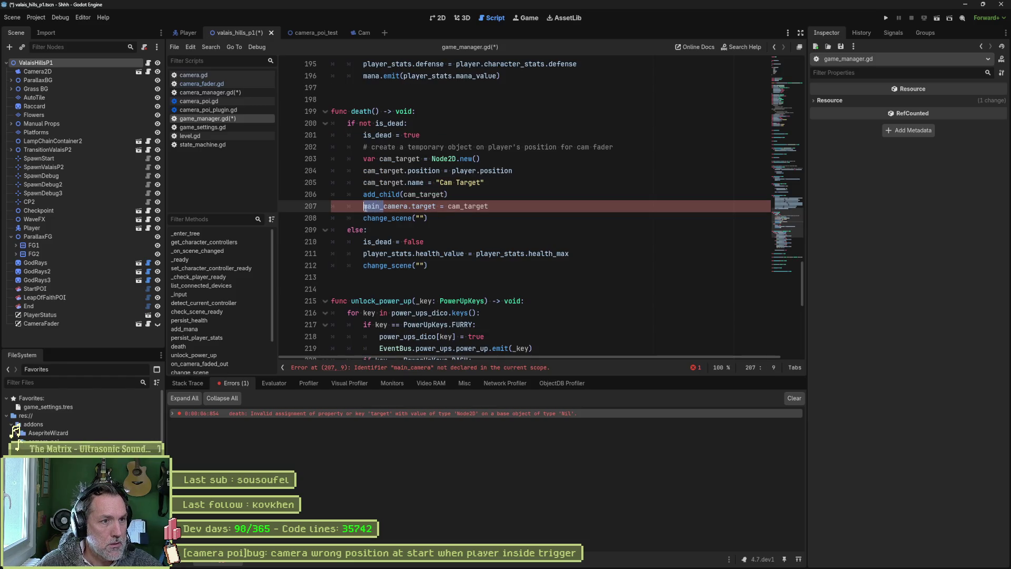
{"action": "key", "text": "shift+Right"}
{"action": "key", "text": "shift+Right"}
{"action": "key", "text": "shift+Right"}
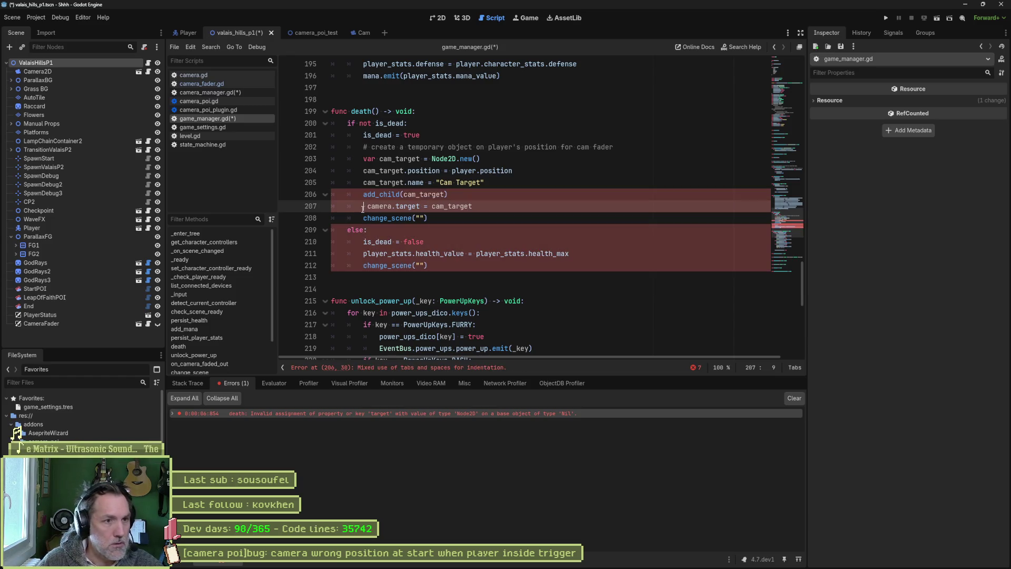
- Change line 207 to assign cam_target via CameraManager.camera.target using autocomplete
{"action": "type", "text": "Camerama"}
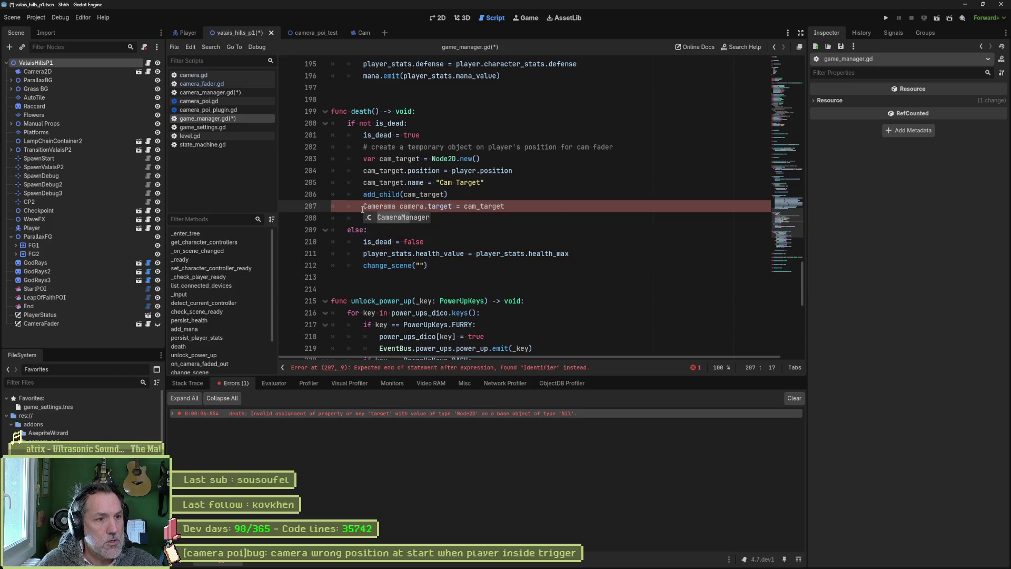
{"action": "key", "text": "Return"}
{"action": "type", "text": "."}
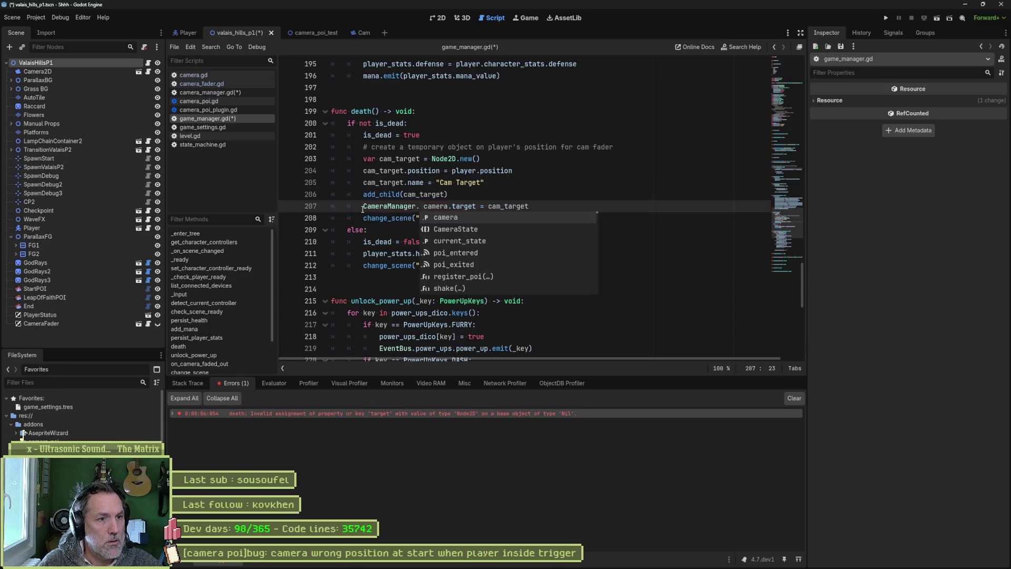
{"action": "key", "text": "Delete"}
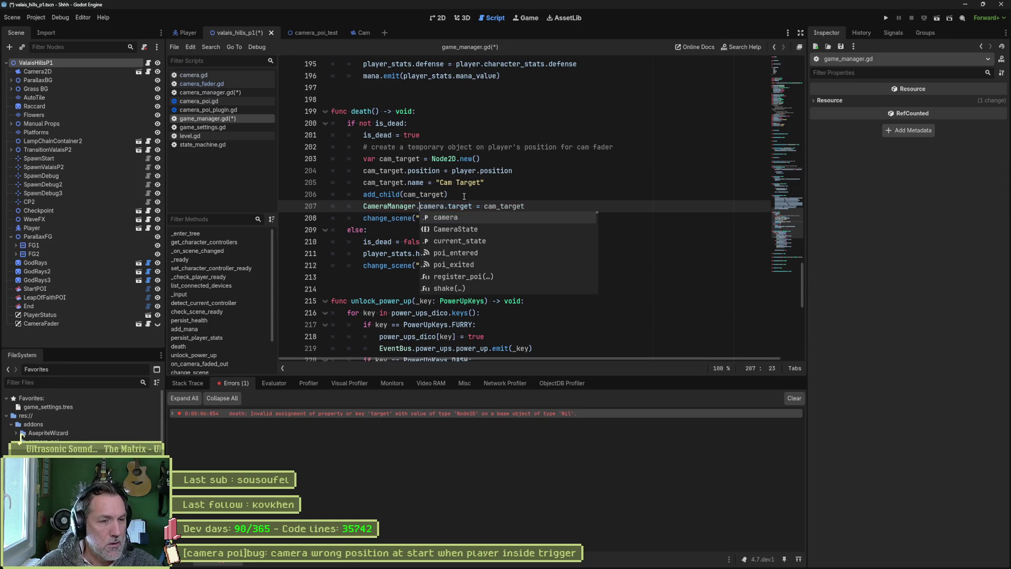
{"action": "left_click", "coordinate": [464, 197]}
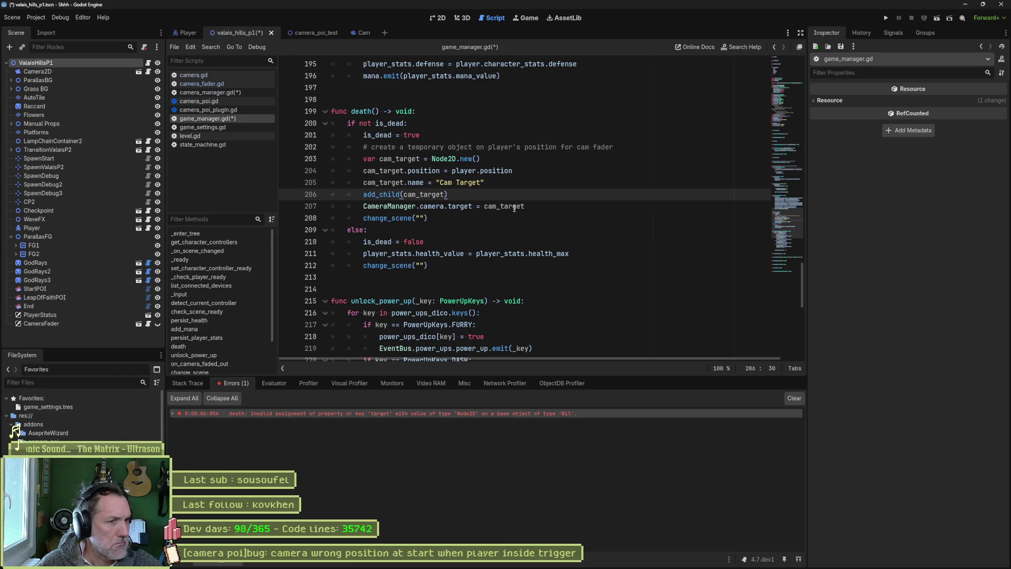
- Save and run the scene with F6, then check the Errors tab reporting 'health_max' on Nil
{"action": "left_click_drag", "start_coordinate": [364, 206], "coordinate": [445, 206]}
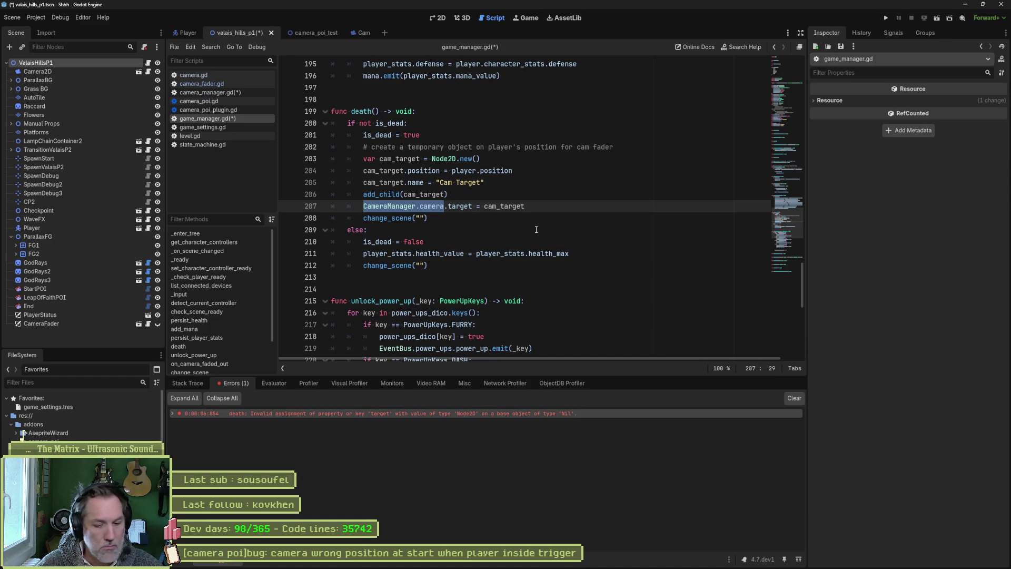
{"action": "key", "text": "F6"}
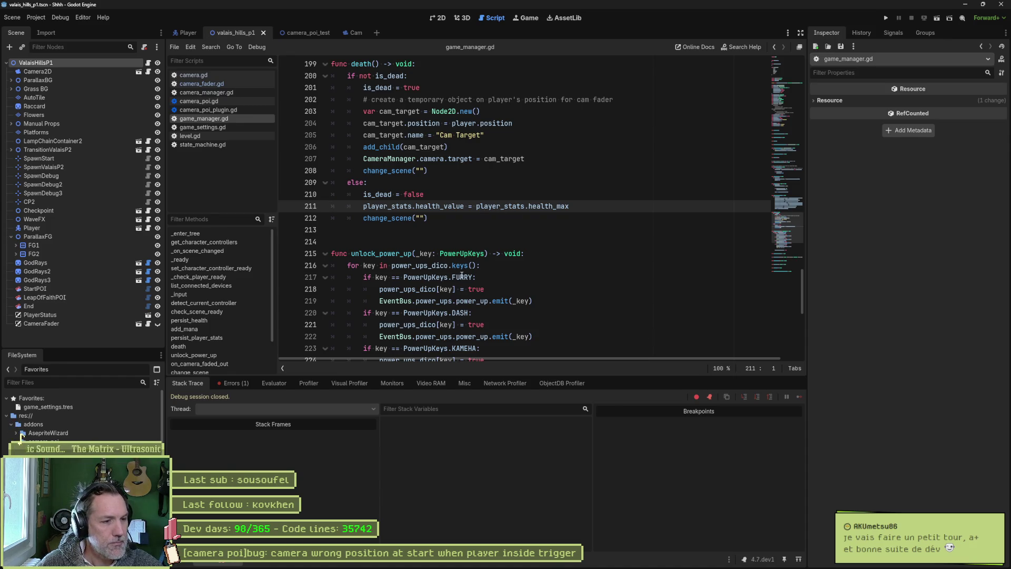
{"action": "left_click", "coordinate": [238, 383]}
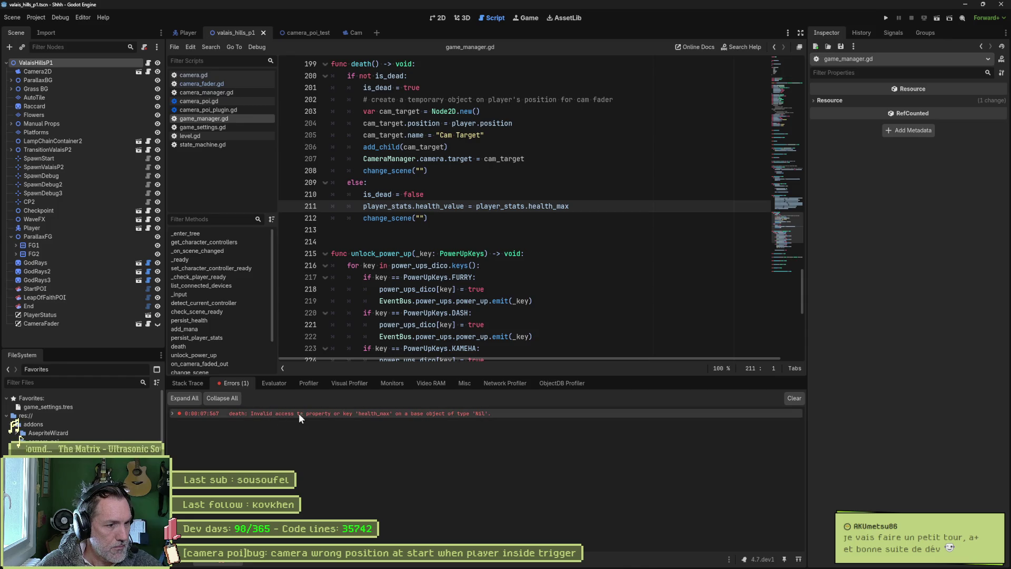